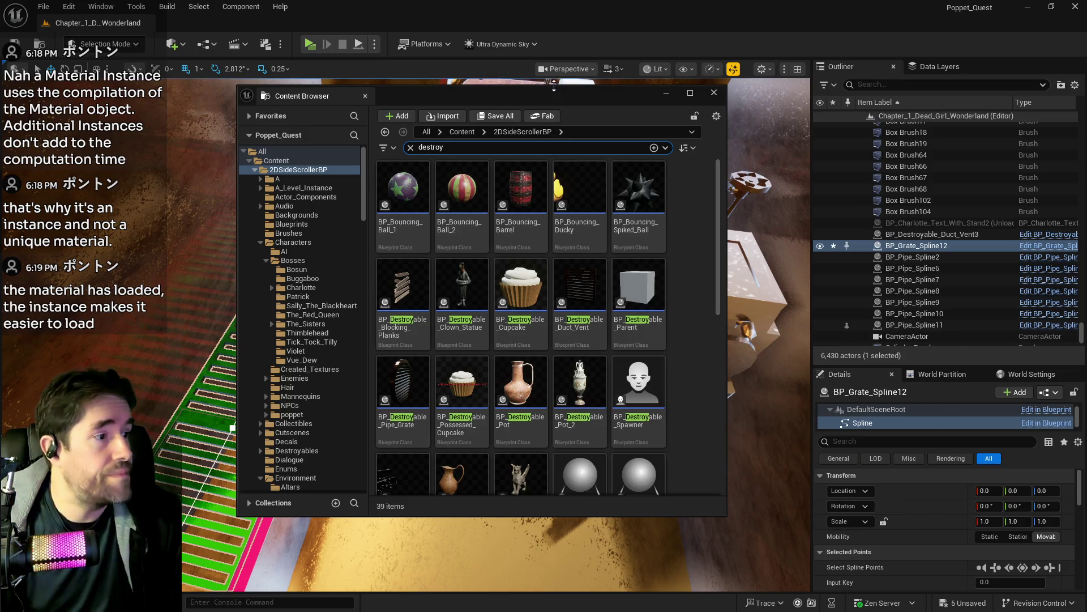
# Move the Content Browser off the viewport, frame BP_Grate_Spline12, and select the basement floor.
pyautogui.moveTo(524, 99); pyautogui.dragTo(1086, 119)
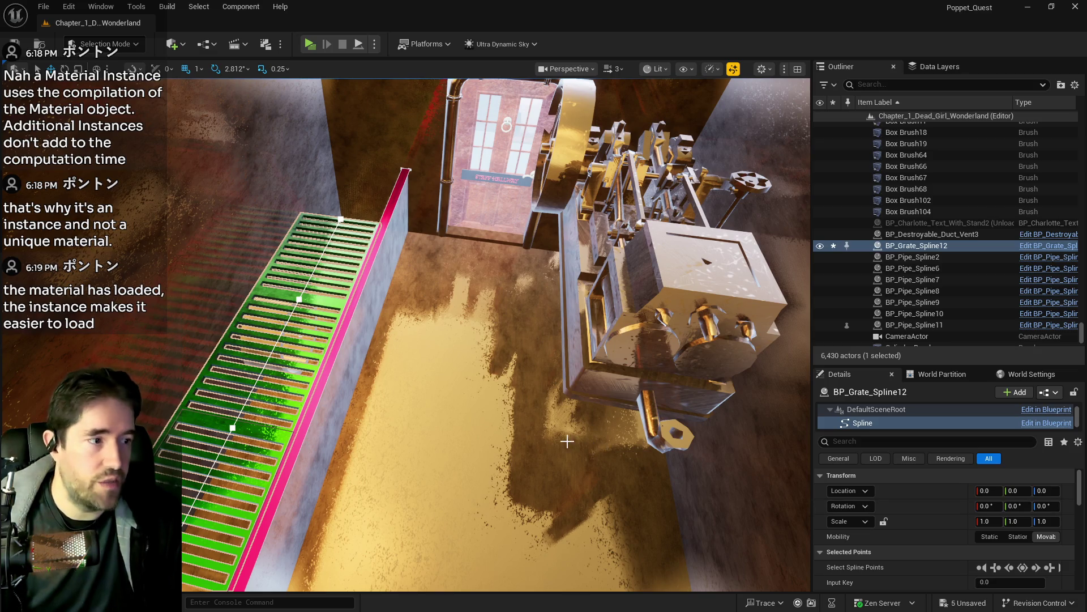
pyautogui.press('f')
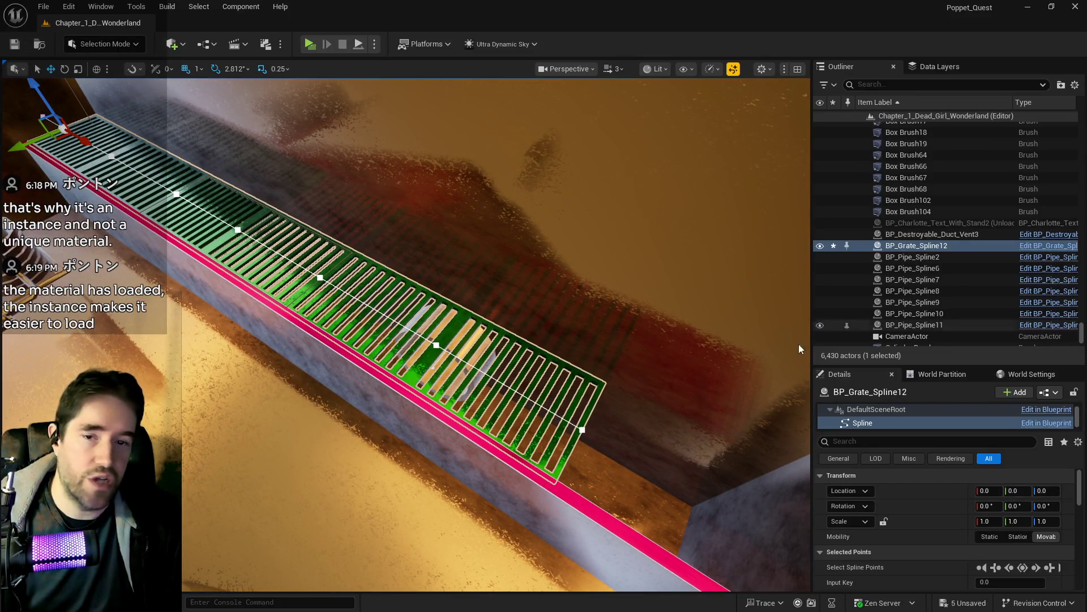
pyautogui.moveTo(493, 334); pyautogui.dragTo(510, 317)
pyautogui.moveTo(396, 352)
pyautogui.mouseDown()
pyautogui.moveTo(391, 340)
pyautogui.moveTo(379, 386)
pyautogui.moveTo(368, 363)
pyautogui.moveTo(436, 393)
pyautogui.moveTo(391, 323)
pyautogui.moveTo(408, 393)
pyautogui.mouseUp()
pyautogui.click(437, 393)
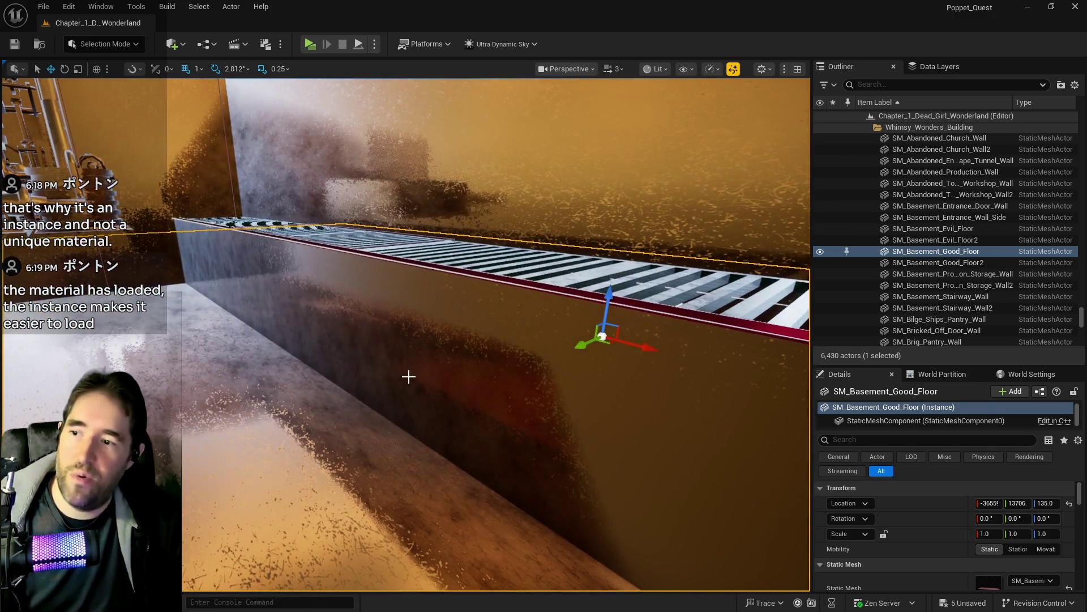
# Select Box Brush18 above the machinery room retainer wall and focus the view on it.
pyautogui.click(408, 376)
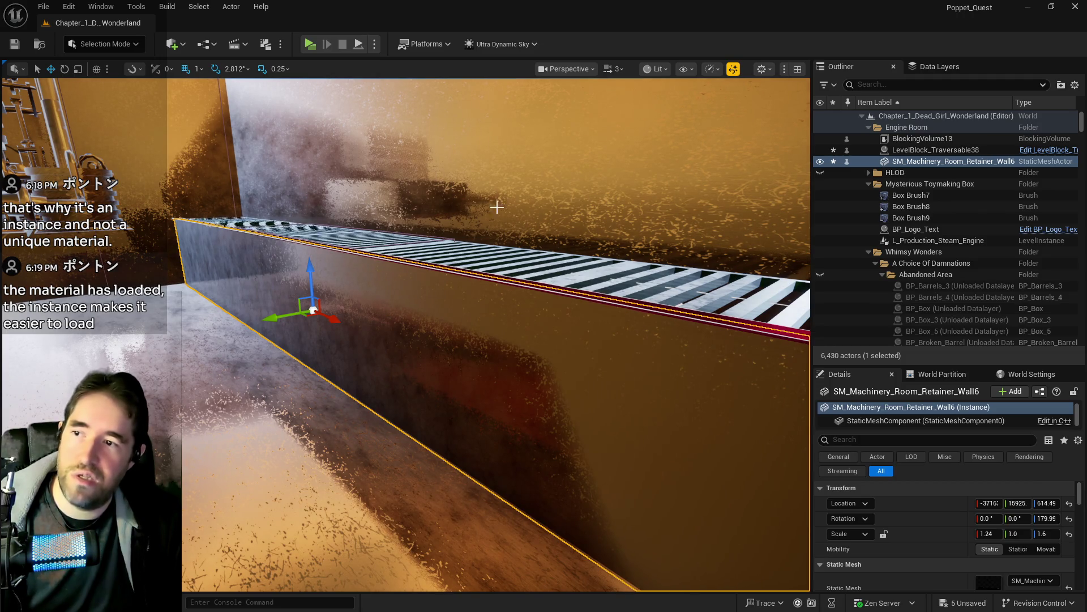
pyautogui.click(403, 189)
pyautogui.click(155, 239)
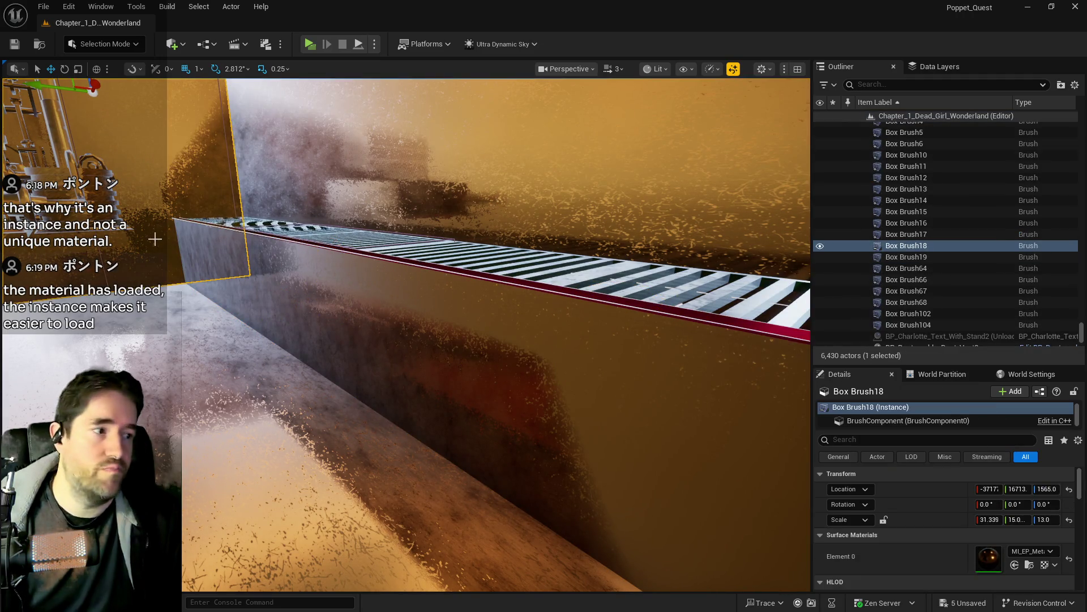
pyautogui.press('f')
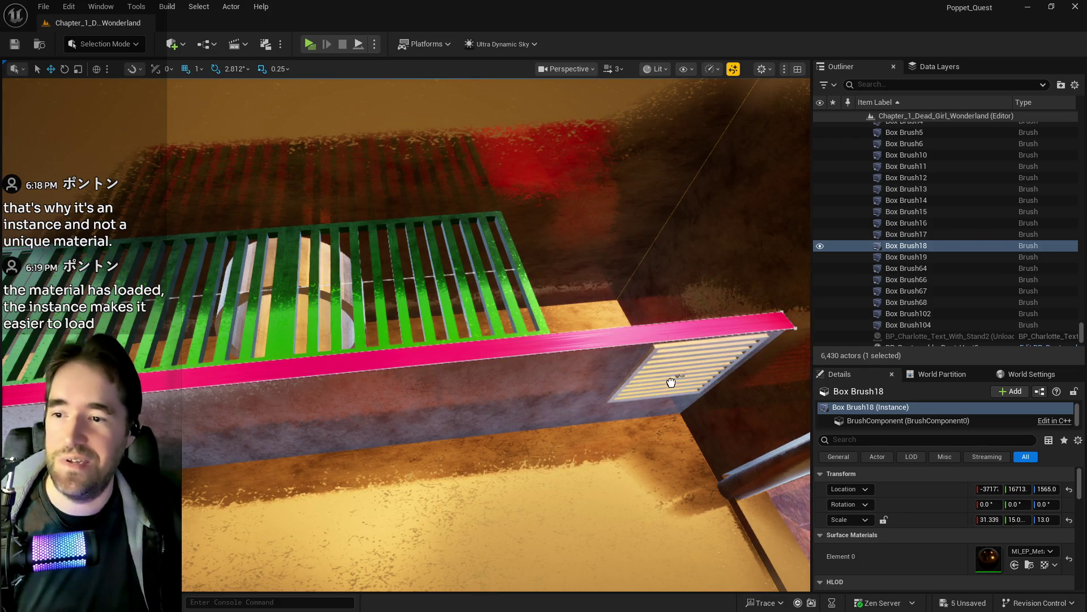
# Place BP_Destroyable_Duct_Vent on the wall, rotate it flat (-89.99), and slide it along Y.
pyautogui.click(674, 368)
pyautogui.press('f')
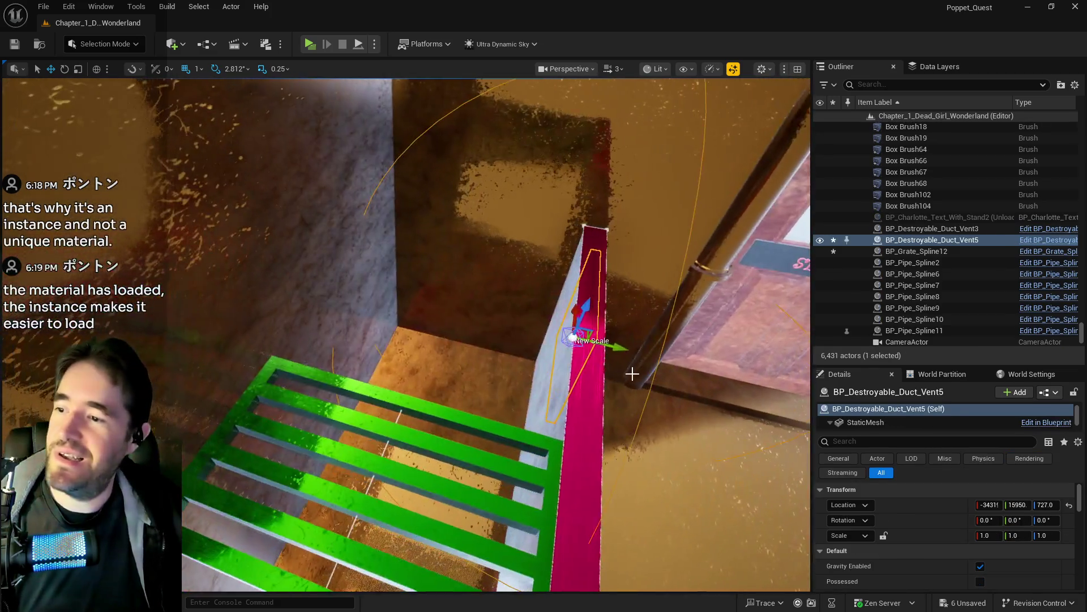
pyautogui.press('e')
pyautogui.moveTo(589, 289); pyautogui.dragTo(511, 320)
pyautogui.moveTo(622, 345)
pyautogui.mouseDown()
pyautogui.moveTo(583, 321)
pyautogui.moveTo(502, 309)
pyautogui.moveTo(507, 323)
pyautogui.mouseUp()
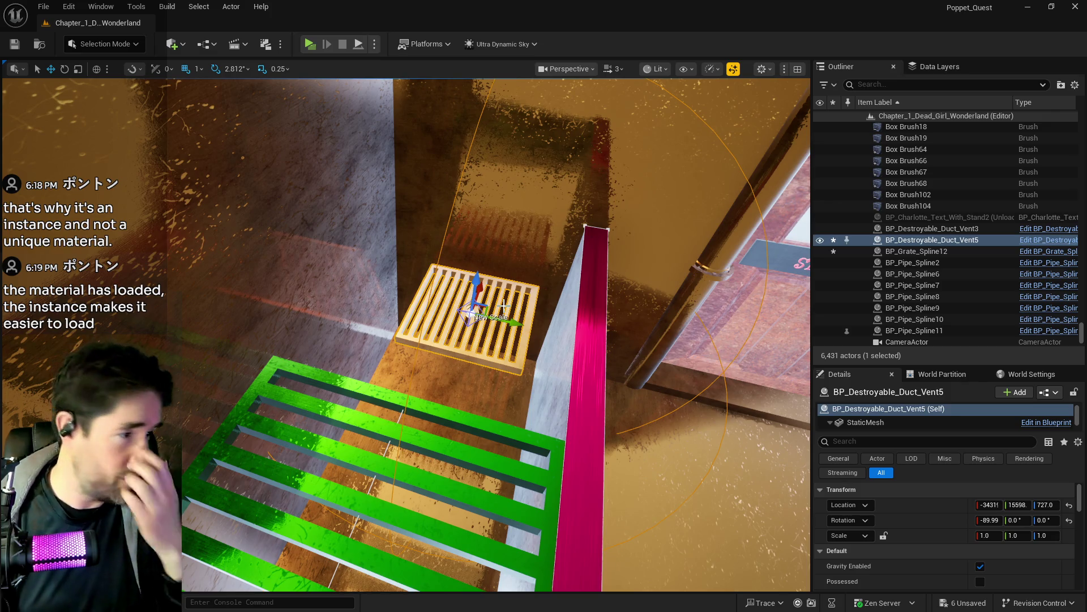
# Turn the duct vent 90° about Z and shift it onto the wall top.
pyautogui.moveTo(522, 307)
pyautogui.mouseDown()
pyautogui.moveTo(558, 315)
pyautogui.moveTo(592, 297)
pyautogui.moveTo(604, 274)
pyautogui.mouseUp()
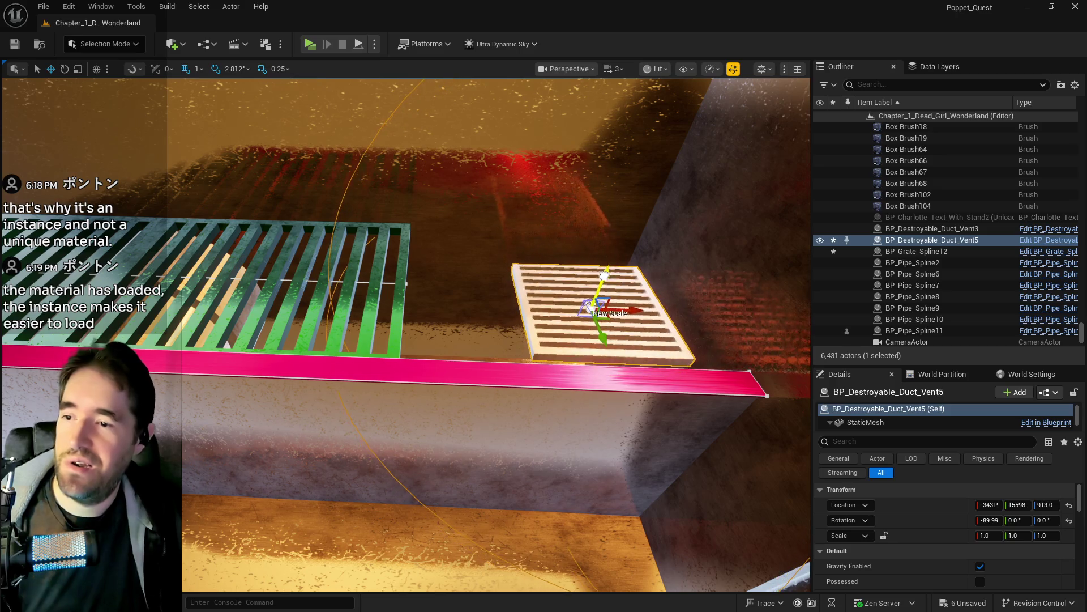
pyautogui.moveTo(674, 317)
pyautogui.mouseDown()
pyautogui.moveTo(645, 351)
pyautogui.moveTo(606, 368)
pyautogui.mouseUp()
pyautogui.moveTo(538, 355); pyautogui.dragTo(467, 272)
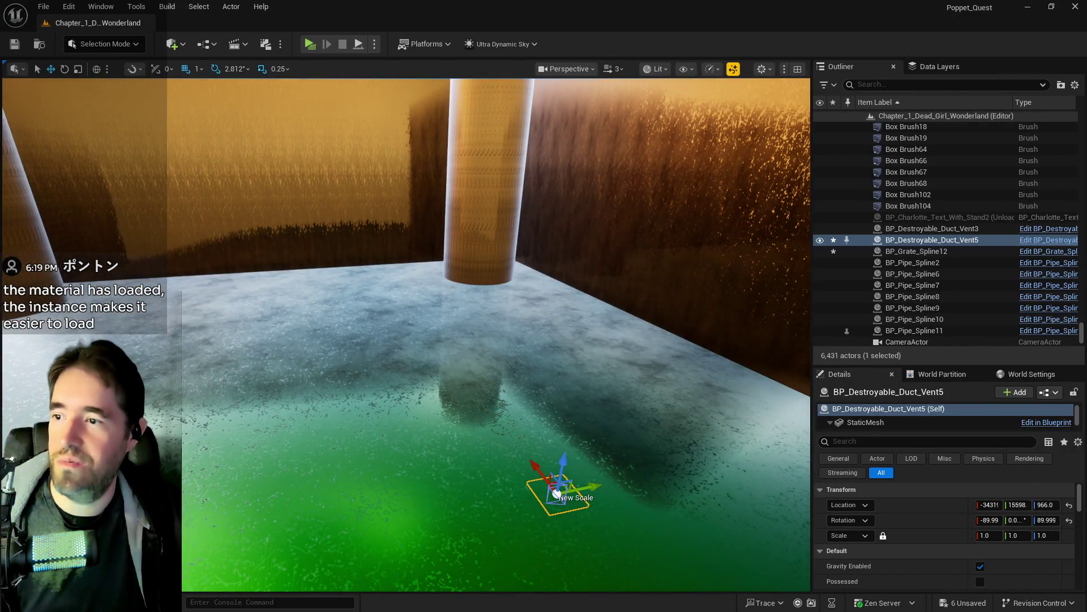
pyautogui.click(556, 494)
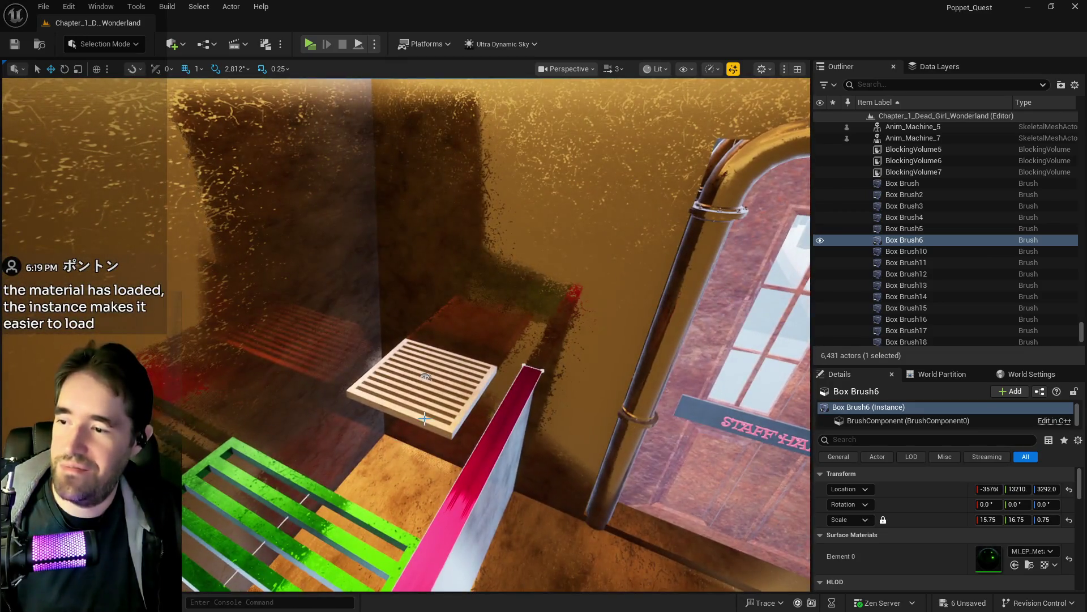
pyautogui.click(425, 419)
pyautogui.moveTo(424, 391)
pyautogui.mouseDown()
pyautogui.moveTo(410, 397)
pyautogui.moveTo(424, 424)
pyautogui.mouseUp()
pyautogui.moveTo(397, 384); pyautogui.dragTo(396, 378)
# Set the duct vent's uniform scale to 1.6 and lower it onto the wall.
pyautogui.click(987, 535)
pyautogui.press('Return')
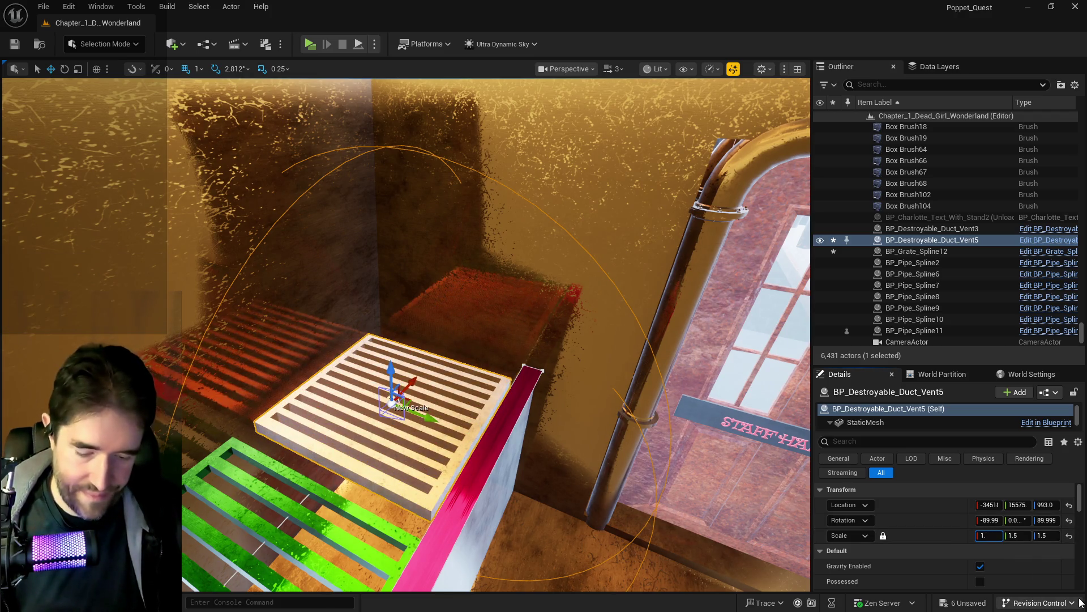
pyautogui.write('8')
pyautogui.press('Return')
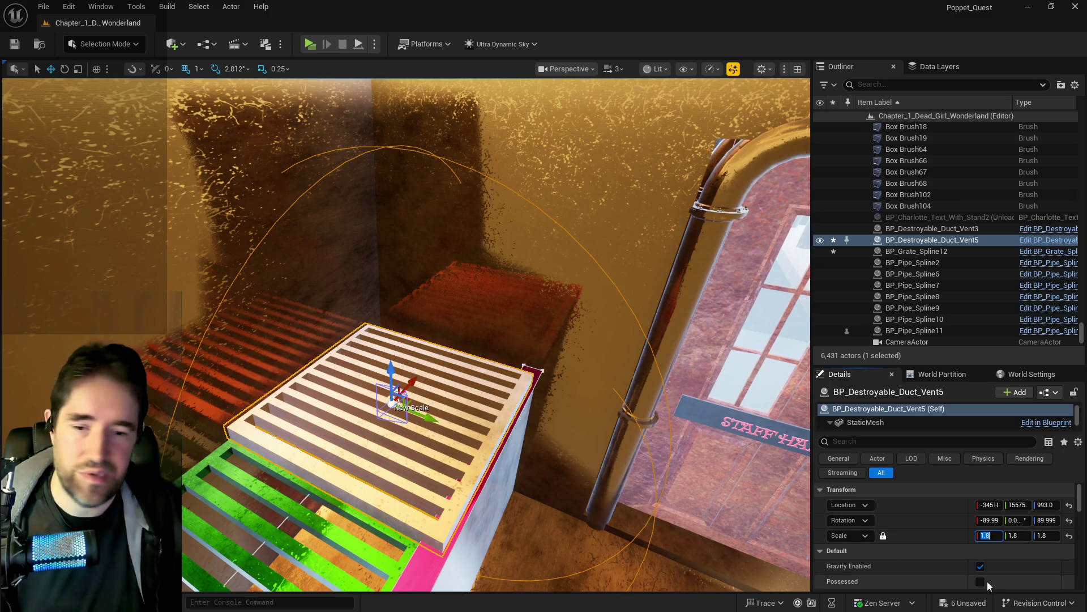
pyautogui.write('.6')
pyautogui.press('Return')
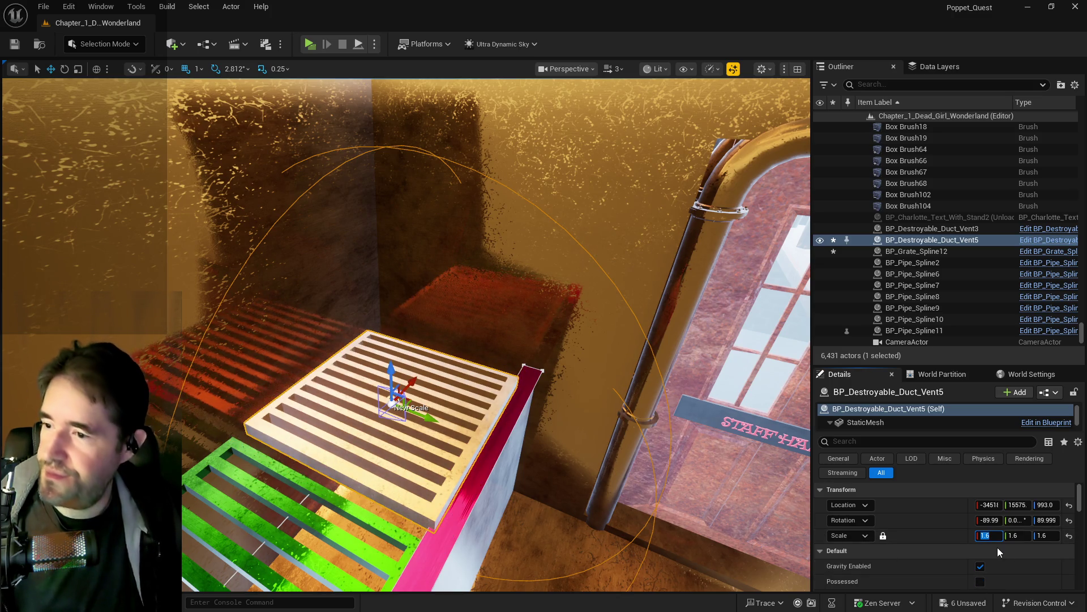
pyautogui.moveTo(490, 436); pyautogui.dragTo(431, 425)
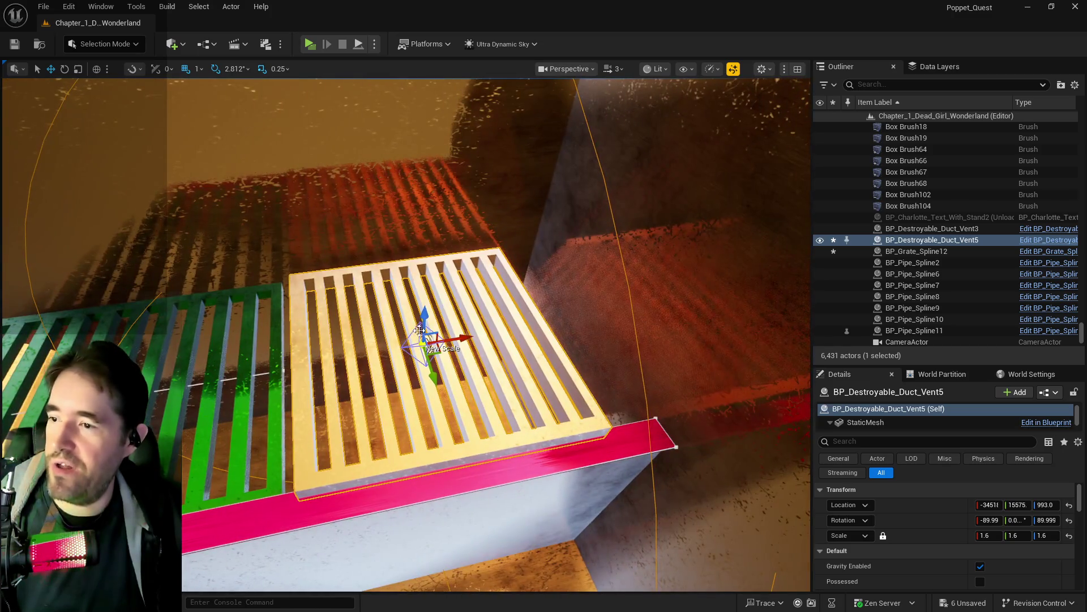
pyautogui.moveTo(424, 323)
pyautogui.mouseDown()
pyautogui.moveTo(496, 360)
pyautogui.moveTo(482, 317)
pyautogui.mouseUp()
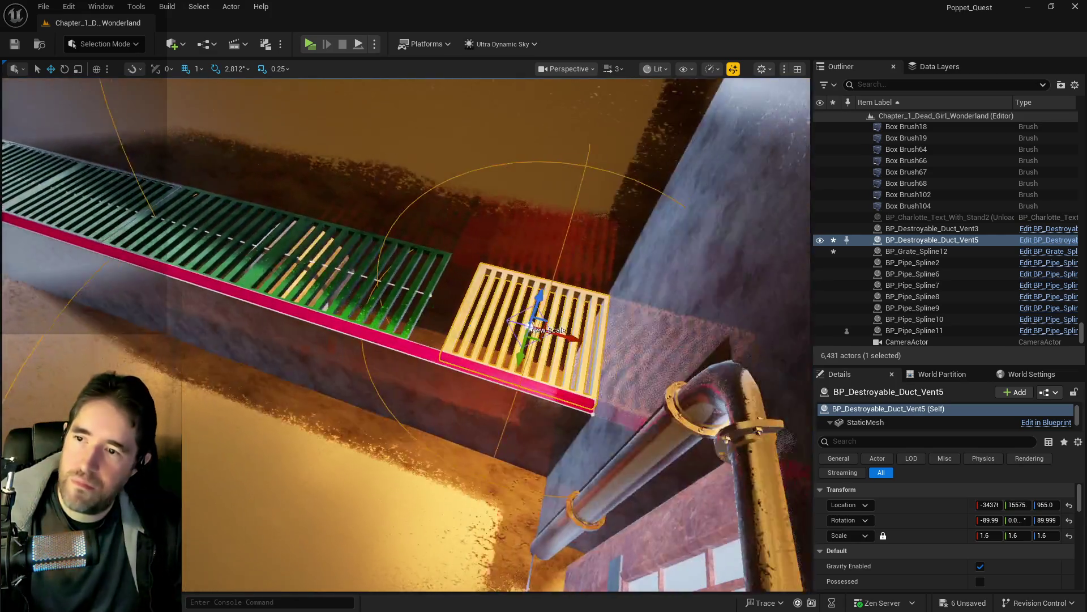
# Slide the duct vent along X toward the pipe, past the grate's end point.
pyautogui.moveTo(554, 339); pyautogui.dragTo(545, 339)
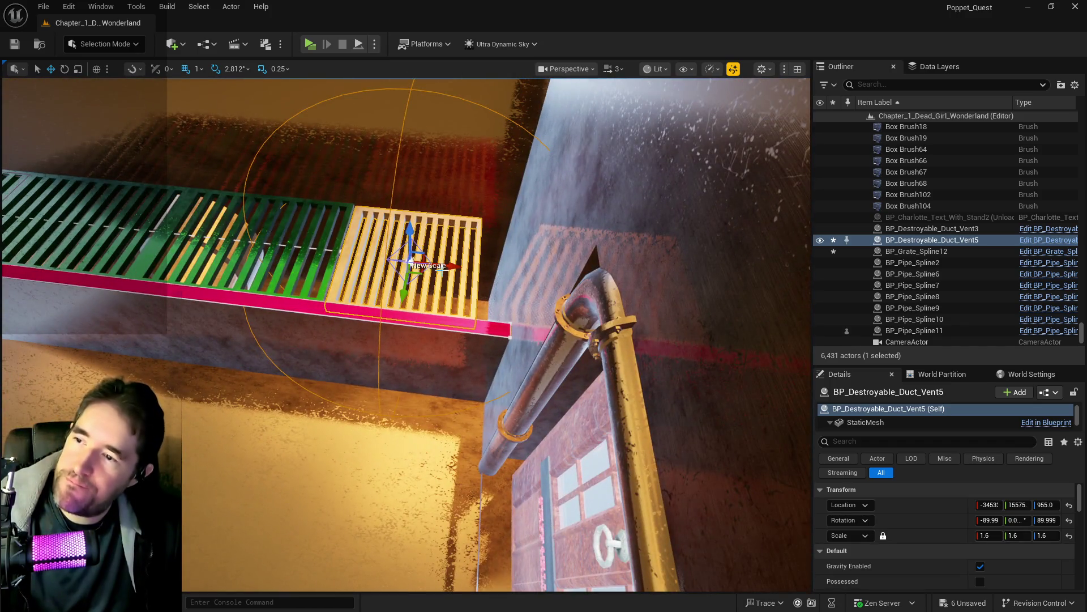
pyautogui.moveTo(988, 505); pyautogui.dragTo(1017, 504)
pyautogui.click(338, 251)
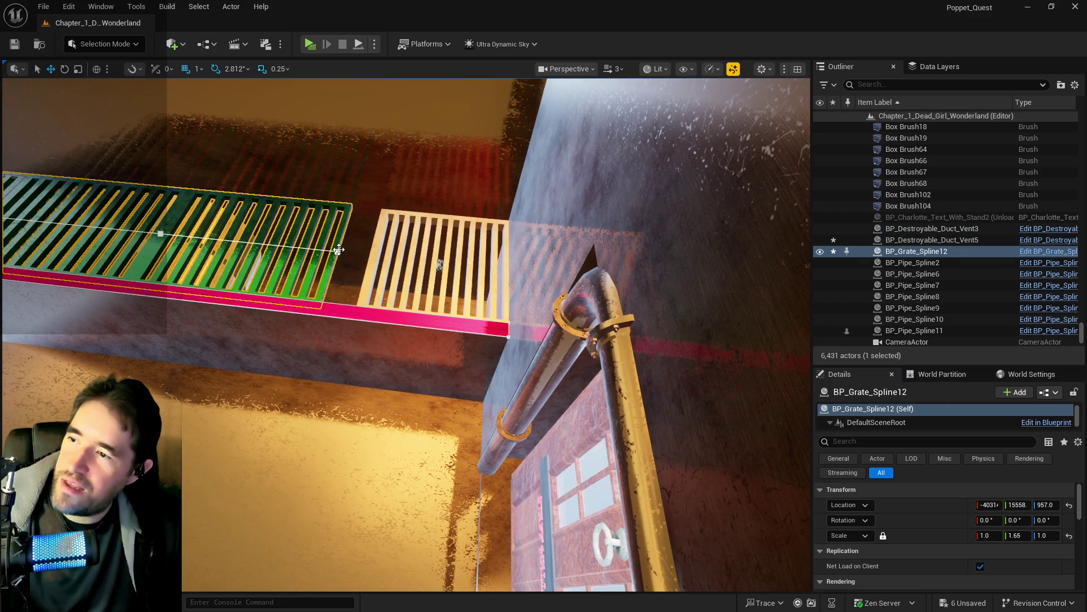
# Extend the green grate to the white vent and select the grate, neighbouring actors and duct vent.
pyautogui.moveTo(364, 255)
pyautogui.mouseDown()
pyautogui.moveTo(397, 261)
pyautogui.moveTo(442, 238)
pyautogui.mouseUp()
pyautogui.click(448, 328)
pyautogui.keyDown('ctrl'); pyautogui.click(450, 327); pyautogui.keyUp('ctrl')
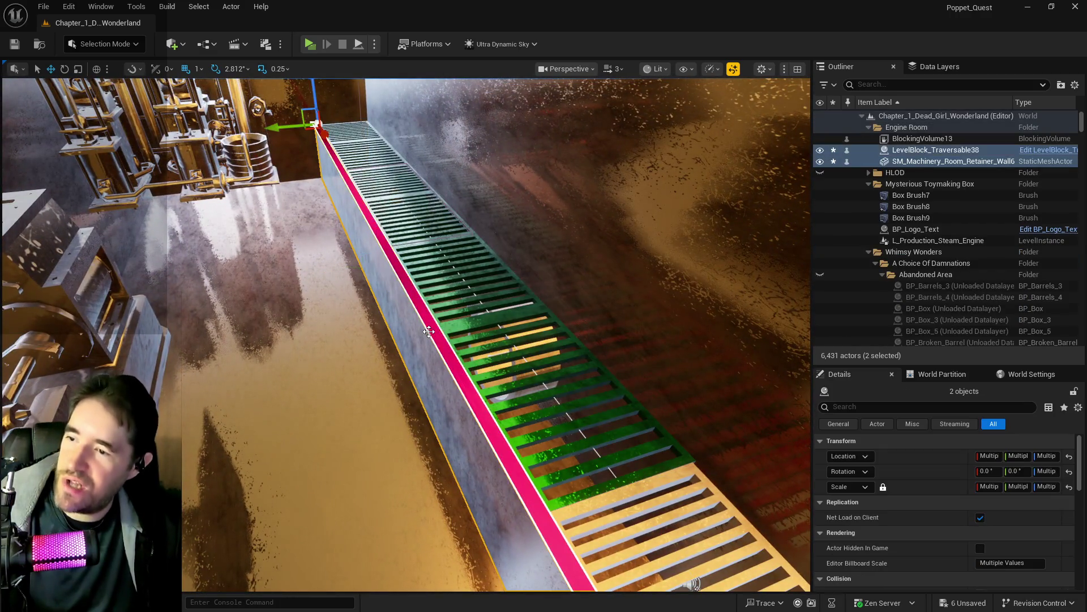
pyautogui.press('f')
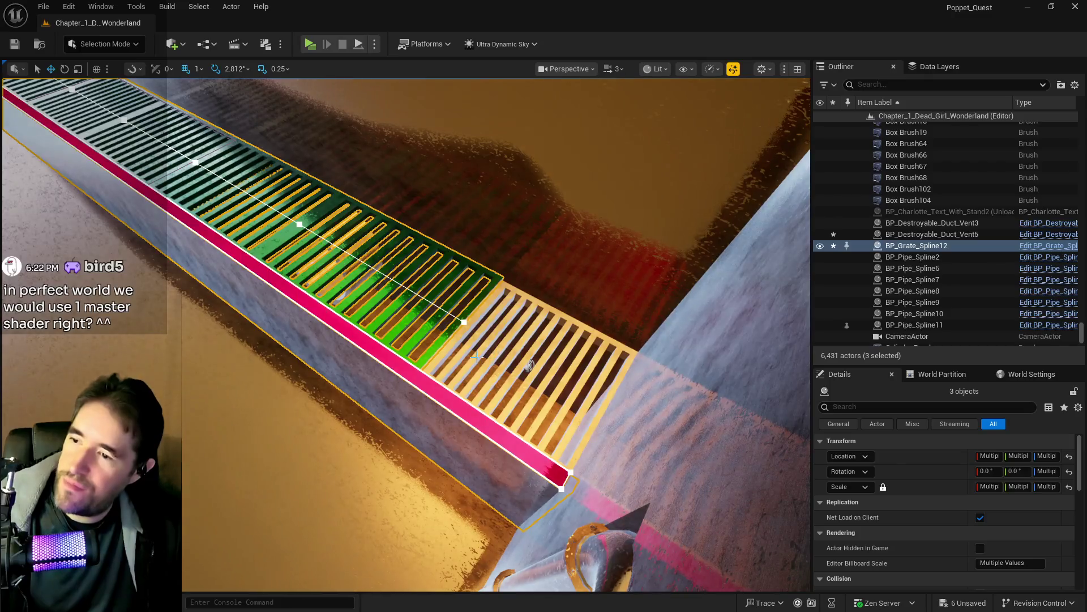
pyautogui.keyDown('ctrl'); pyautogui.click(465, 354); pyautogui.keyUp('ctrl')
pyautogui.press('f')
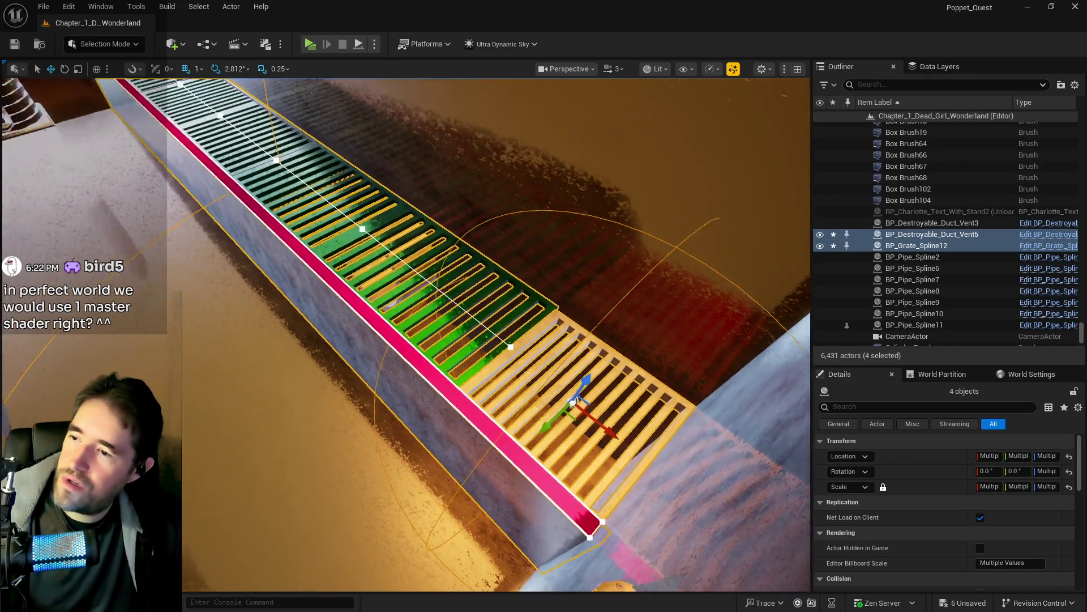
# Search the selected actors' Move To folder list for 'engine', then dismiss it.
pyautogui.rightClick(901, 246)
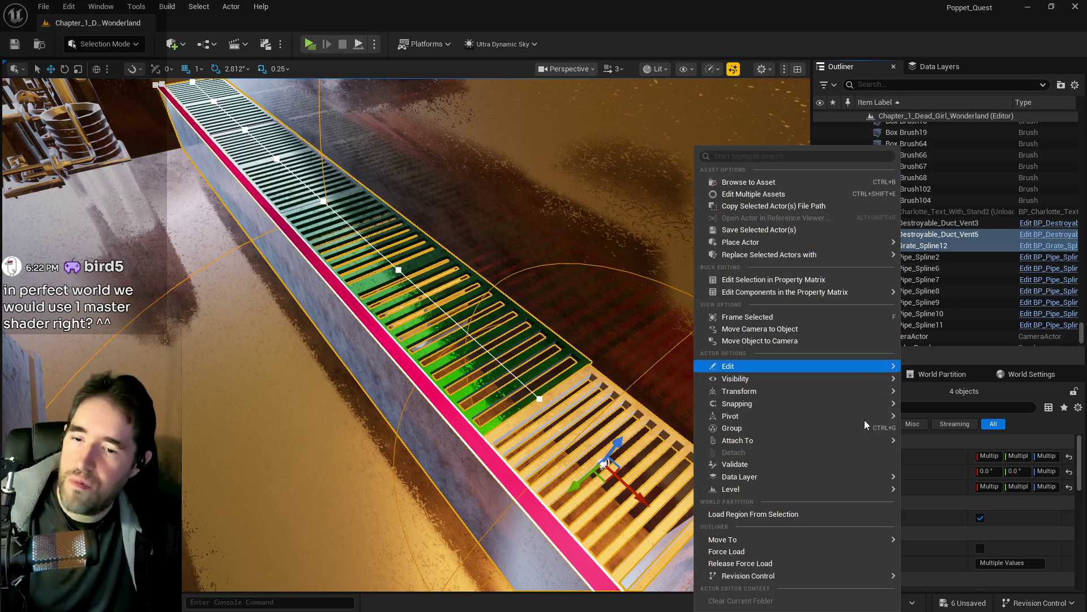
pyautogui.moveTo(767, 544)
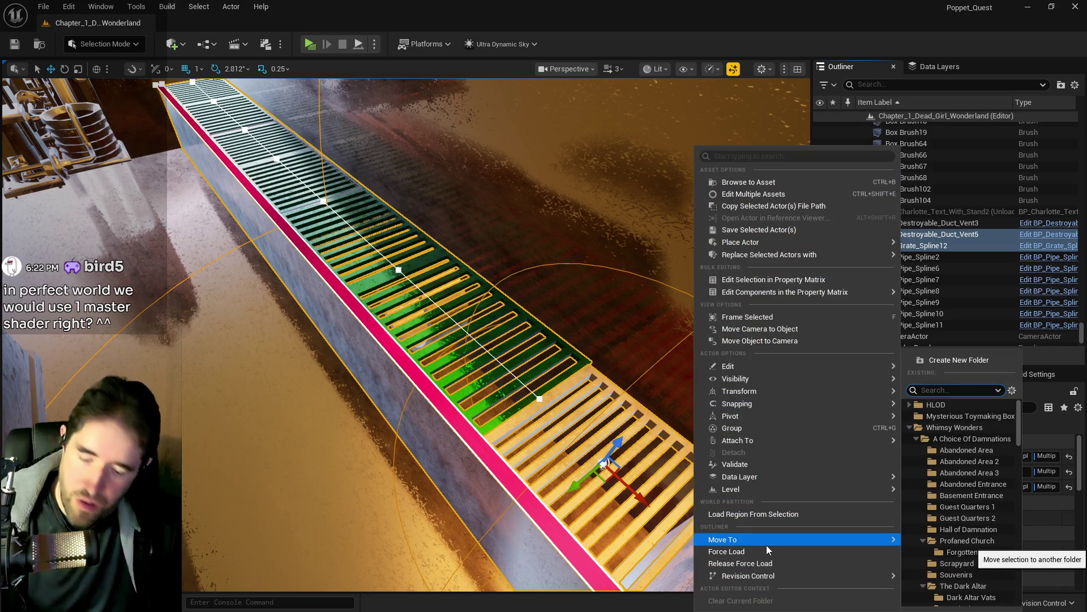
pyautogui.write('engine')
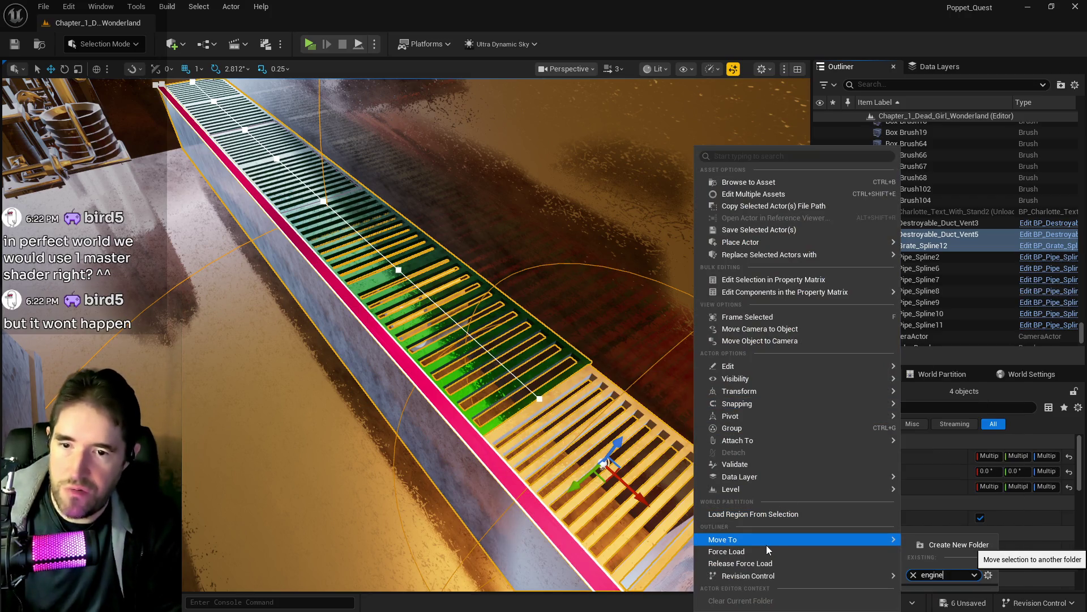
pyautogui.press('Escape')
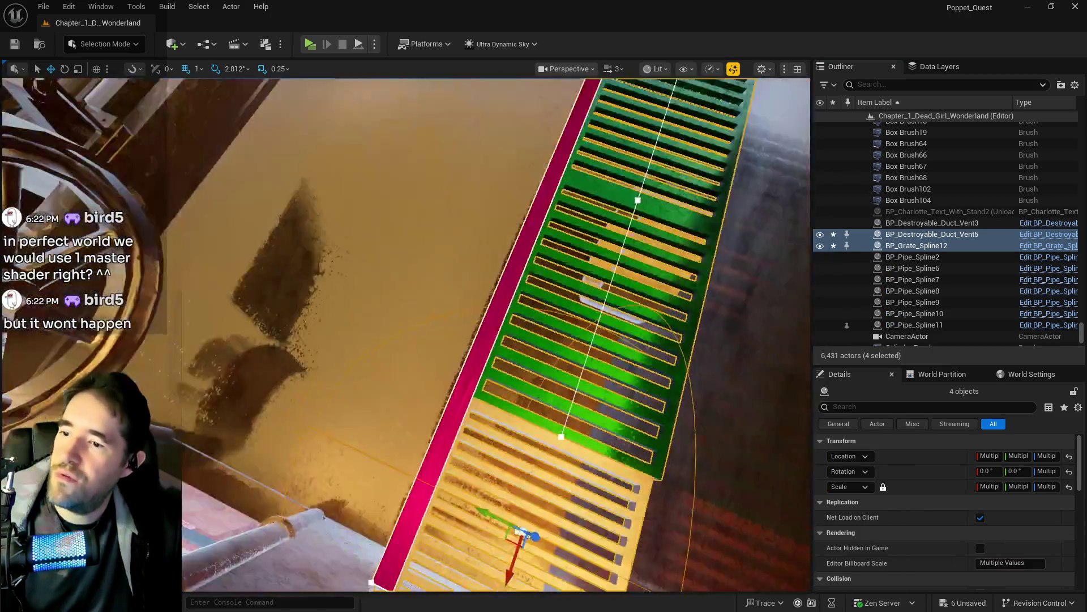
pyautogui.moveTo(567, 351); pyautogui.dragTo(654, 350)
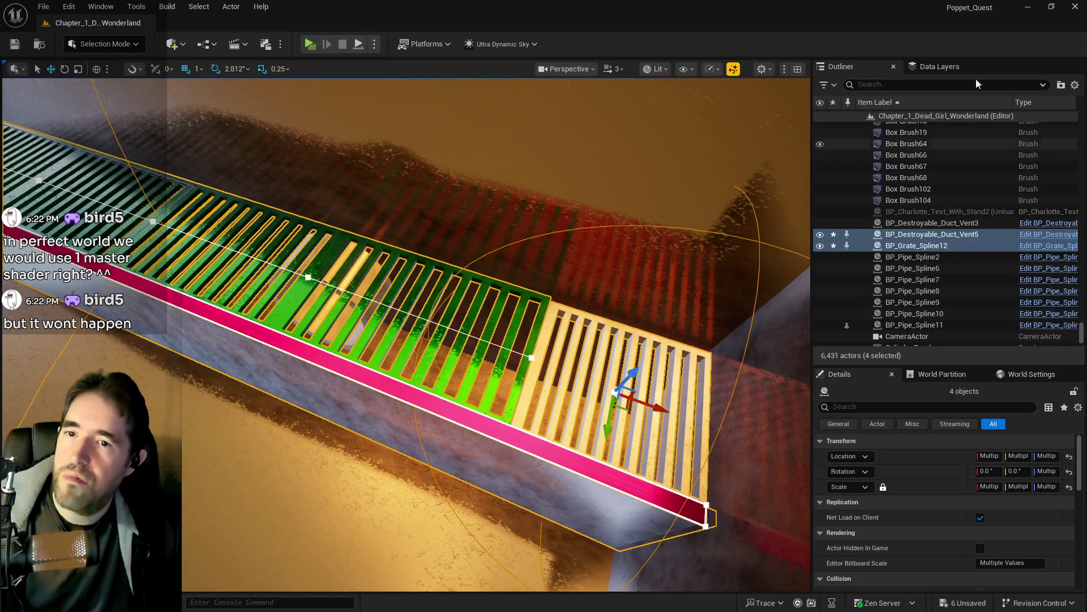
pyautogui.moveTo(605, 260)
pyautogui.mouseDown()
pyautogui.moveTo(567, 283)
pyautogui.moveTo(617, 320)
pyautogui.mouseUp()
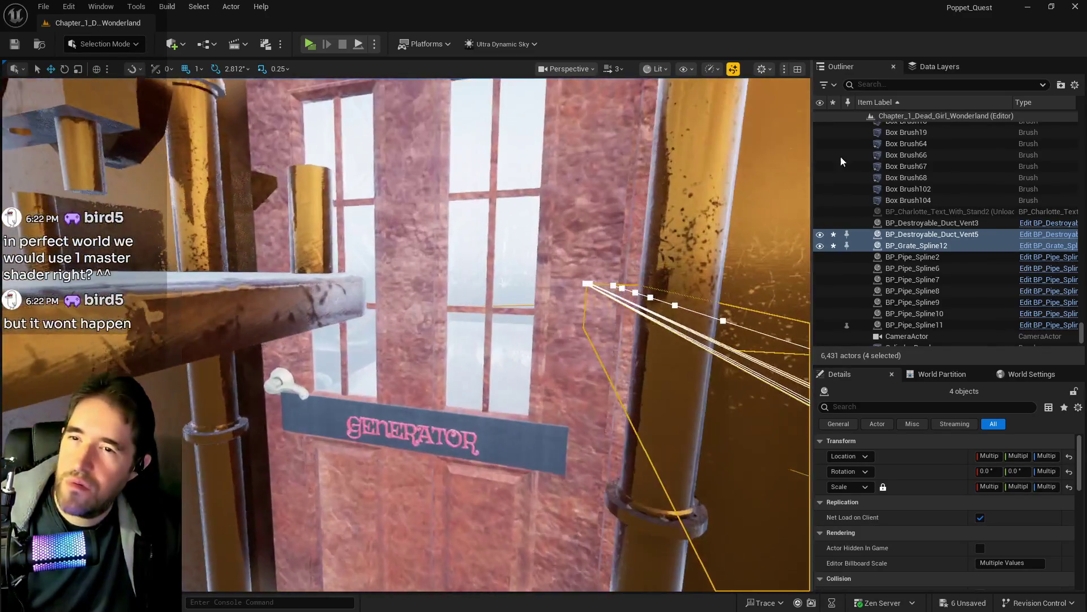
# Reopen the Move To folder list, try the search 'gen', then close it.
pyautogui.rightClick(894, 245)
pyautogui.moveTo(869, 270)
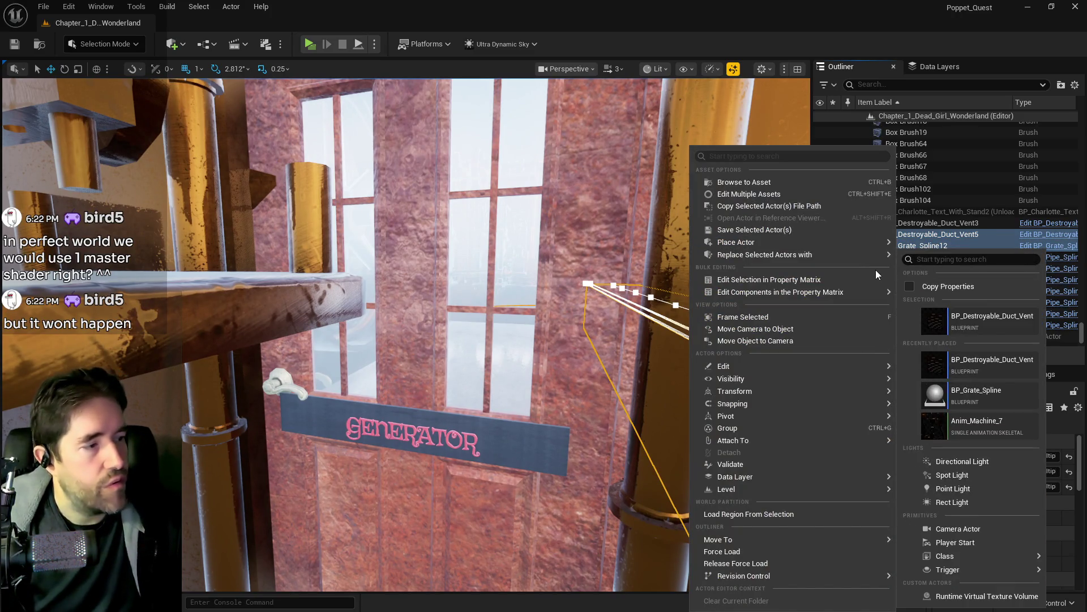
pyautogui.moveTo(719, 544)
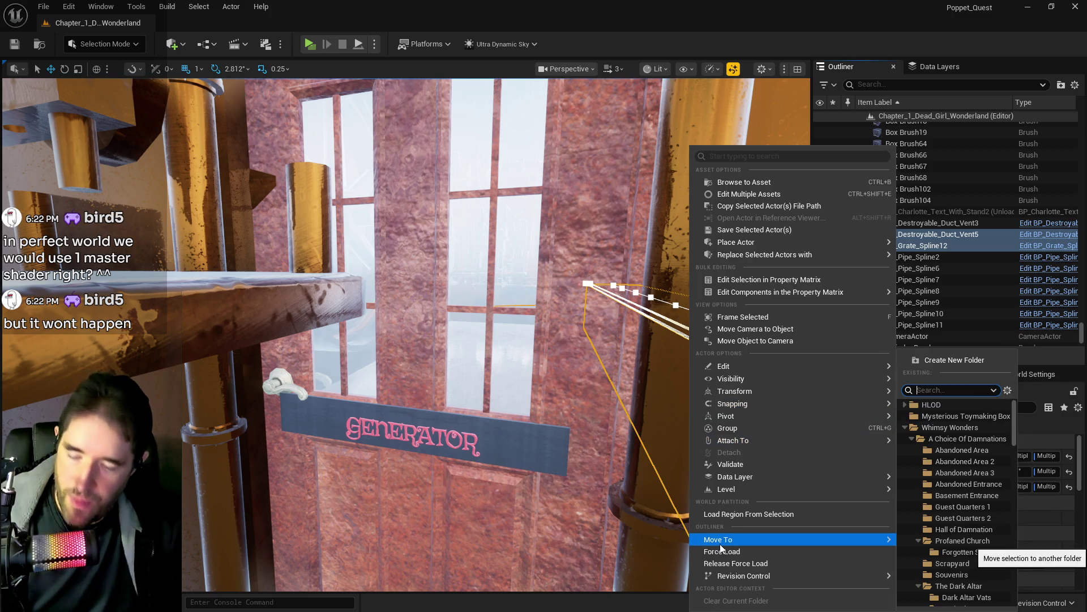
pyautogui.write('gen')
pyautogui.press('BackSpace')
pyautogui.press('BackSpace')
pyautogui.press('BackSpace')
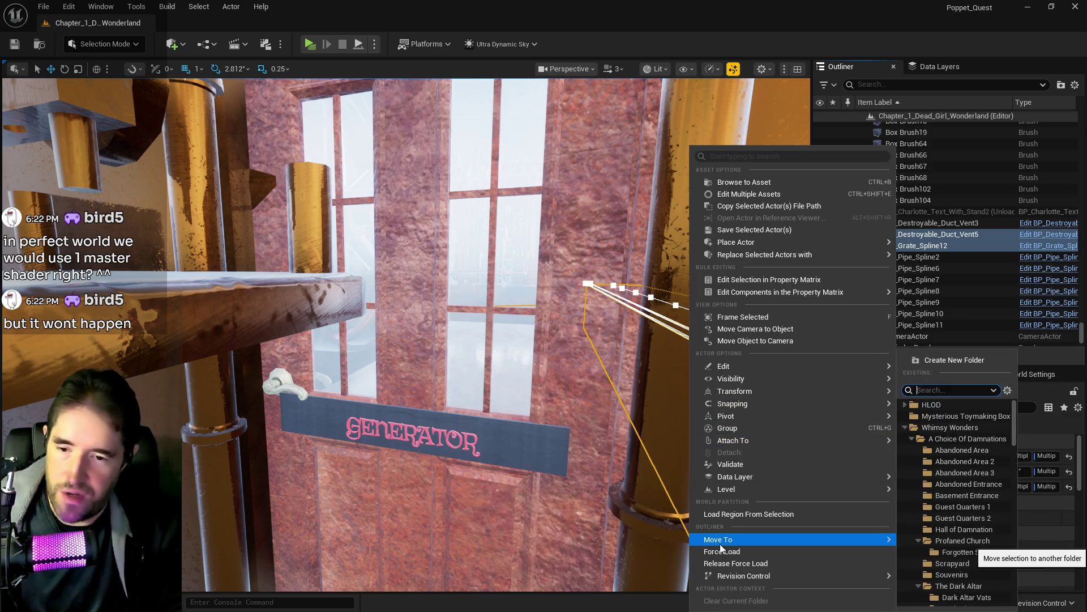
pyautogui.press('Escape')
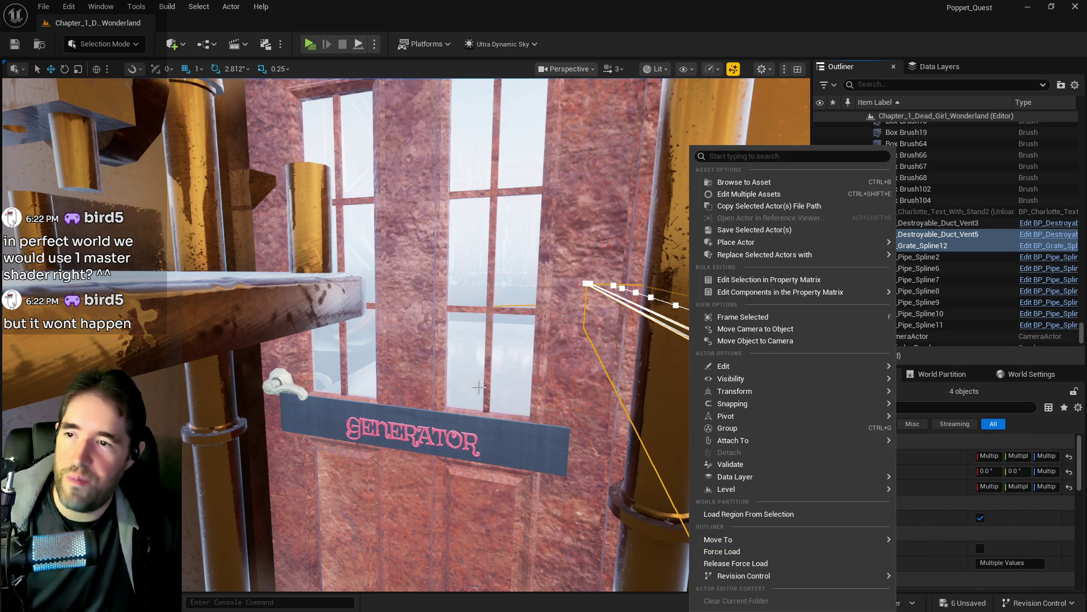
pyautogui.moveTo(487, 347)
pyautogui.mouseDown()
pyautogui.moveTo(419, 334)
pyautogui.moveTo(473, 187)
pyautogui.mouseUp()
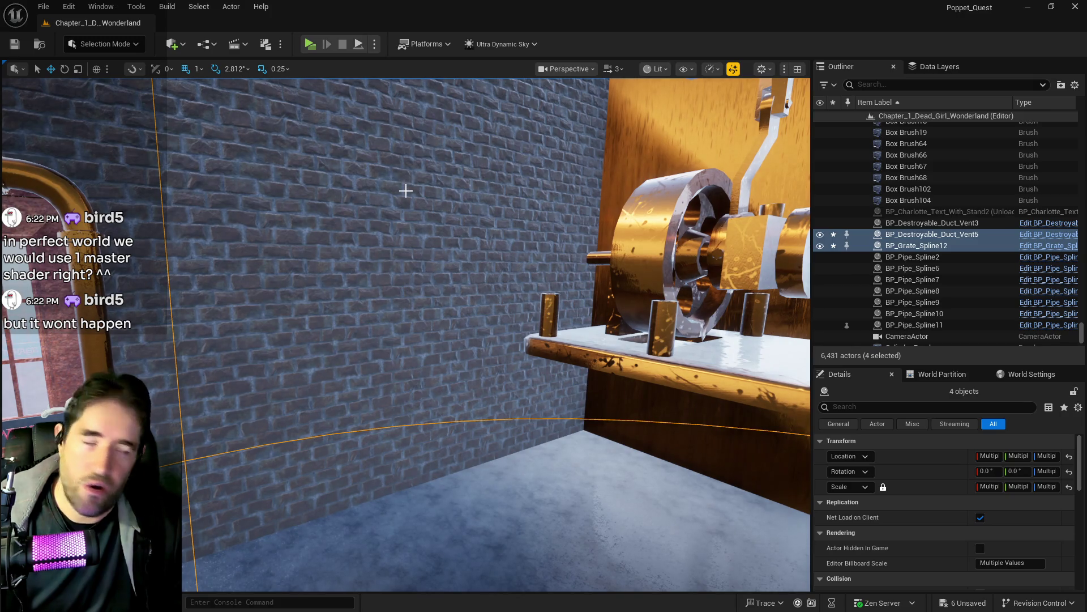
# Fly back toward the pipes and frame the grate spline and duct vents.
pyautogui.moveTo(584, 302)
pyautogui.mouseDown()
pyautogui.moveTo(561, 308)
pyautogui.moveTo(584, 303)
pyautogui.moveTo(623, 259)
pyautogui.mouseUp()
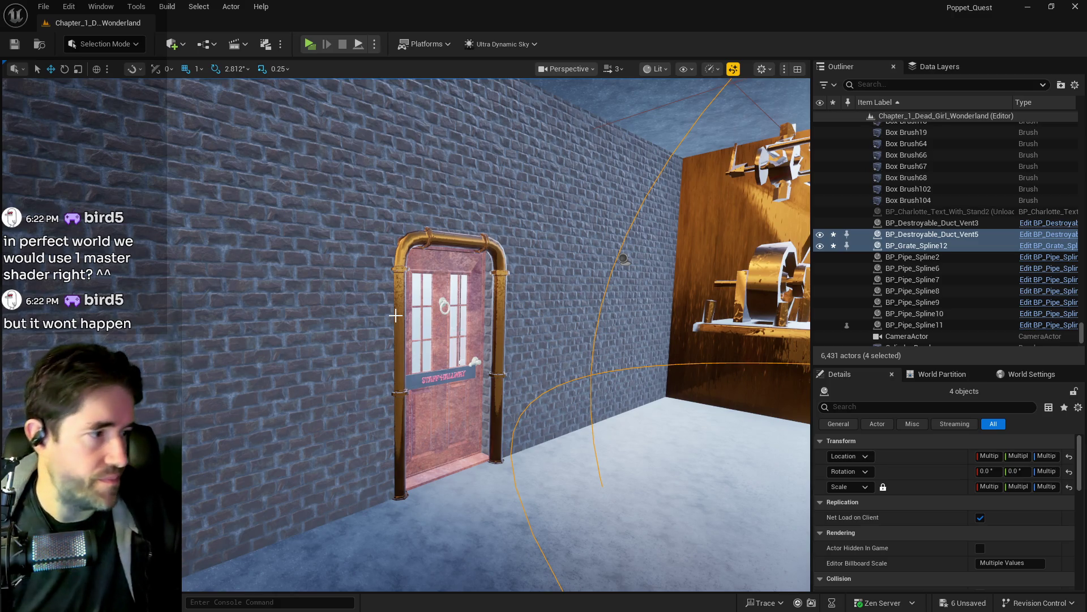
pyautogui.press('f')
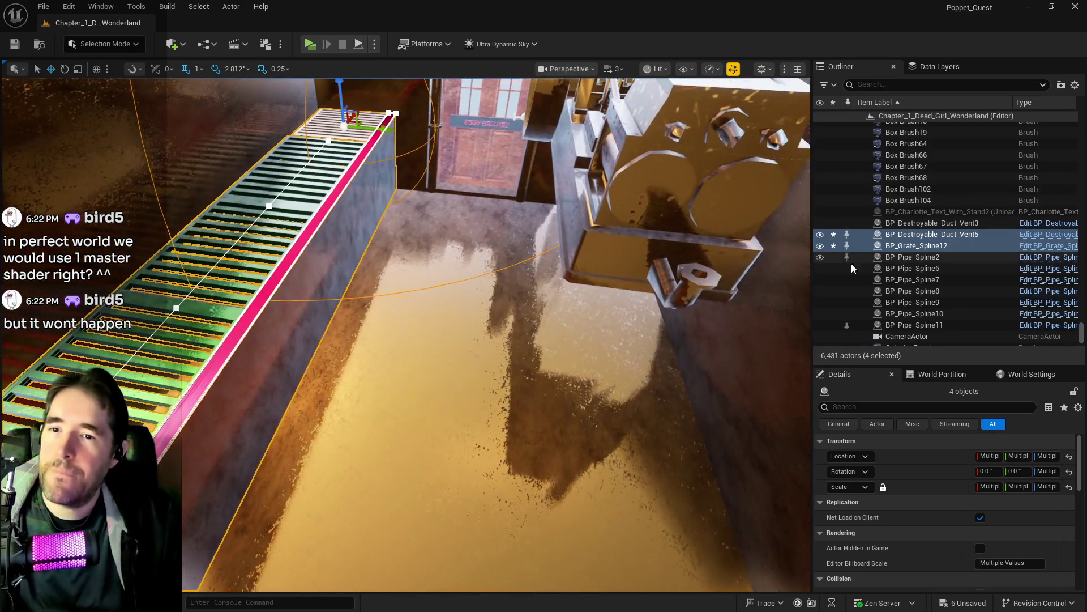
# Move BP_Destroyable_Duct_Vent5 into the Engine Room folder, then drag copies of the four grate actors right.
pyautogui.click(886, 85)
pyautogui.write('e')
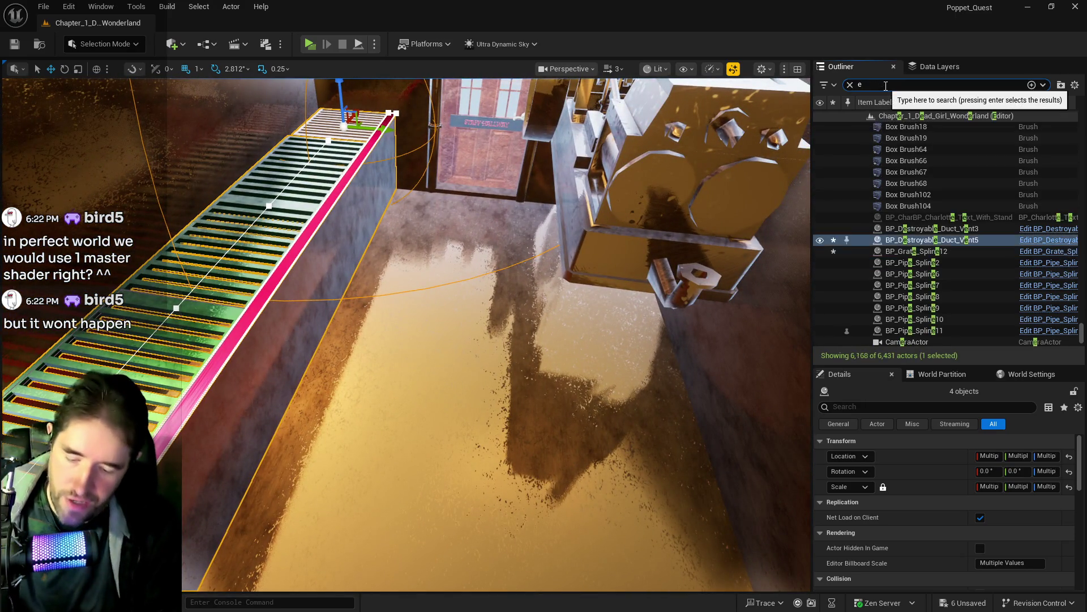
pyautogui.write('ng')
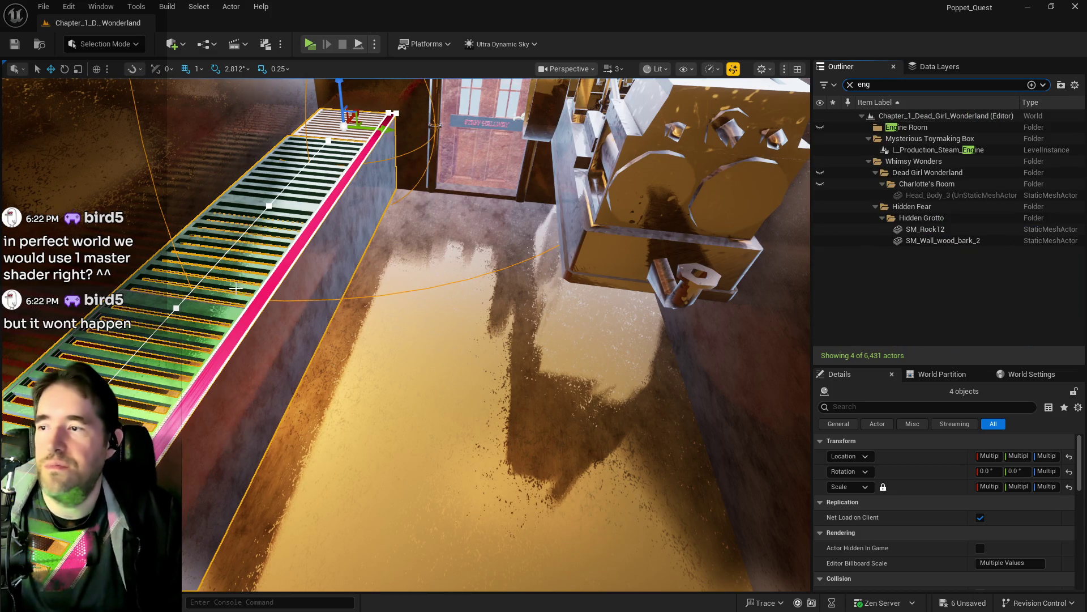
pyautogui.click(850, 84)
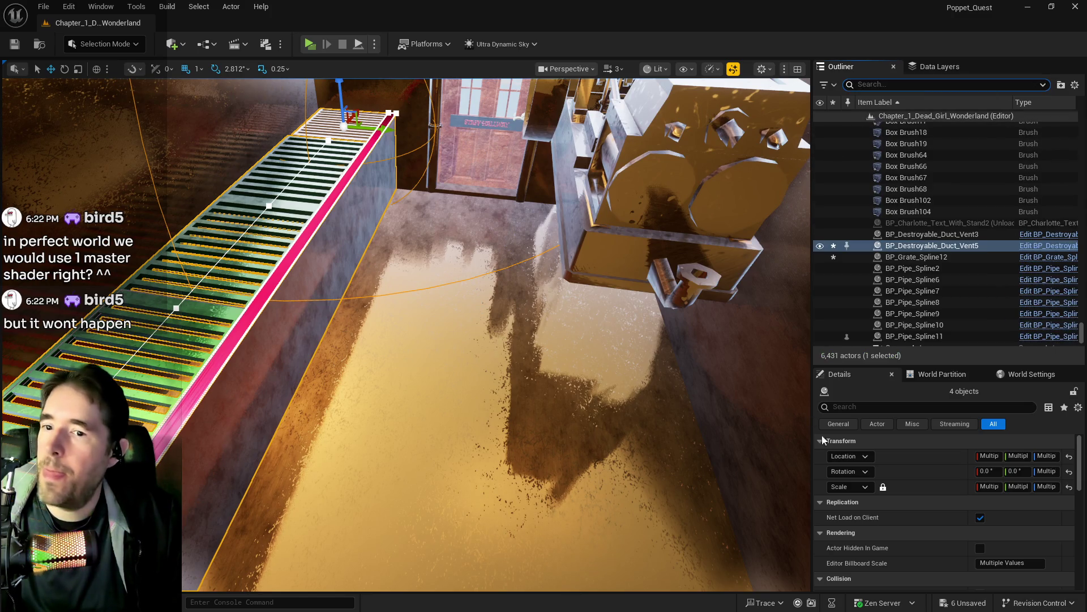
pyautogui.rightClick(908, 250)
pyautogui.moveTo(775, 539)
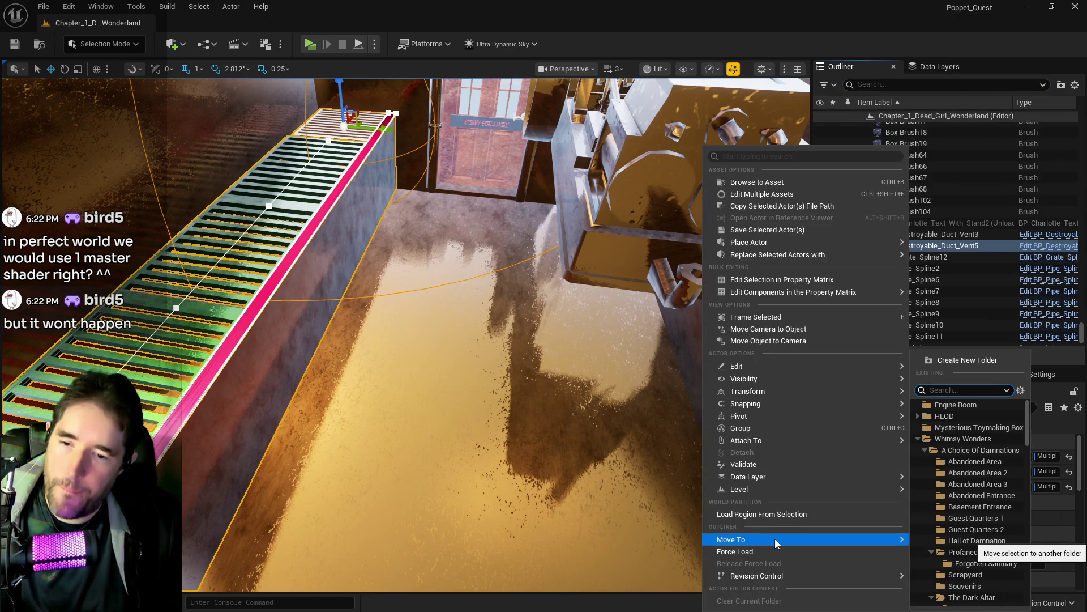
pyautogui.write('eng')
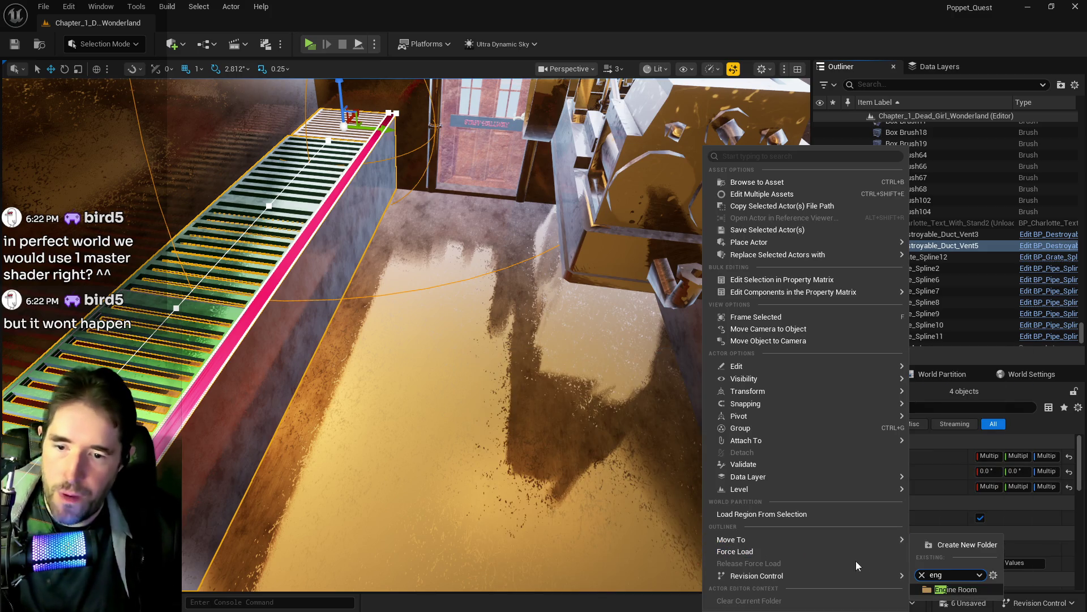
pyautogui.click(956, 589)
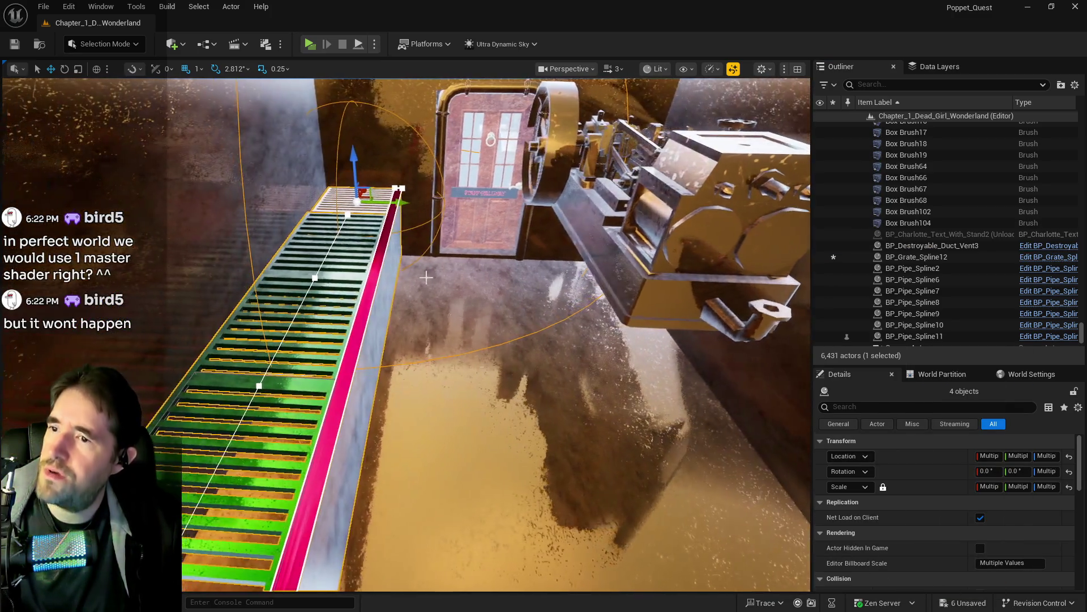
pyautogui.moveTo(404, 204)
pyautogui.mouseDown()
pyautogui.moveTo(598, 210)
pyautogui.moveTo(613, 230)
pyautogui.mouseUp()
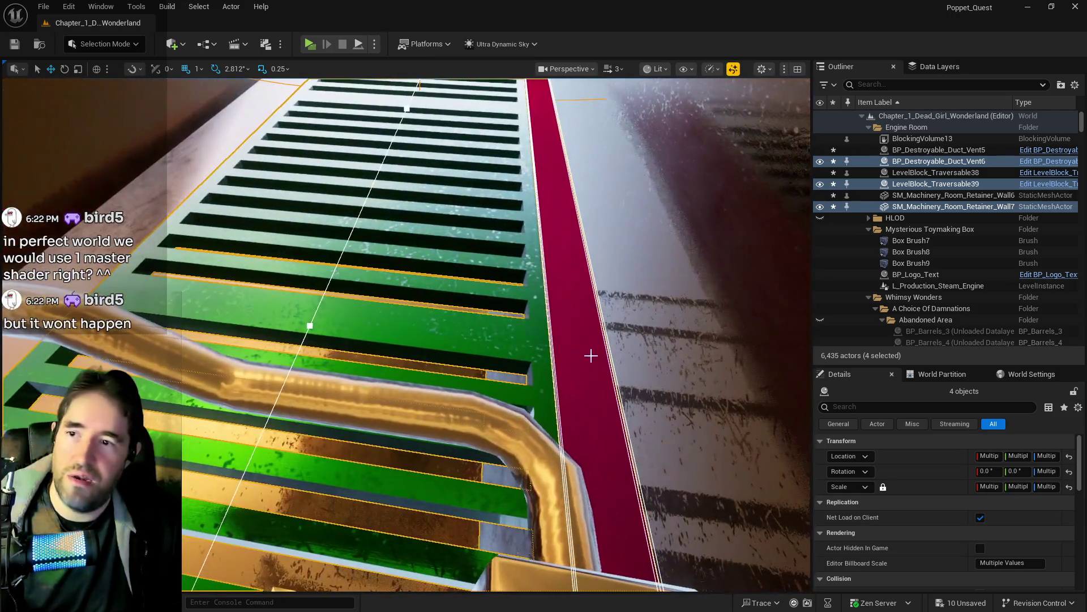
# Select the copied BP_Grate_Spline13 and BP_Destroyable_Duct_Vent6 and frame the duct vent close up.
pyautogui.click(590, 356)
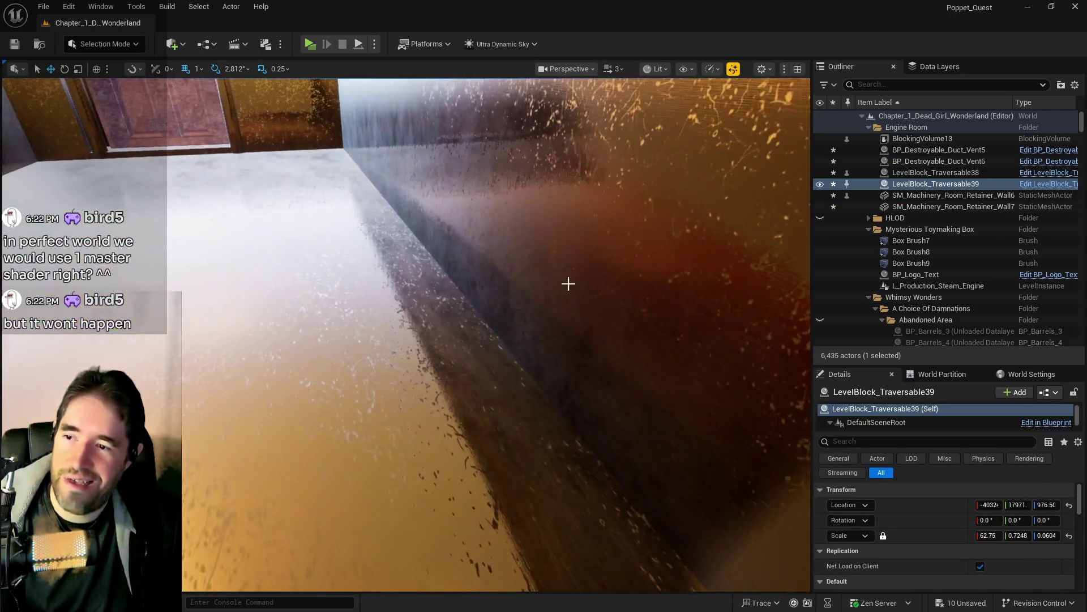
pyautogui.keyDown('ctrl'); pyautogui.click(556, 254); pyautogui.keyUp('ctrl')
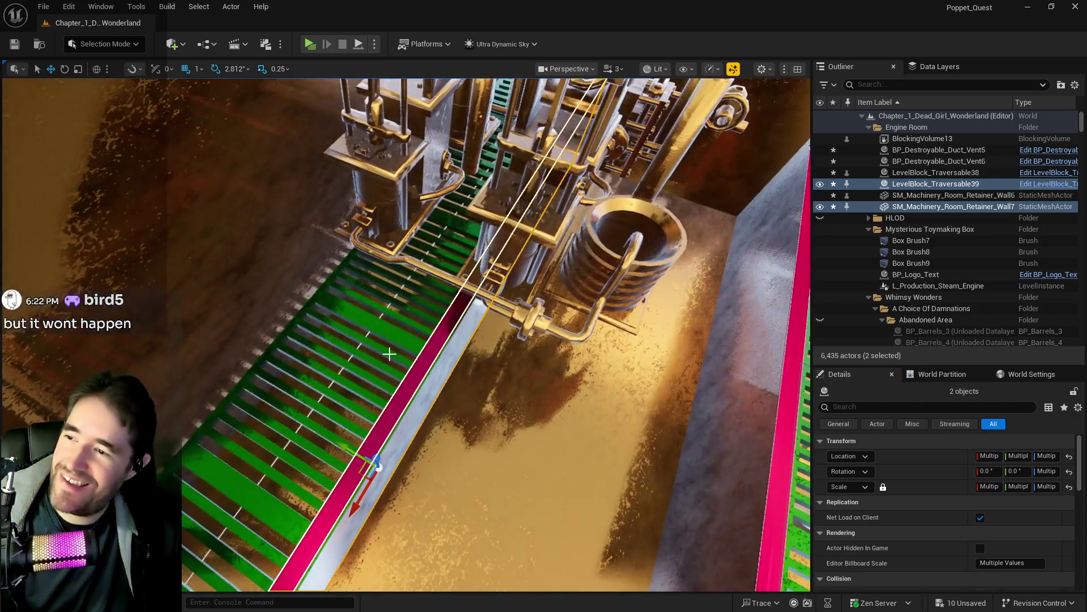
pyautogui.click(384, 351)
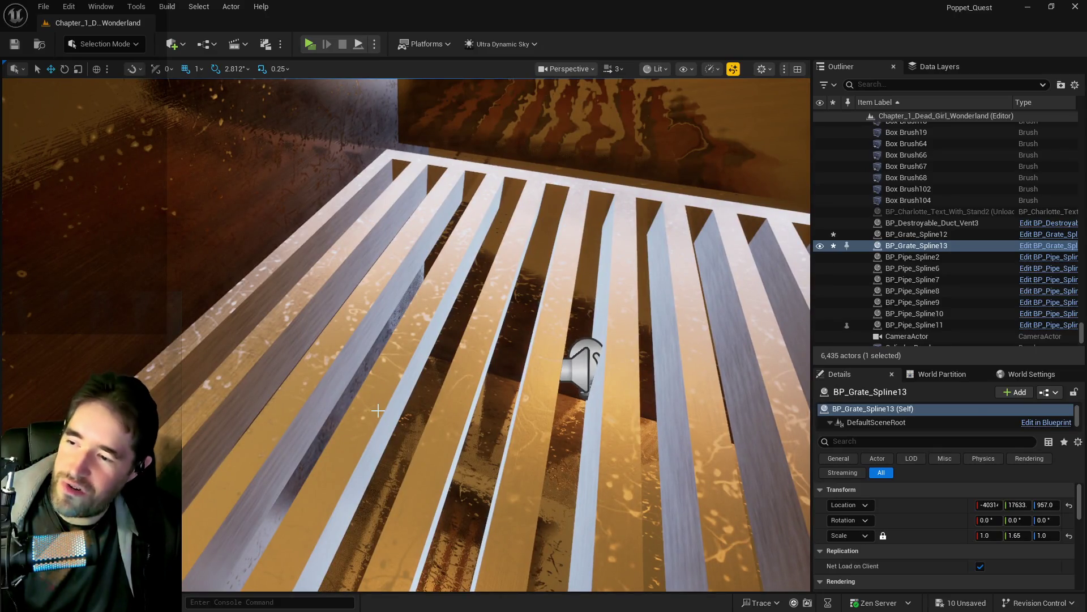
pyautogui.keyDown('ctrl'); pyautogui.click(584, 366); pyautogui.keyUp('ctrl')
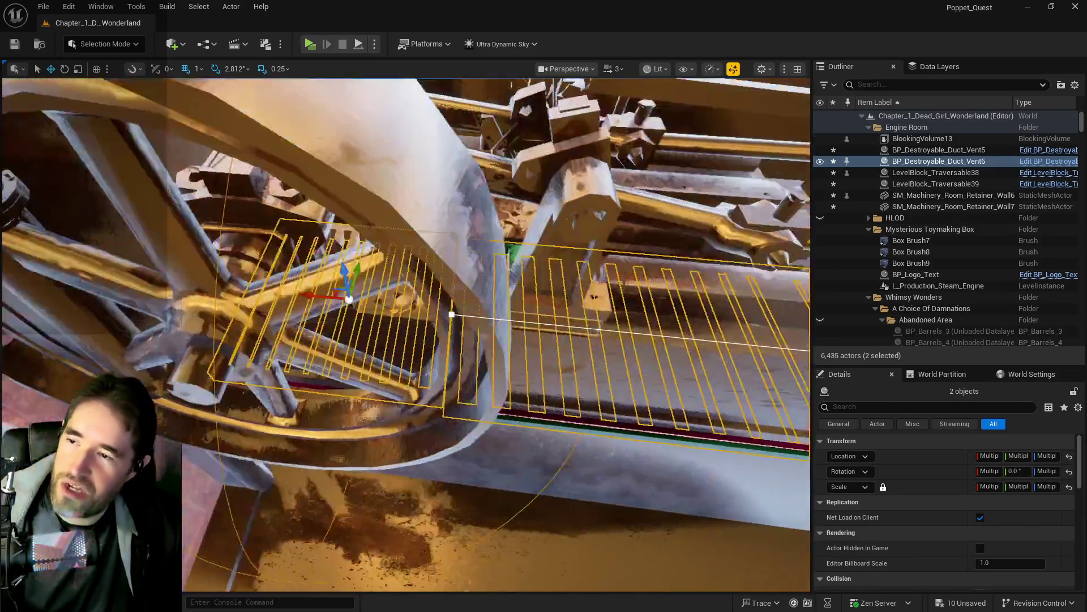
pyautogui.press('f')
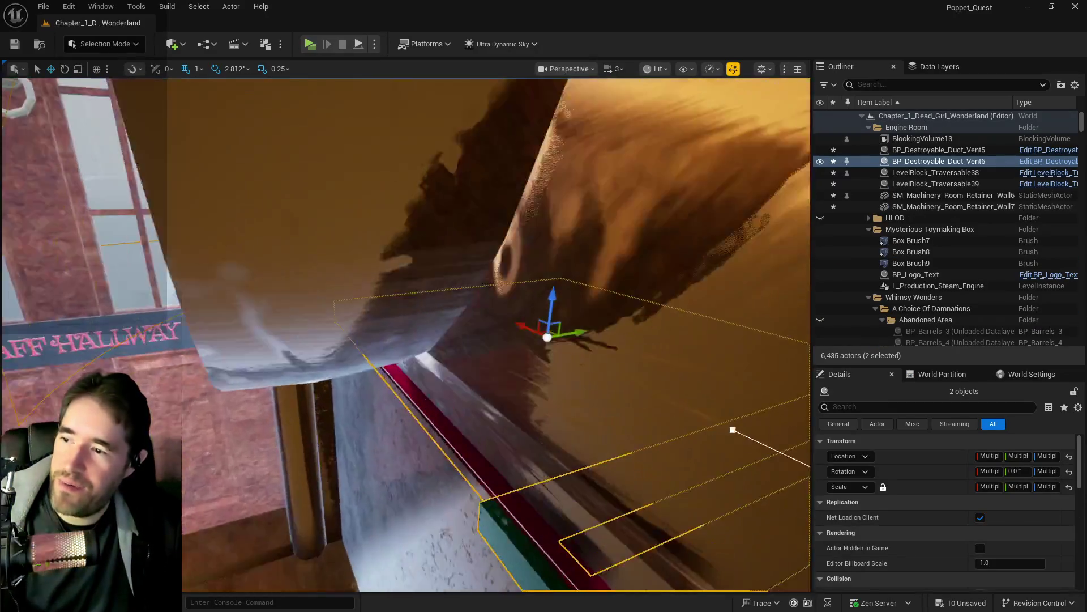
pyautogui.scroll(-3, 496, 334)
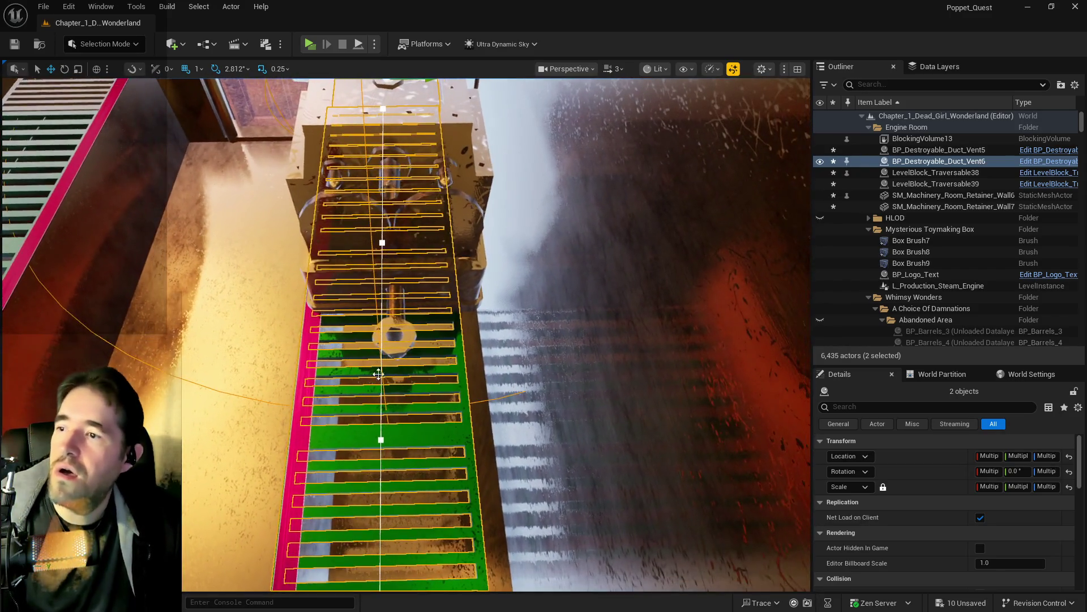
pyautogui.scroll(-3, 426, 312)
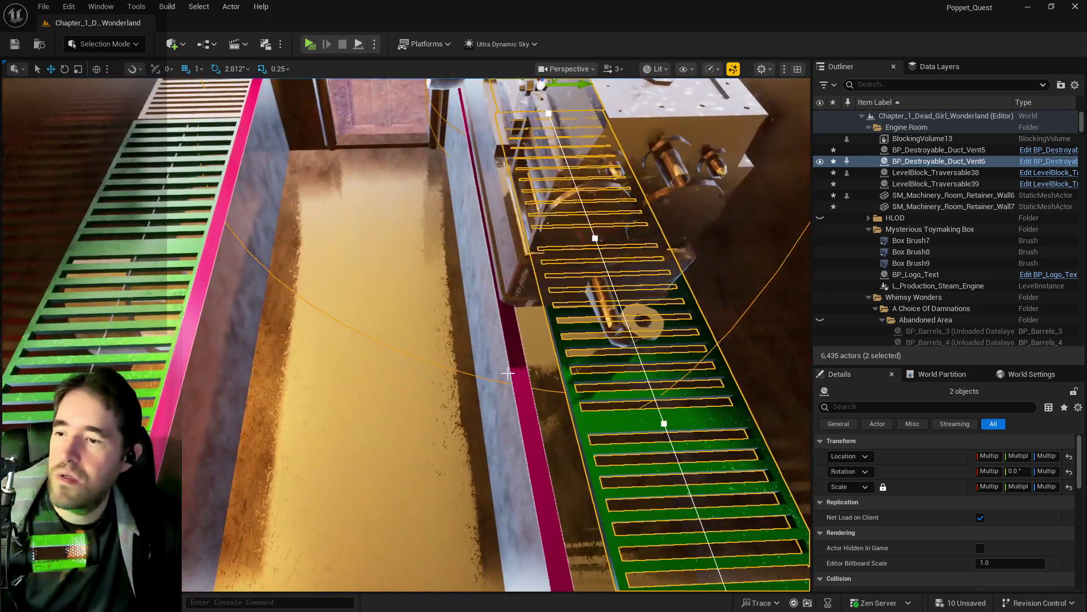
# Slide SM_Machinery_Room_Retainer_Wall7 sideways along Y beneath the engine machinery.
pyautogui.click(498, 374)
pyautogui.keyDown('ctrl'); pyautogui.click(498, 374); pyautogui.keyUp('ctrl')
pyautogui.press('f')
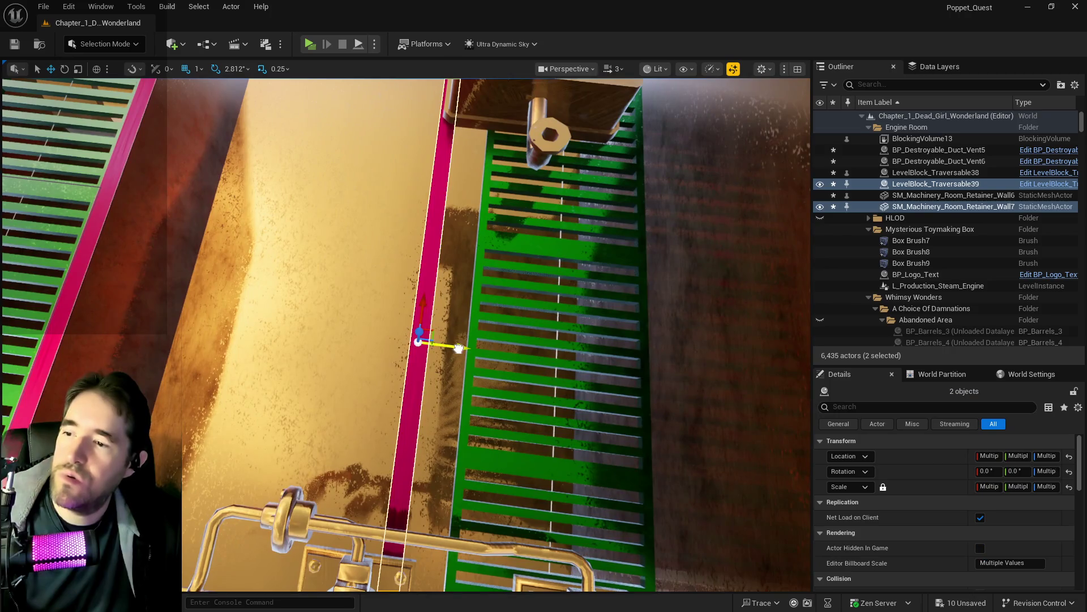
pyautogui.moveTo(459, 348)
pyautogui.mouseDown()
pyautogui.moveTo(491, 352)
pyautogui.moveTo(419, 283)
pyautogui.mouseUp()
pyautogui.moveTo(474, 389)
pyautogui.mouseDown()
pyautogui.moveTo(453, 379)
pyautogui.moveTo(474, 389)
pyautogui.mouseUp()
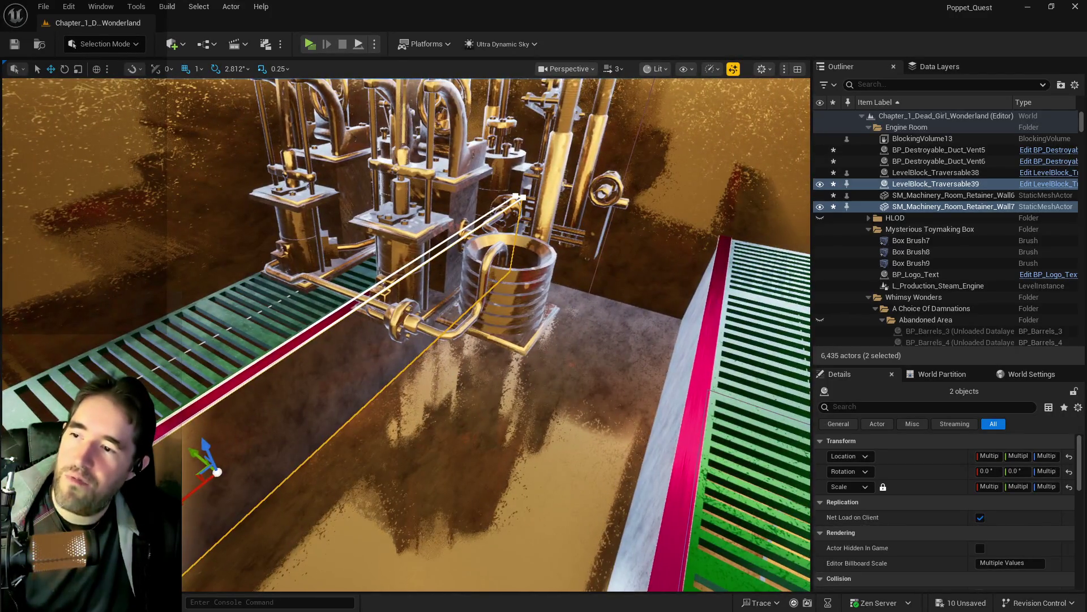
pyautogui.click(453, 322)
# Set Anim_Machine_5's locked uniform scale to 3.0.
pyautogui.press('f')
pyautogui.press('e')
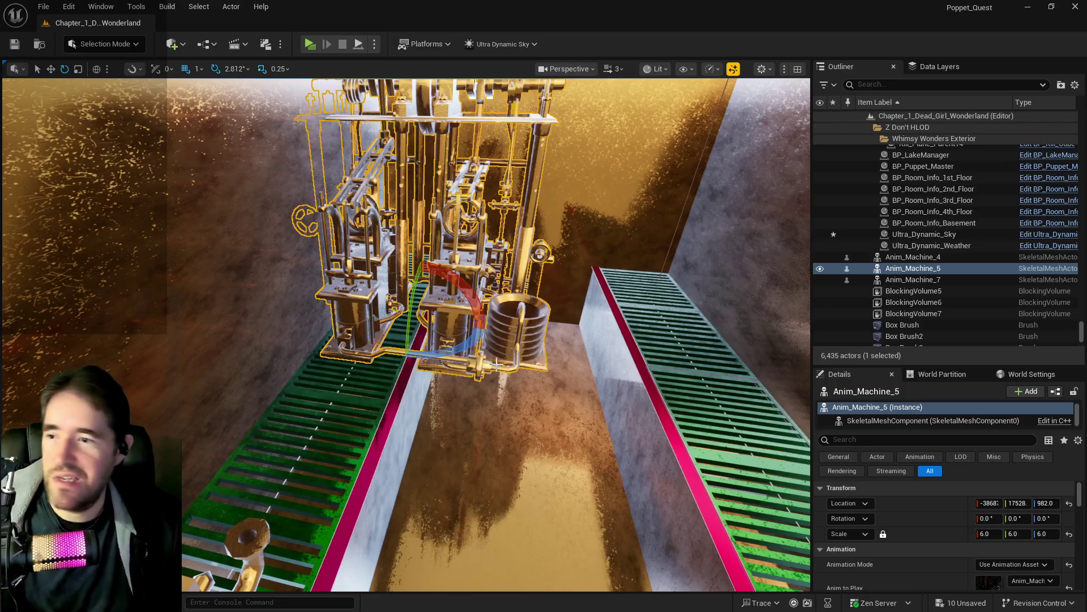
pyautogui.click(988, 534)
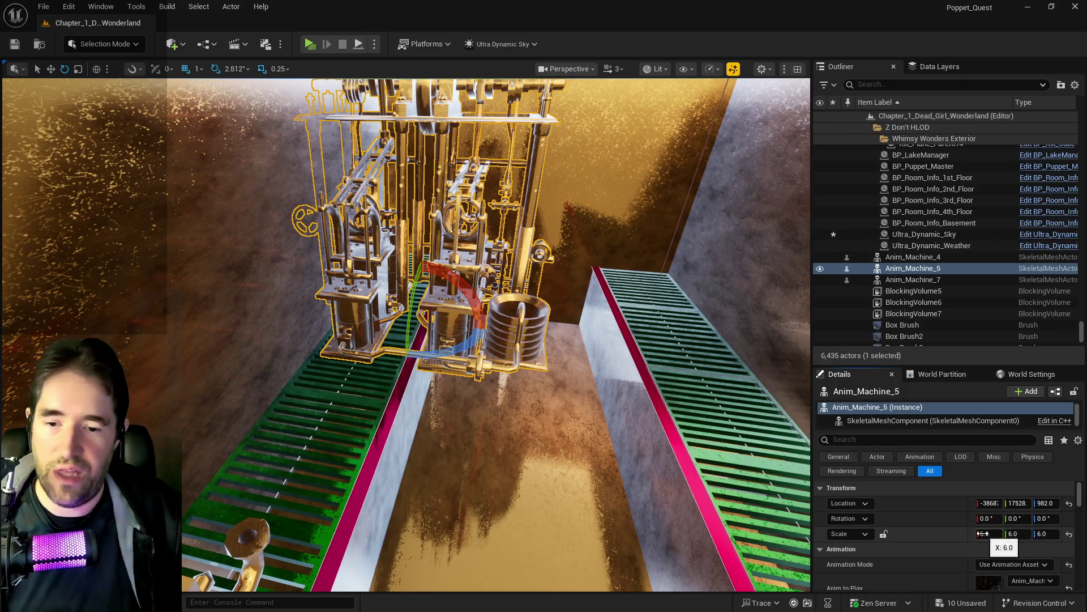
pyautogui.click(884, 535)
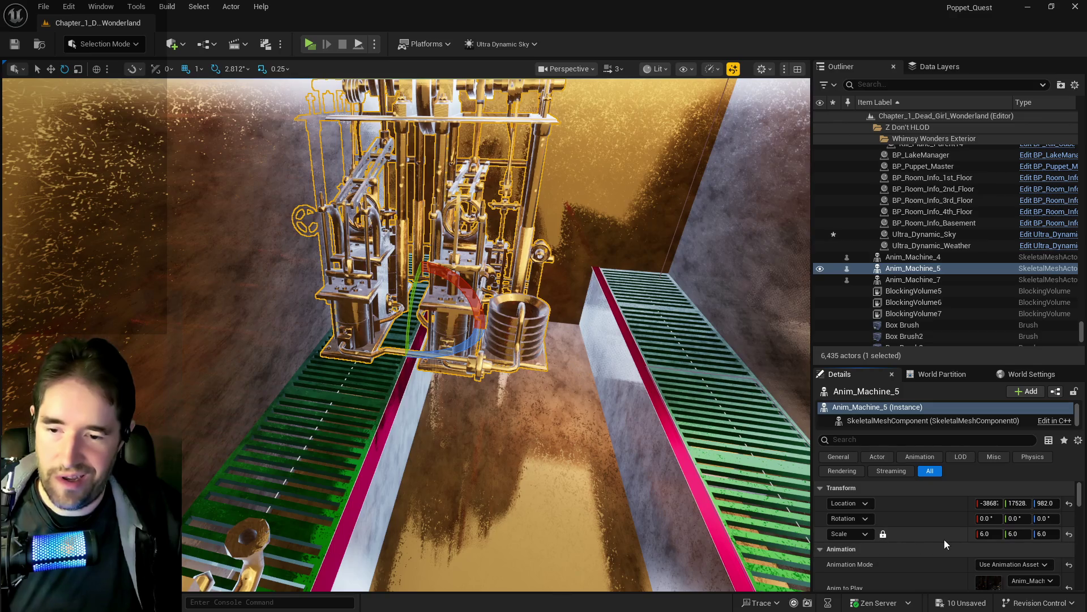
pyautogui.click(985, 533)
pyautogui.write('3')
pyautogui.press('Return')
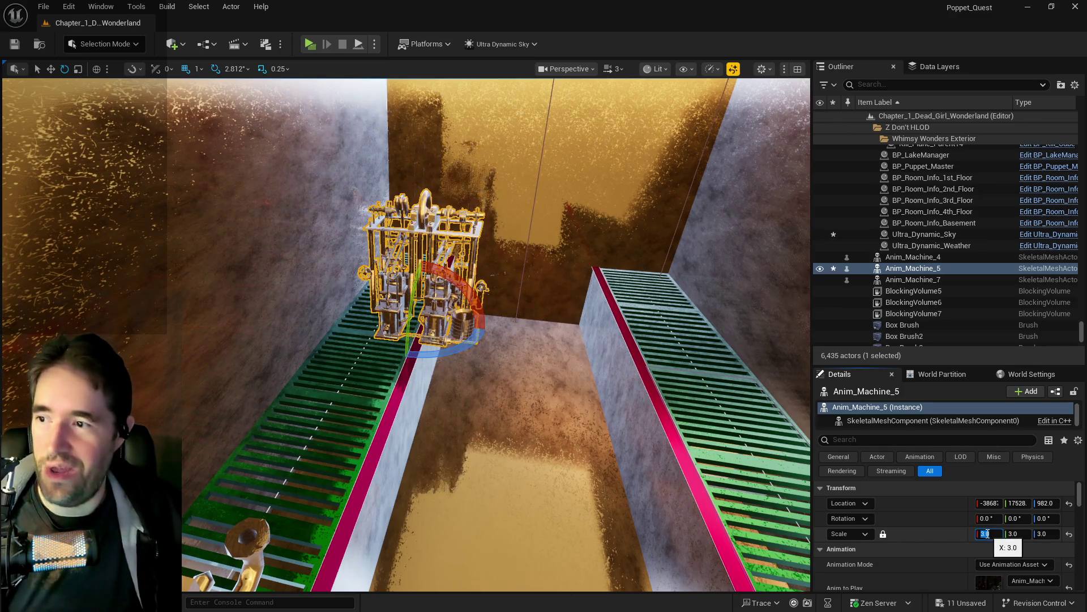
# Move Anim_Machine_5 onto the walkway and slide BP_Destroyable_Duct_Vent6 along X to about -3997.
pyautogui.click(50, 68)
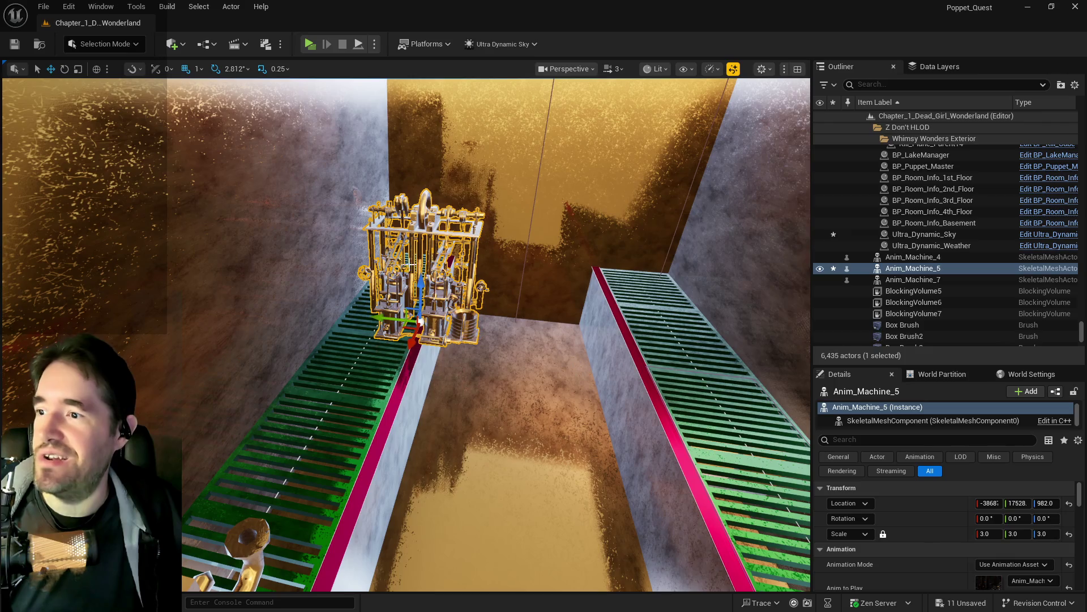
pyautogui.moveTo(389, 316); pyautogui.dragTo(377, 321)
pyautogui.press('f')
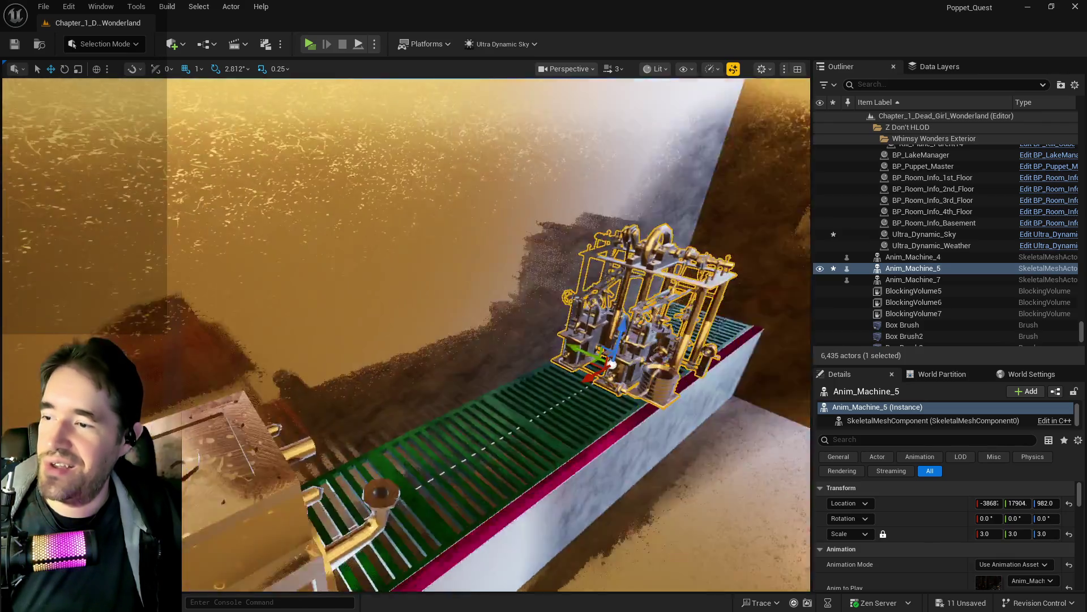
pyautogui.moveTo(450, 335)
pyautogui.mouseDown()
pyautogui.moveTo(429, 336)
pyautogui.moveTo(383, 381)
pyautogui.moveTo(397, 352)
pyautogui.moveTo(284, 273)
pyautogui.mouseUp()
pyautogui.click(302, 285)
pyautogui.moveTo(116, 295)
pyautogui.mouseDown()
pyautogui.moveTo(672, 284)
pyautogui.moveTo(651, 283)
pyautogui.moveTo(595, 238)
pyautogui.mouseUp()
pyautogui.moveTo(307, 242); pyautogui.dragTo(442, 242)
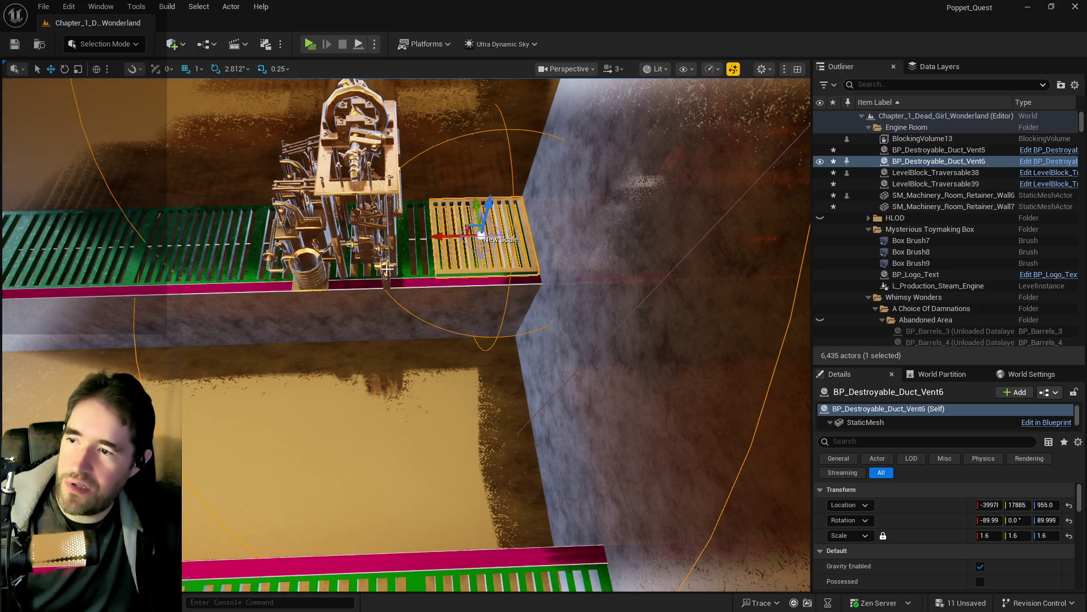
pyautogui.click(481, 234)
pyautogui.press('f')
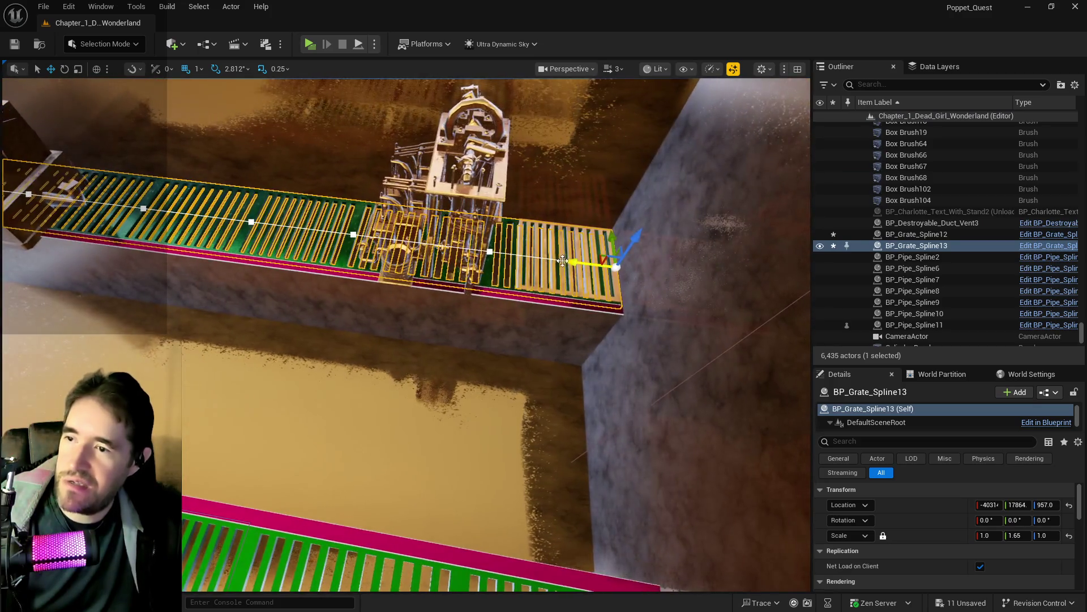
pyautogui.moveTo(568, 262); pyautogui.dragTo(478, 243)
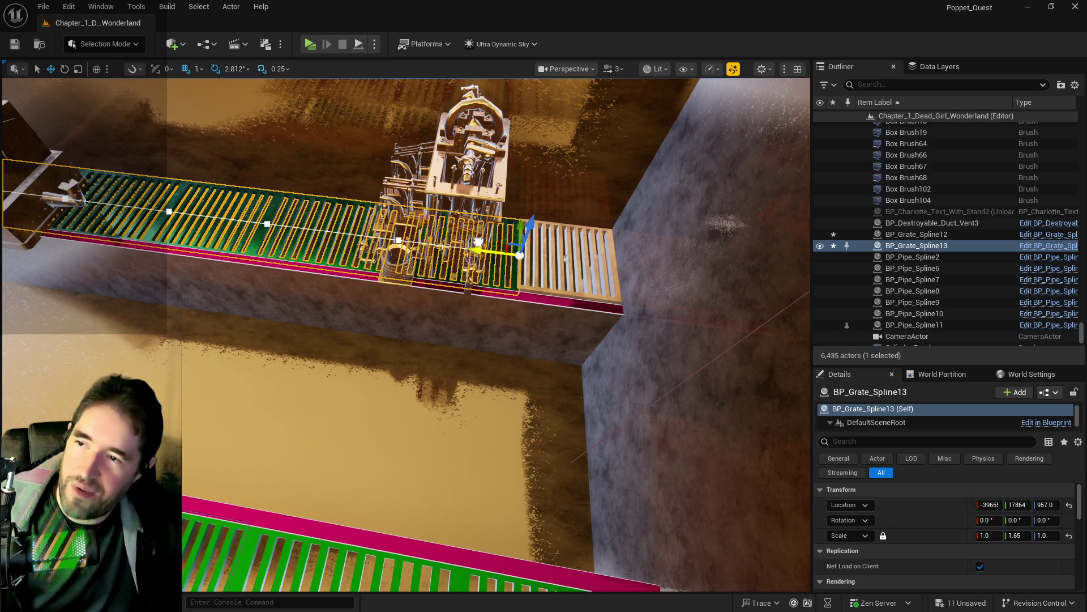
pyautogui.moveTo(479, 242); pyautogui.dragTo(477, 242)
pyautogui.moveTo(390, 347); pyautogui.dragTo(390, 346)
pyautogui.hotkey('ctrl', 's')
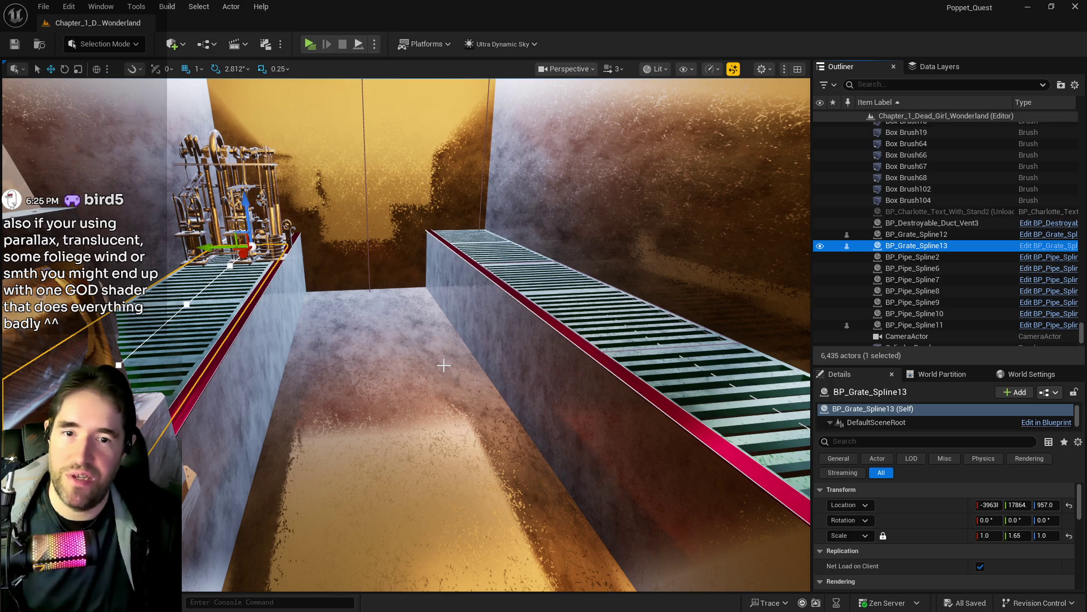
pyautogui.press('f')
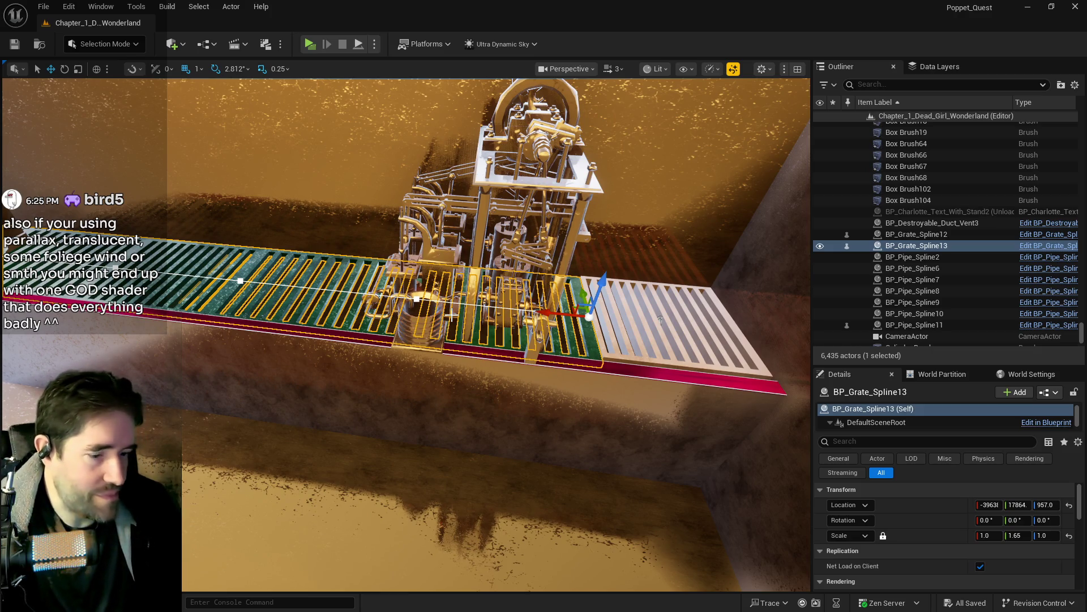
pyautogui.moveTo(609, 285)
pyautogui.mouseDown()
pyautogui.moveTo(538, 300)
pyautogui.moveTo(519, 365)
pyautogui.mouseUp()
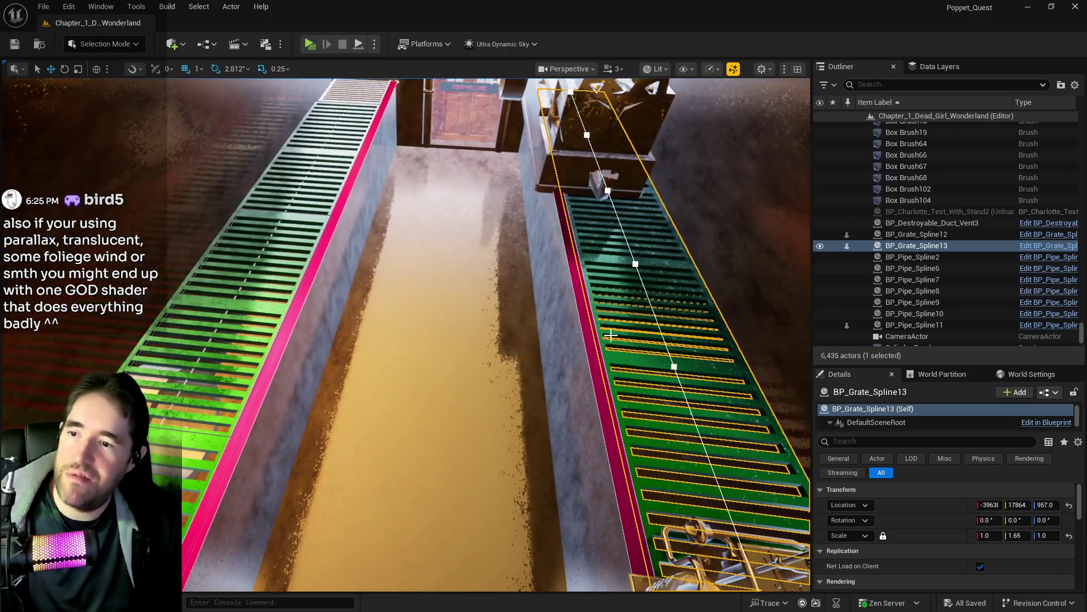
pyautogui.moveTo(604, 346)
pyautogui.mouseDown()
pyautogui.moveTo(595, 283)
pyautogui.moveTo(509, 340)
pyautogui.moveTo(450, 431)
pyautogui.mouseUp()
pyautogui.click(449, 432)
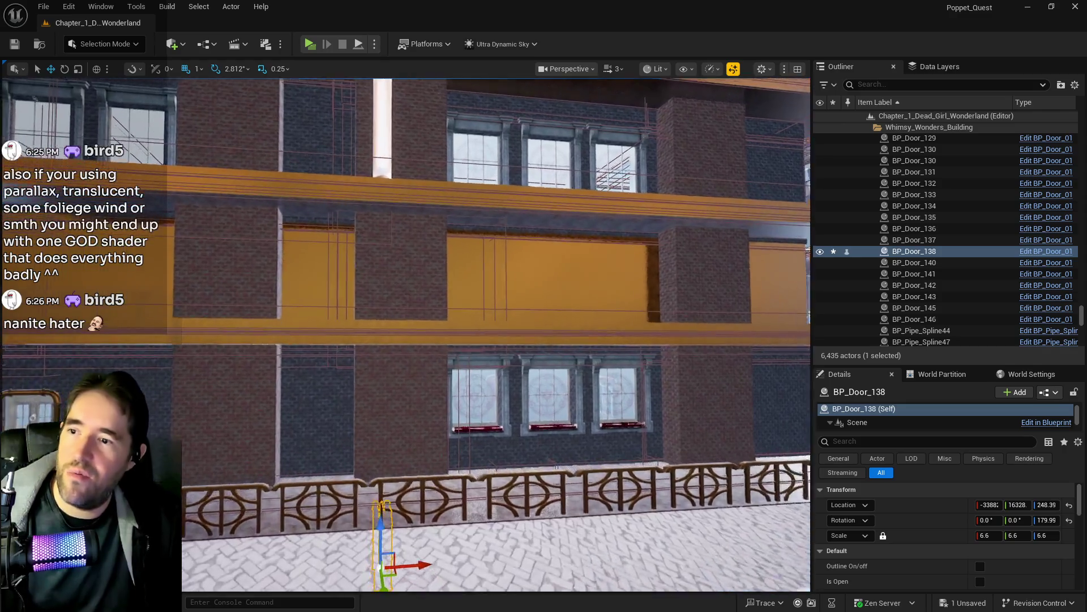
pyautogui.press('w')
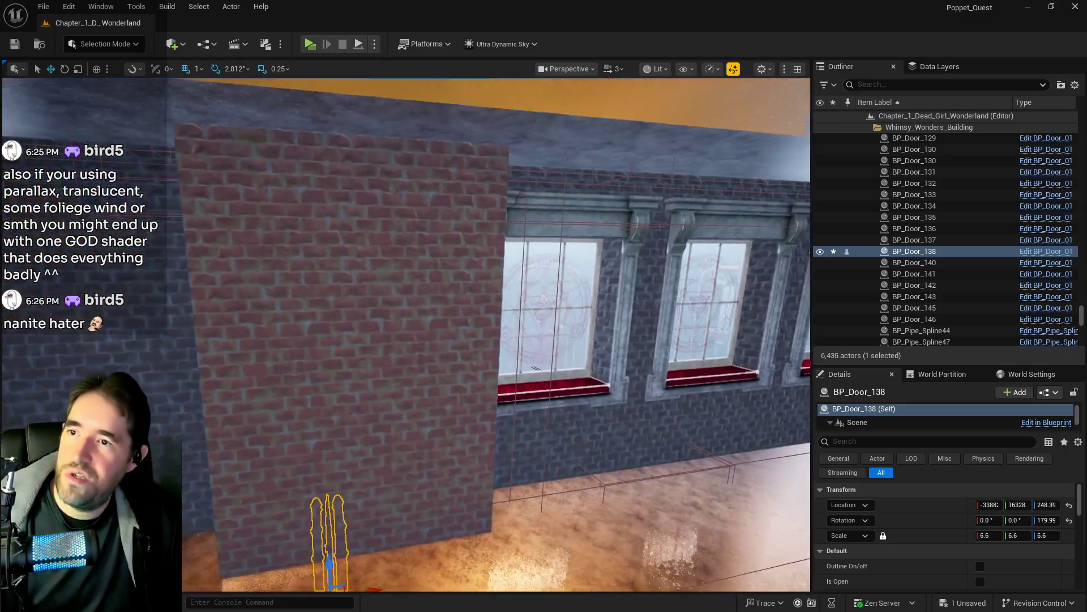
pyautogui.press('w')
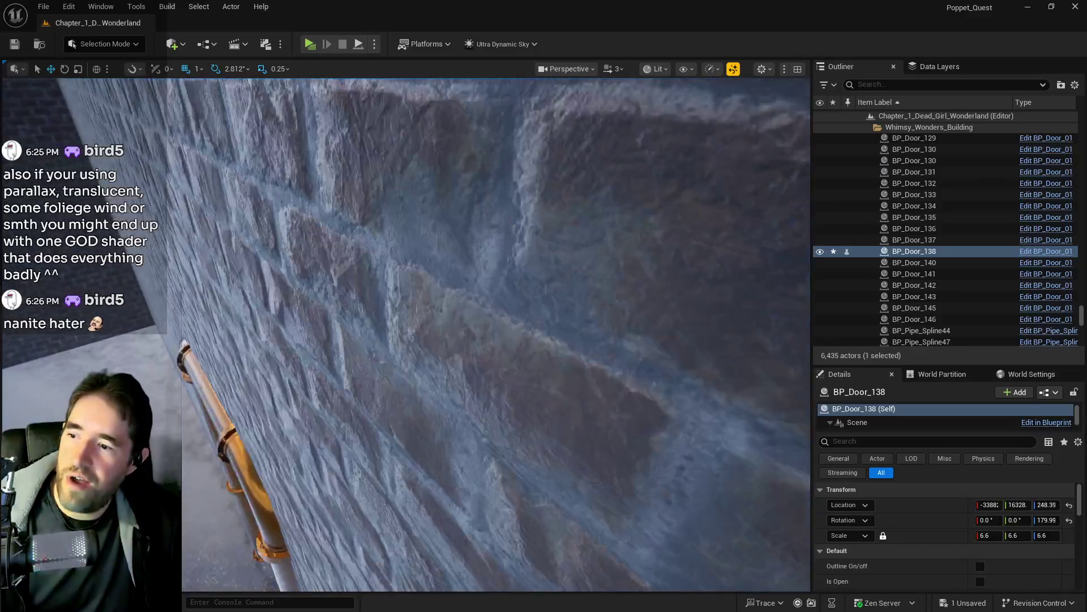
pyautogui.press('w')
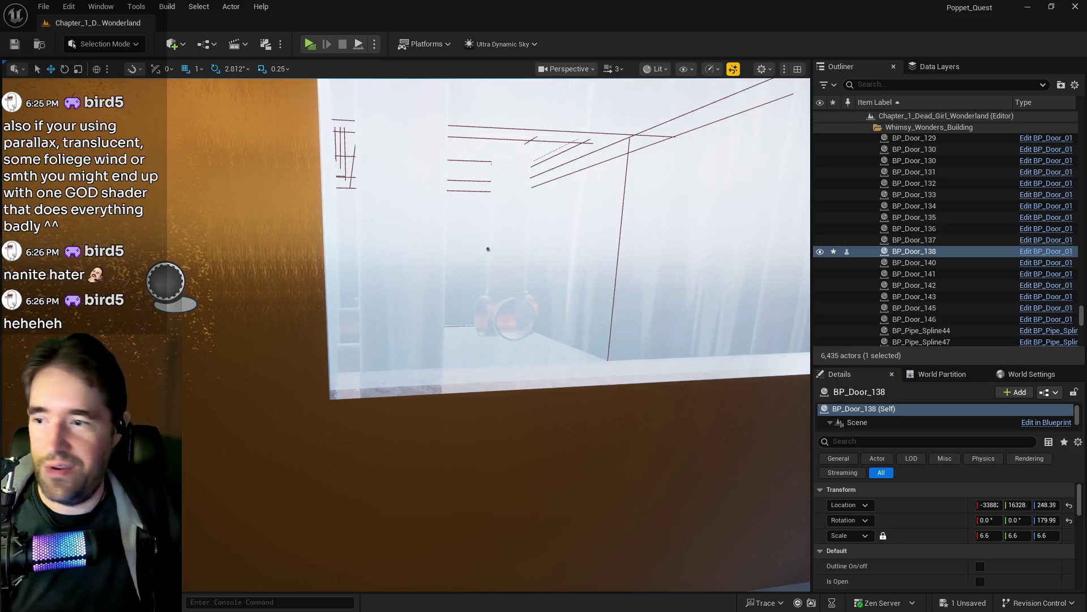
pyautogui.press('w')
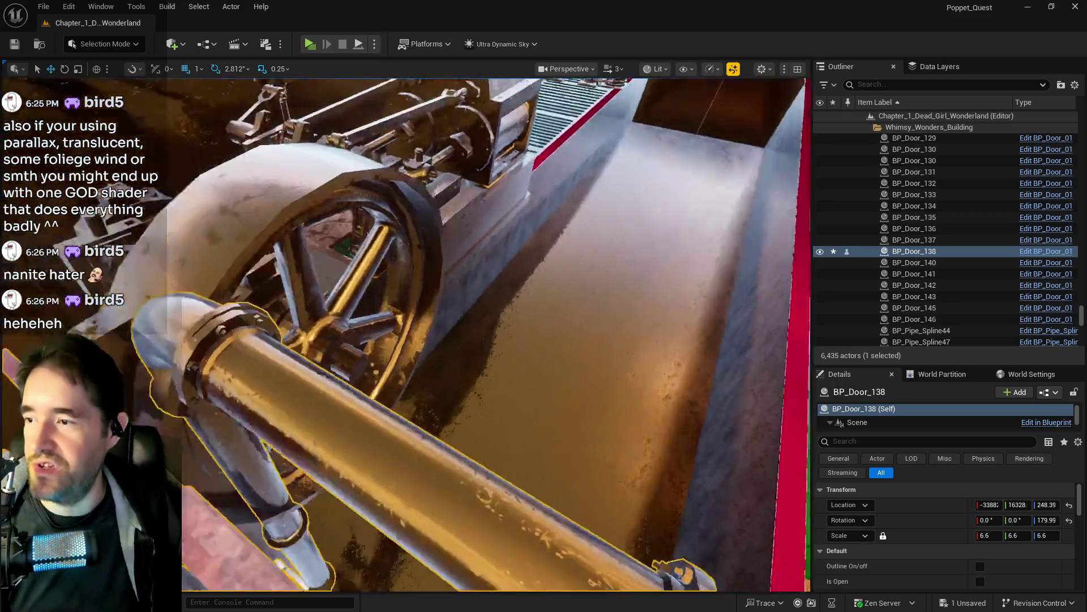
pyautogui.press('s')
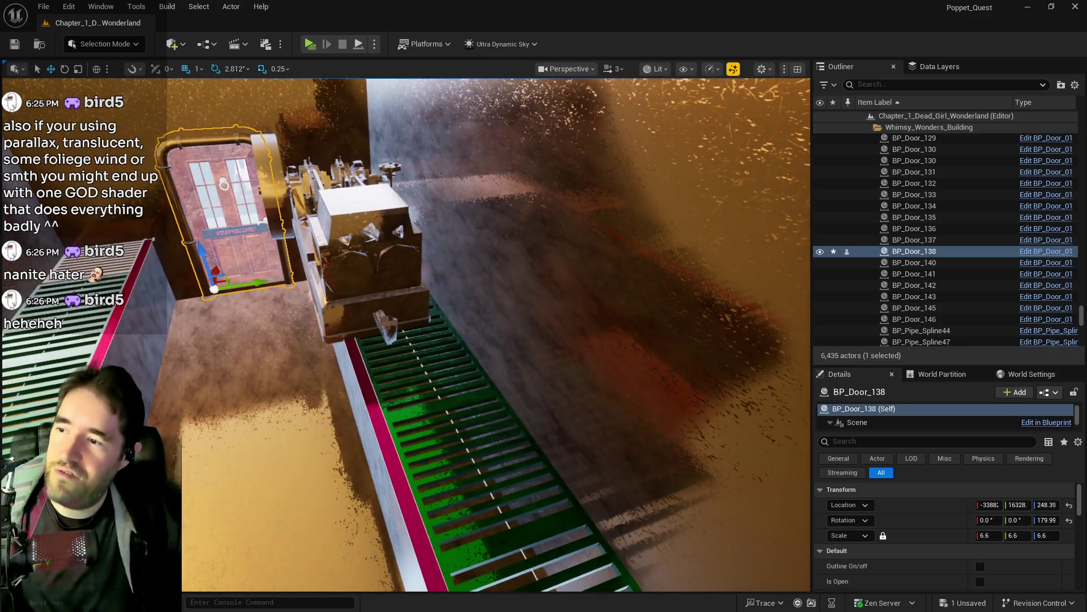
# Scale Anim_Machine_4 to 3.0, slide it along the grates, then switch to YouTube Studio's Shorts list.
pyautogui.click(343, 316)
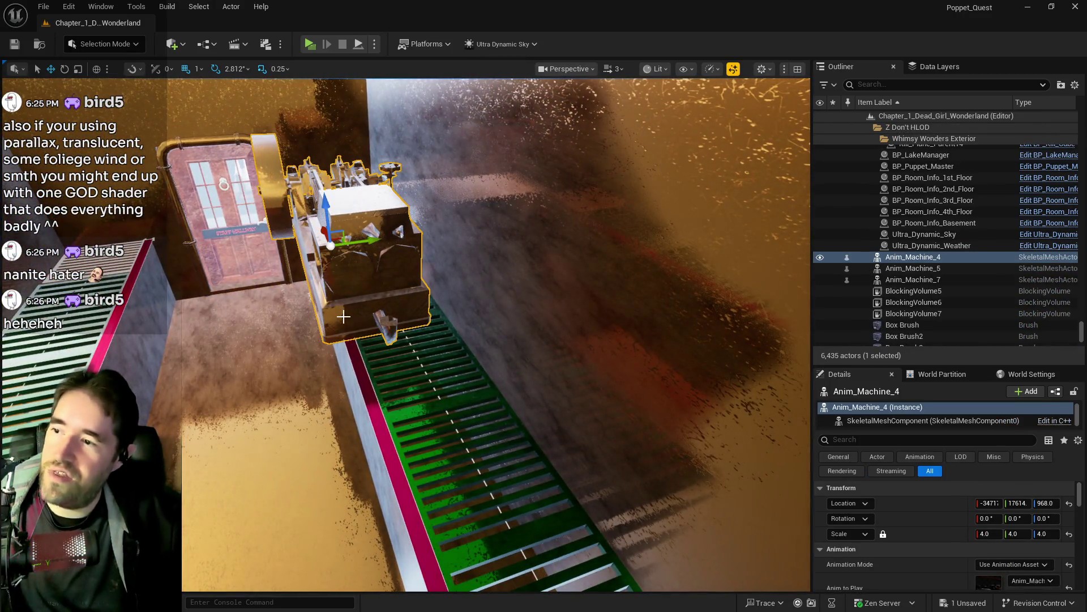
pyautogui.click(991, 534)
pyautogui.press('Return')
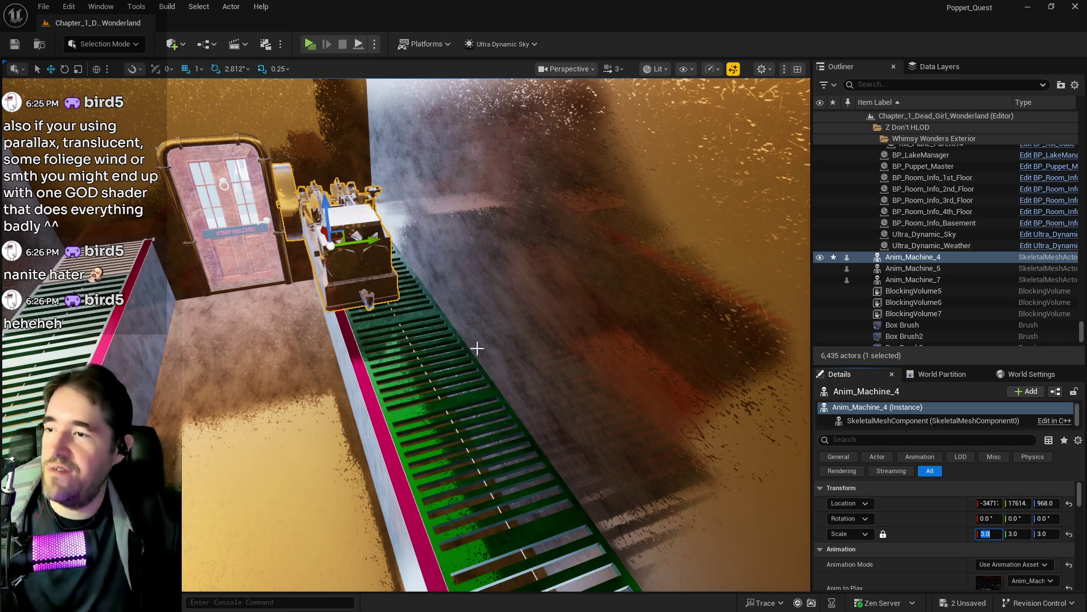
pyautogui.moveTo(366, 240); pyautogui.dragTo(375, 250)
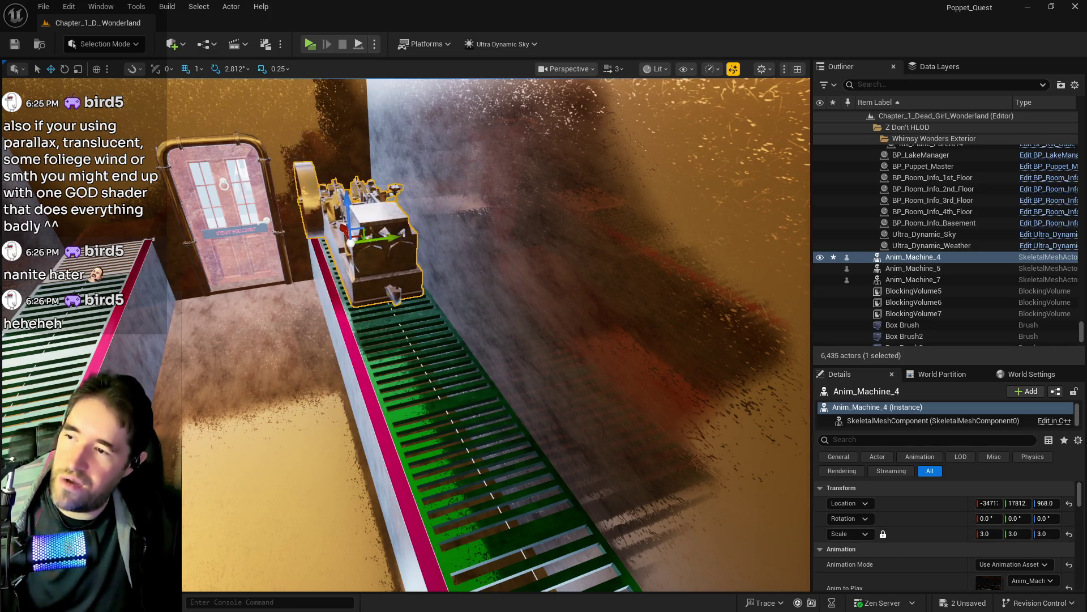
pyautogui.press('f')
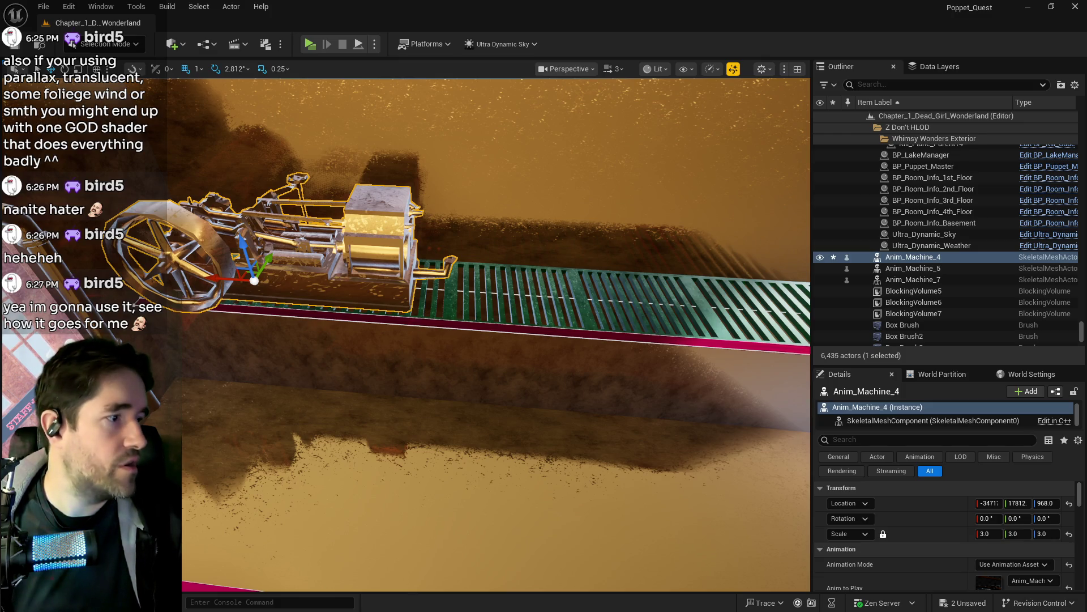
pyautogui.hotkey('alt', 'Tab')
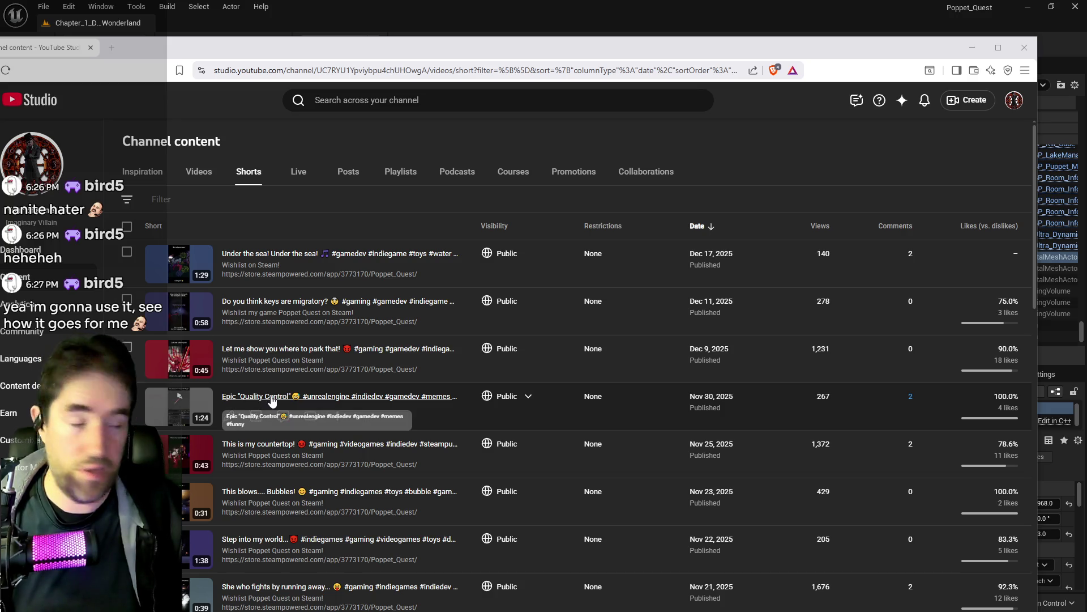
# Maximize the browser and open the Epic 'Quality Control' Short's video in a new tab.
pyautogui.doubleClick(662, 51)
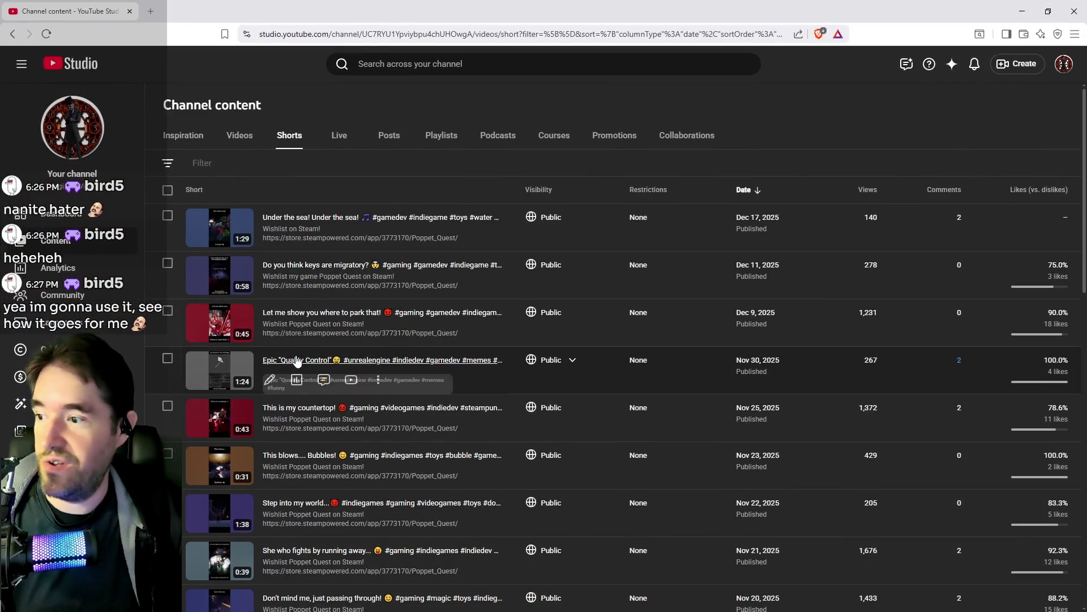
pyautogui.click(297, 361)
pyautogui.click(695, 261)
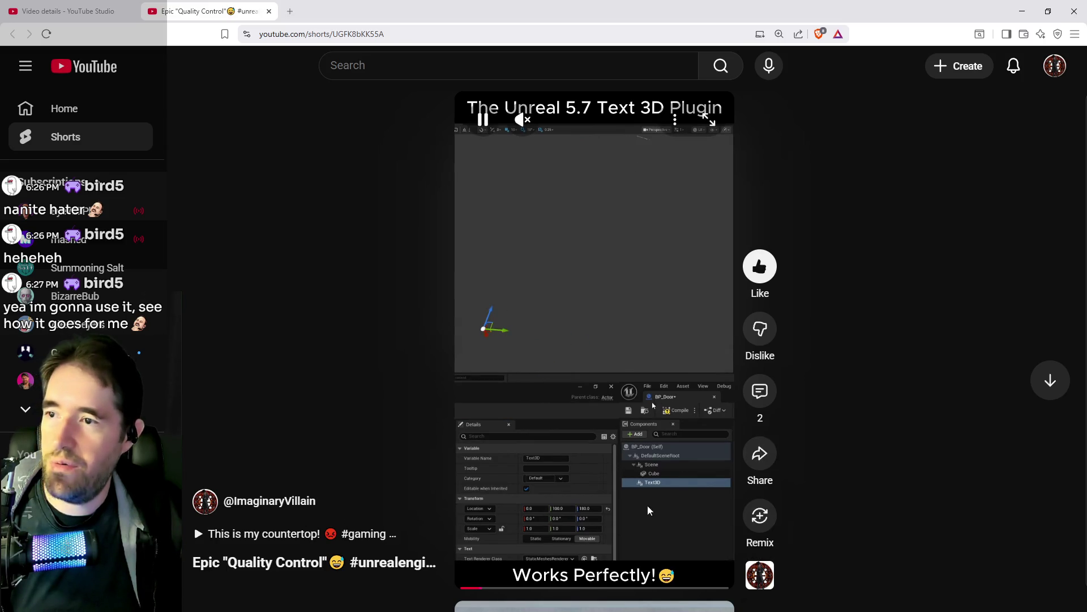
# Unmute and replay the Quality Control Short, then close its tab and return to Unreal.
pyautogui.click(482, 120)
pyautogui.moveTo(547, 120); pyautogui.dragTo(583, 120)
pyautogui.click(506, 174)
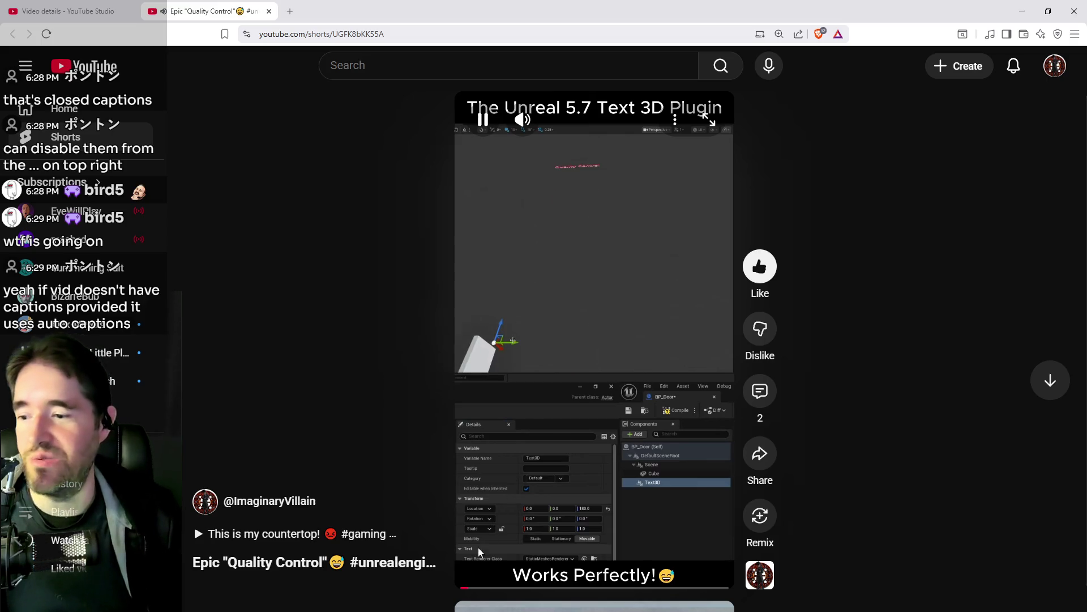
pyautogui.middleClick(207, 14)
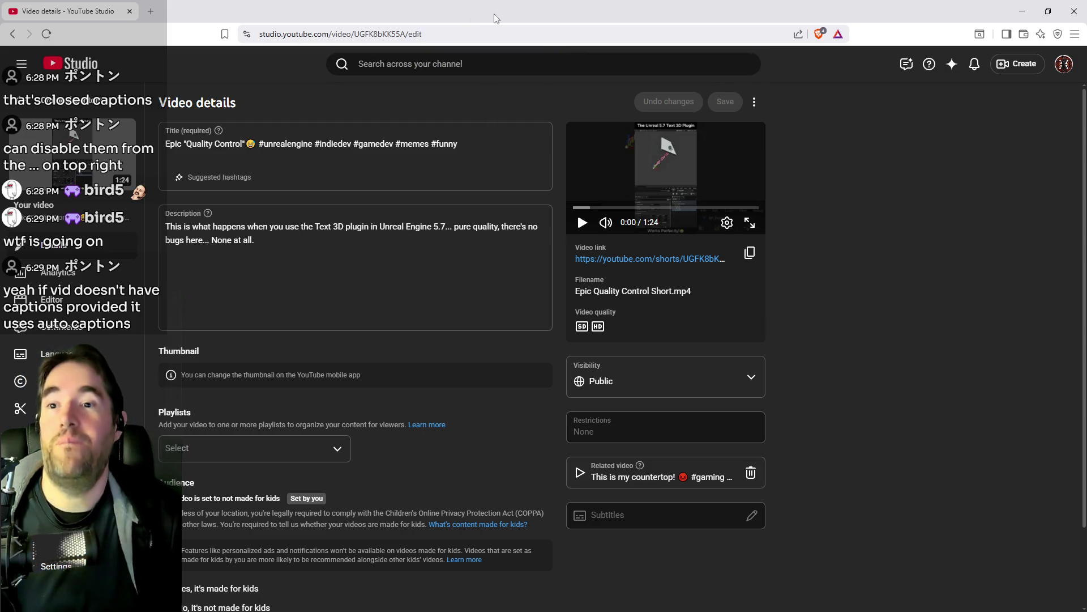
pyautogui.hotkey('alt', 'Tab')
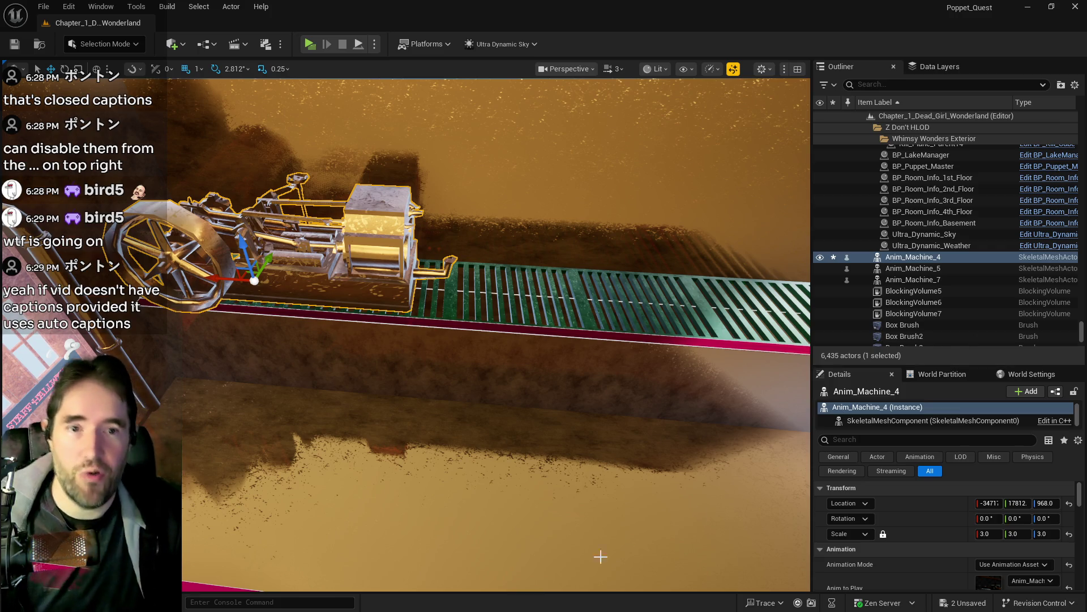
# Select Anim_Machine_7 on the walkway and frame it in the view.
pyautogui.moveTo(675, 538)
pyautogui.mouseDown()
pyautogui.moveTo(594, 473)
pyautogui.moveTo(529, 566)
pyautogui.mouseUp()
pyautogui.click(561, 521)
pyautogui.hotkey('ctrl', 'z')
pyautogui.moveTo(562, 520); pyautogui.dragTo(420, 476)
pyautogui.moveTo(146, 396); pyautogui.dragTo(804, 447)
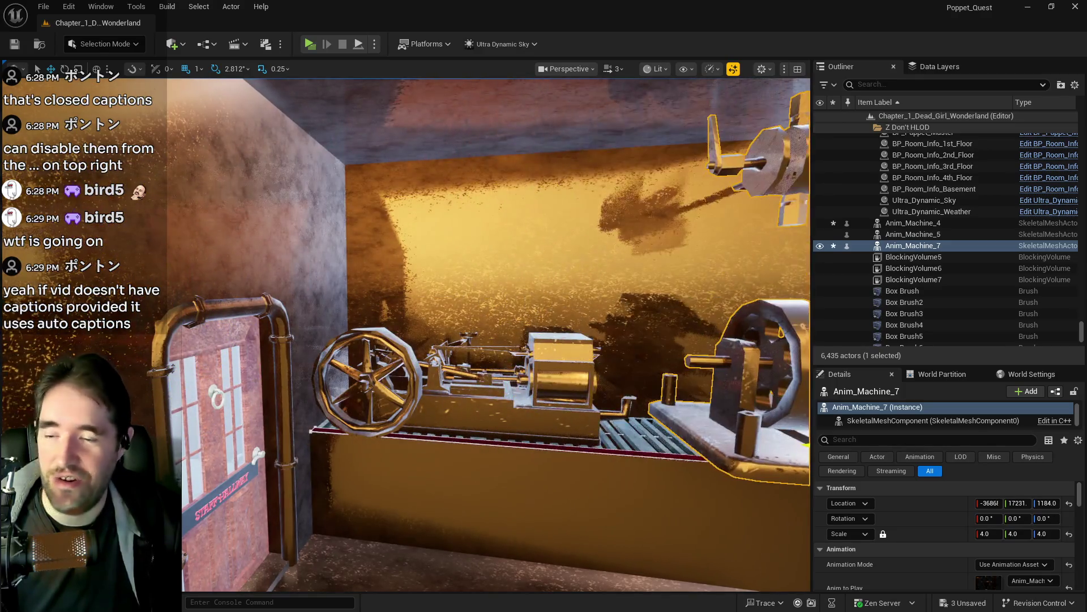
pyautogui.press('f')
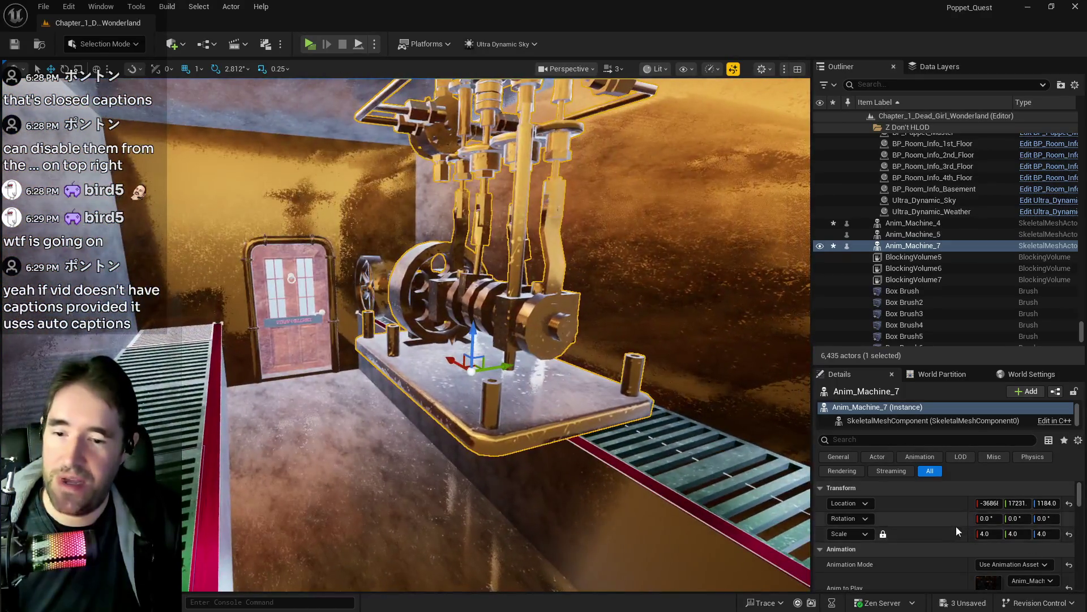
# Set Anim_Machine_7's scale to 3.0 and slide it along the grate walkway.
pyautogui.click(986, 533)
pyautogui.write('3')
pyautogui.press('Return')
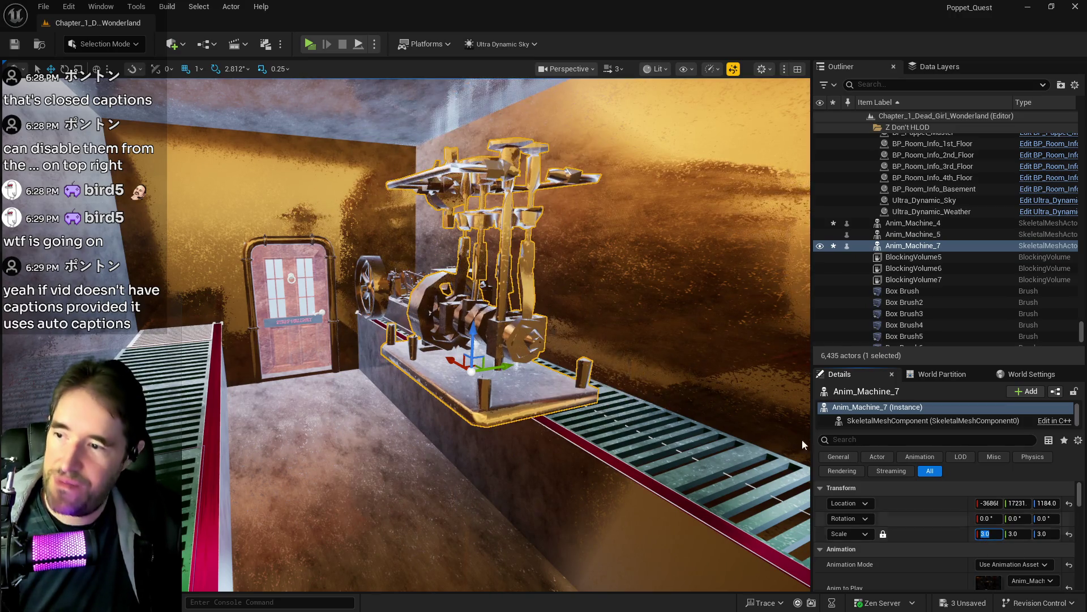
pyautogui.moveTo(507, 366); pyautogui.dragTo(544, 363)
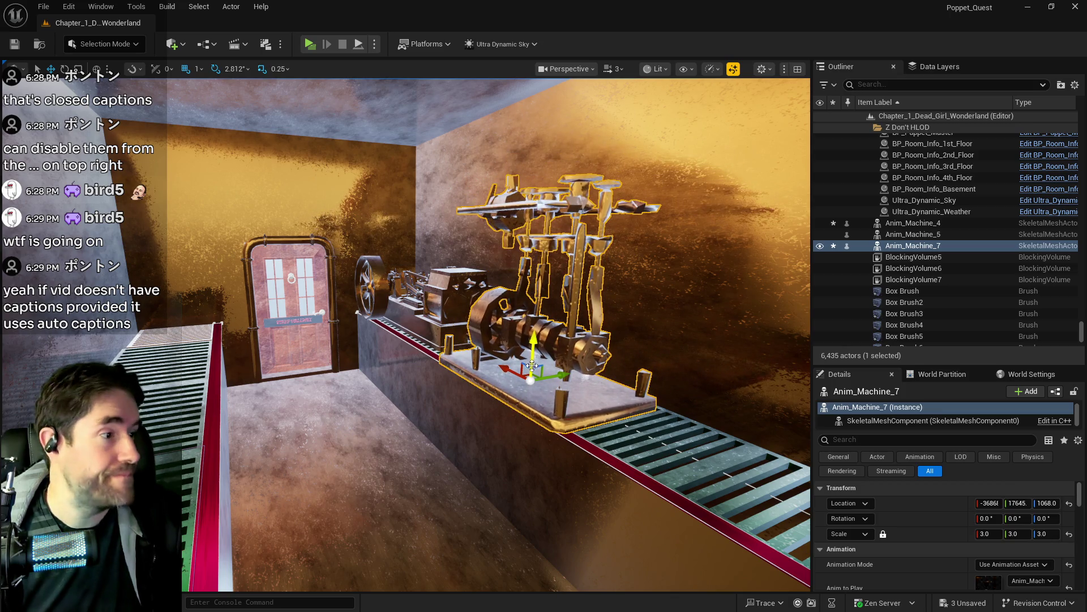
pyautogui.moveTo(532, 365)
pyautogui.mouseDown()
pyautogui.moveTo(482, 360)
pyautogui.moveTo(556, 311)
pyautogui.moveTo(563, 361)
pyautogui.moveTo(422, 122)
pyautogui.mouseUp()
# Retype BP_Door_131's Text 2 from GENERATOR to ENGINE ROOM.
pyautogui.moveTo(426, 160); pyautogui.dragTo(398, 440)
pyautogui.click(399, 440)
pyautogui.scroll(-5, 940, 558)
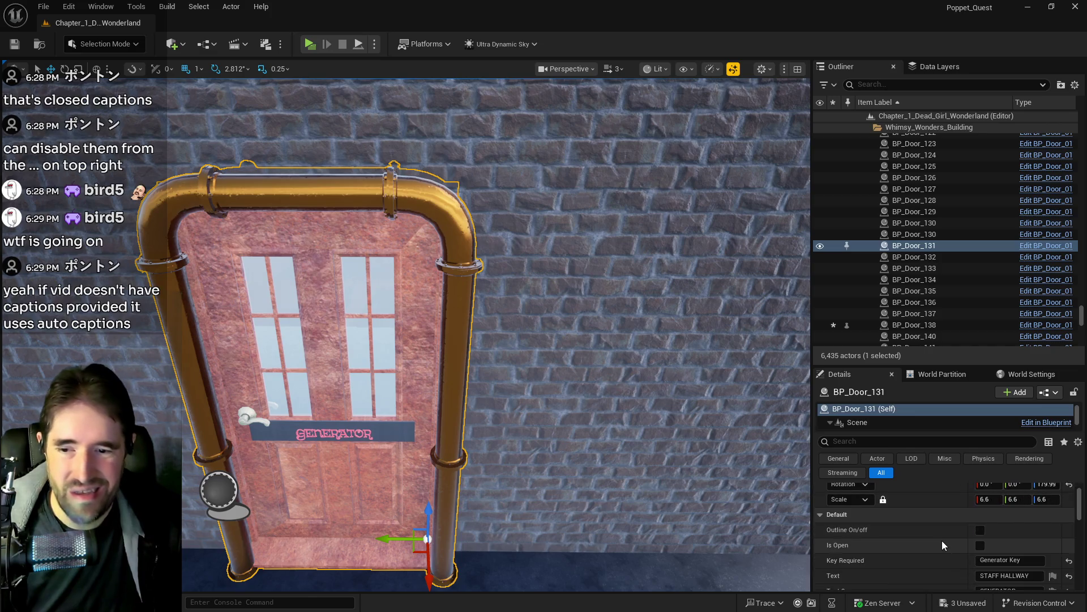
pyautogui.click(1005, 537)
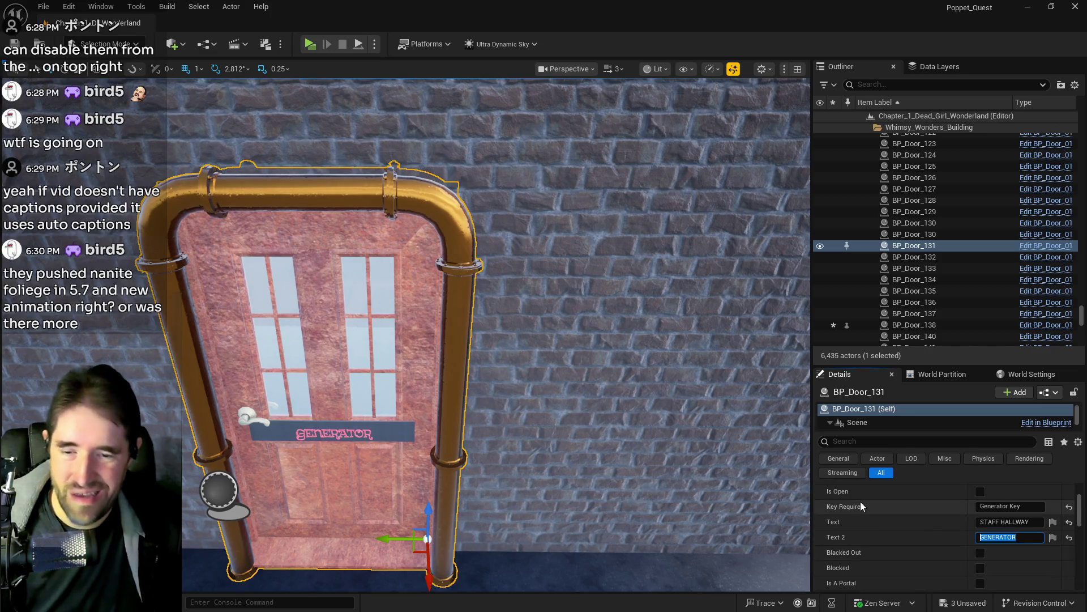
pyautogui.write('ENGINE')
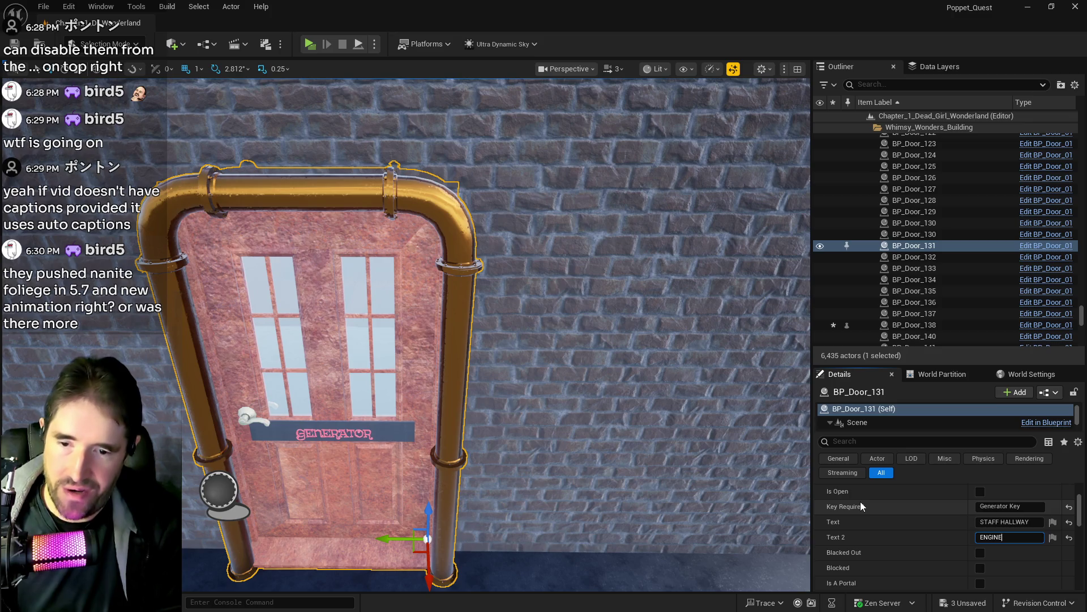
pyautogui.write(' ROOM')
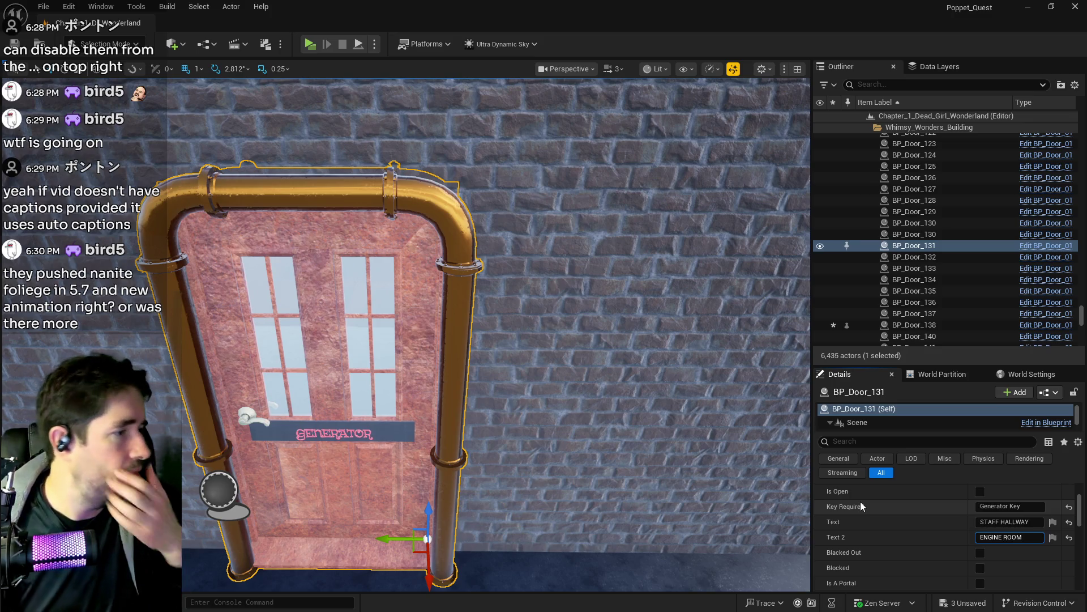
pyautogui.press('Return')
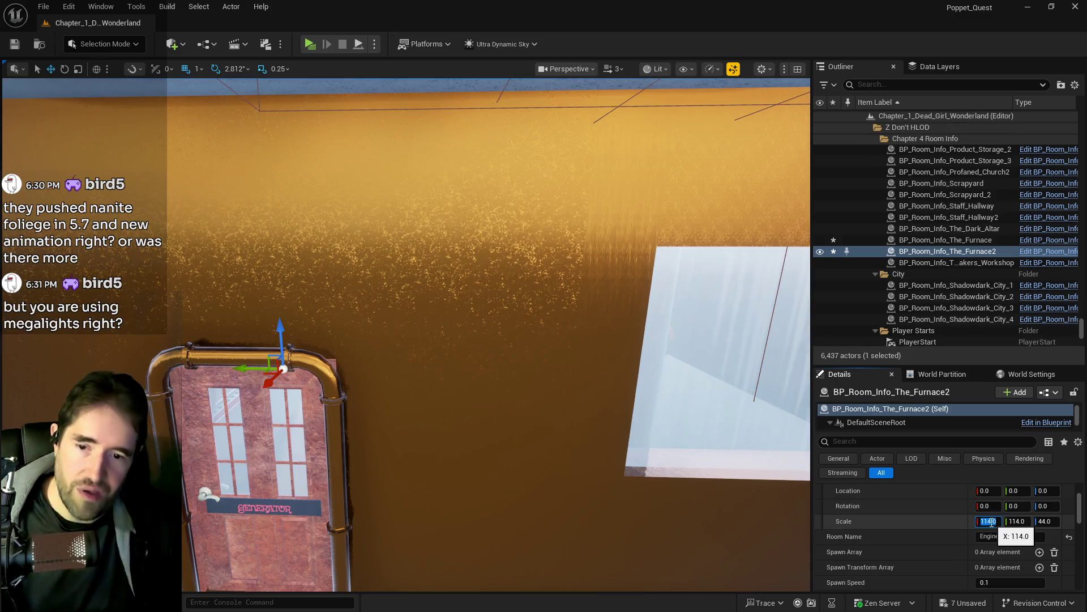
# Set the room volume's Y scale to 38 and shift it left along the wall.
pyautogui.write('38')
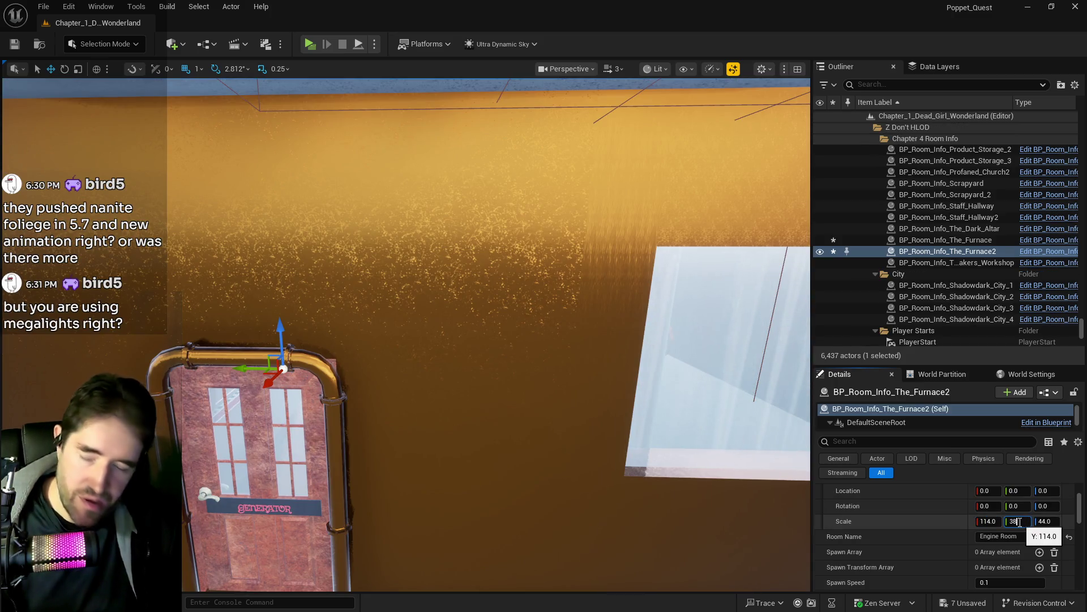
pyautogui.press('Return')
pyautogui.moveTo(633, 523); pyautogui.dragTo(633, 523)
pyautogui.moveTo(346, 380); pyautogui.dragTo(346, 380)
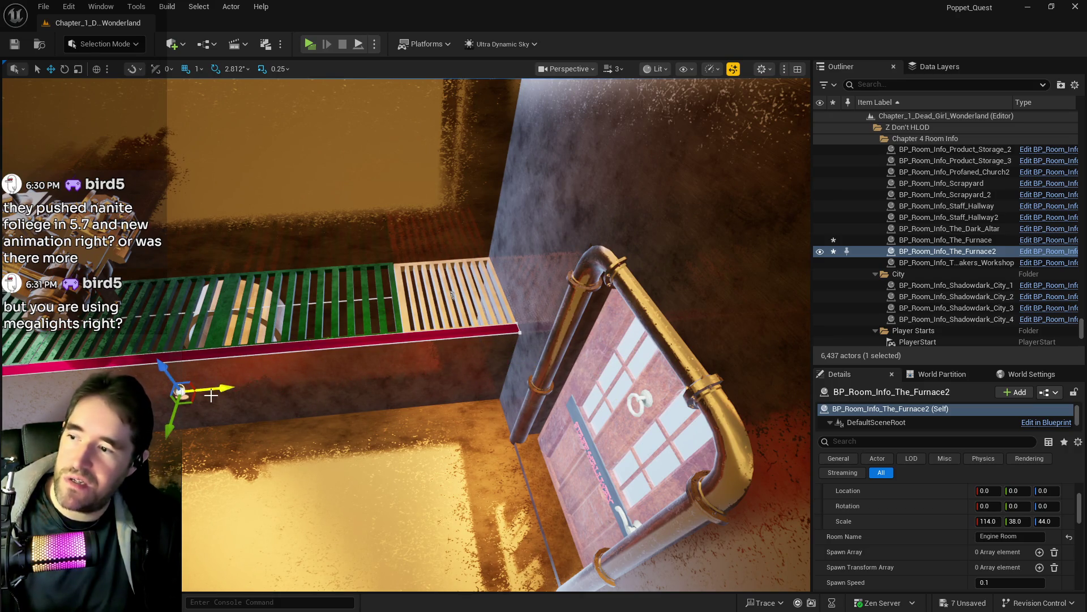
pyautogui.press('f')
pyautogui.moveTo(478, 472)
pyautogui.mouseDown()
pyautogui.moveTo(310, 420)
pyautogui.moveTo(352, 432)
pyautogui.mouseUp()
pyautogui.moveTo(305, 381); pyautogui.dragTo(300, 344)
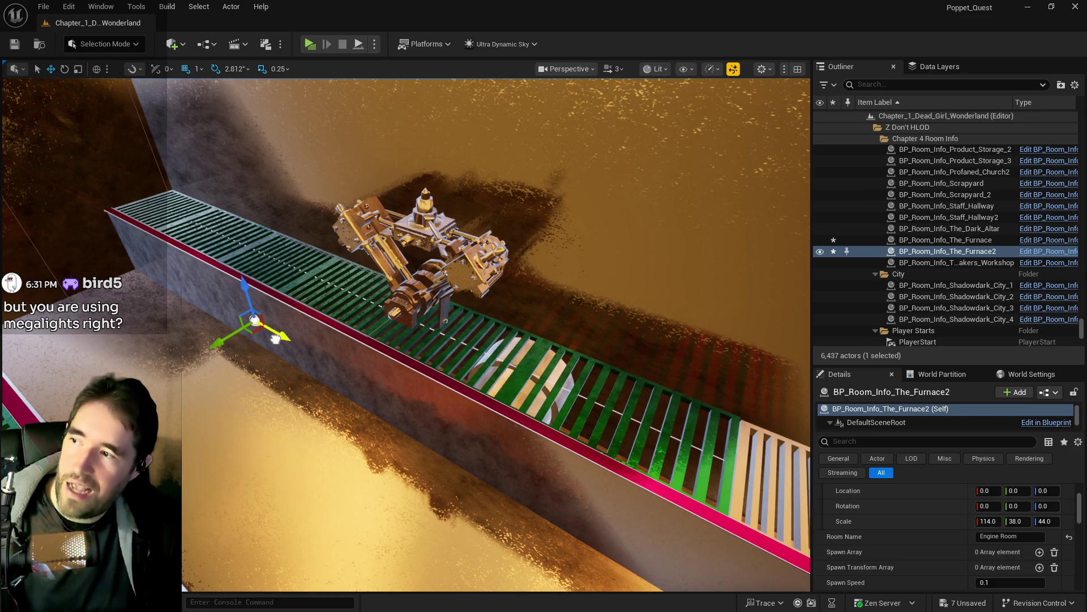
pyautogui.moveTo(283, 343); pyautogui.dragTo(283, 342)
# Set the room volume's X scale to 90 and move it to the conveyor's far end.
pyautogui.click(988, 521)
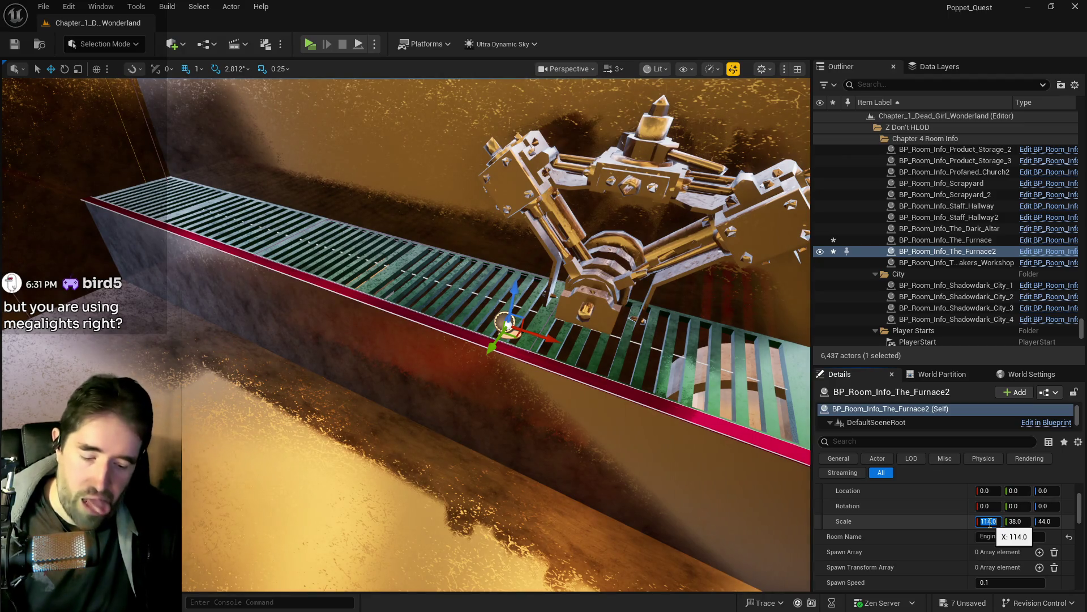
pyautogui.write('90')
pyautogui.press('Return')
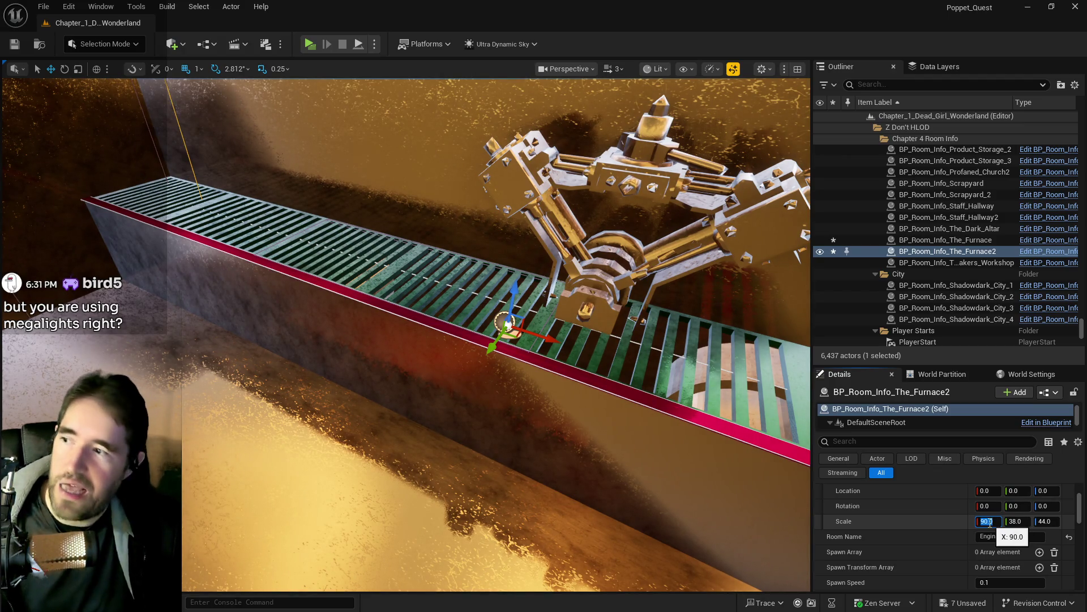
pyautogui.moveTo(551, 338)
pyautogui.mouseDown()
pyautogui.moveTo(259, 288)
pyautogui.moveTo(306, 283)
pyautogui.moveTo(194, 293)
pyautogui.mouseUp()
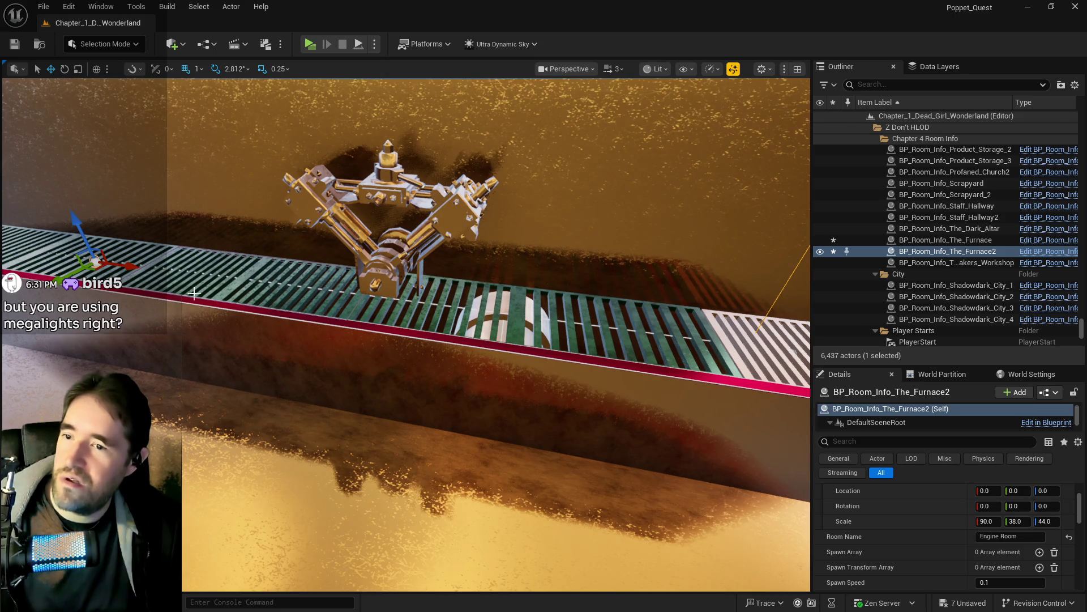
pyautogui.moveTo(173, 277)
pyautogui.mouseDown()
pyautogui.moveTo(147, 266)
pyautogui.moveTo(230, 299)
pyautogui.mouseUp()
pyautogui.moveTo(391, 404); pyautogui.dragTo(430, 400)
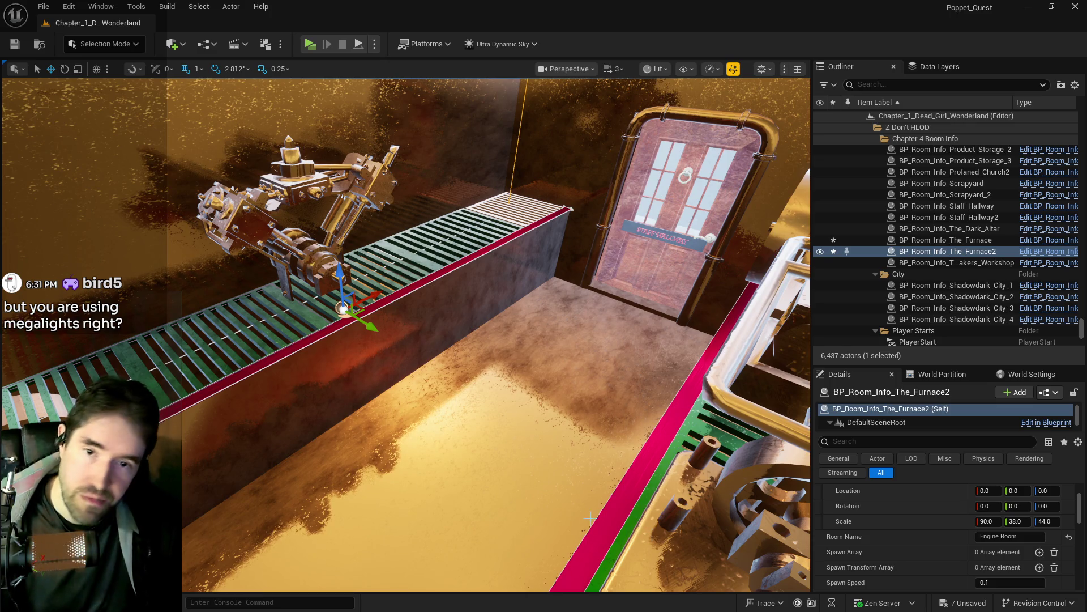
# Switch to the scale tool and set the room volume's X scale to 100.
pyautogui.moveTo(541, 511); pyautogui.dragTo(513, 553)
pyautogui.moveTo(487, 443); pyautogui.dragTo(487, 443)
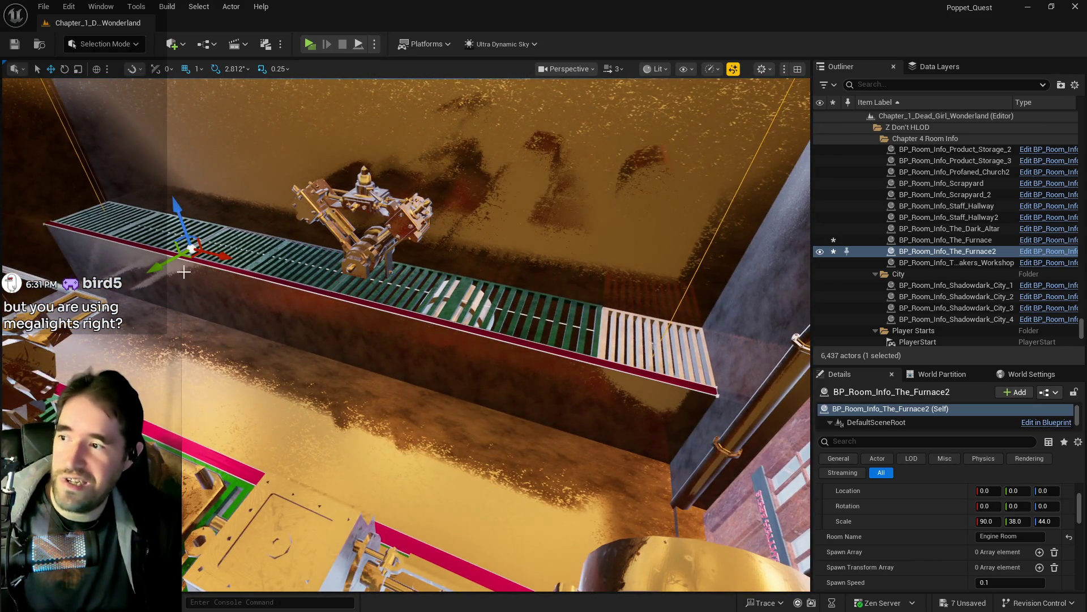
pyautogui.moveTo(221, 258); pyautogui.dragTo(233, 260)
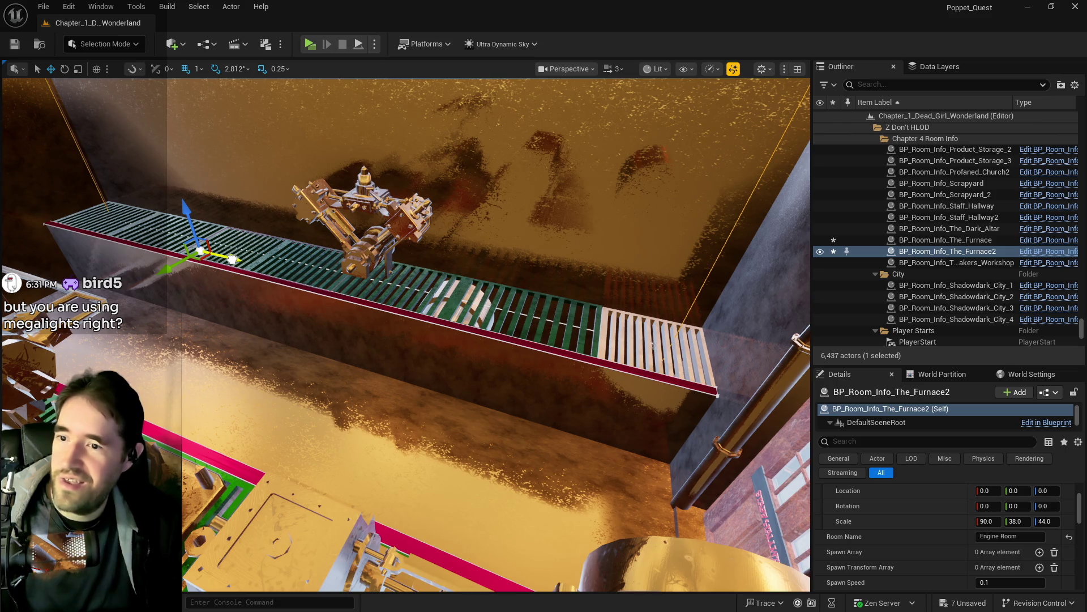
pyautogui.press('r')
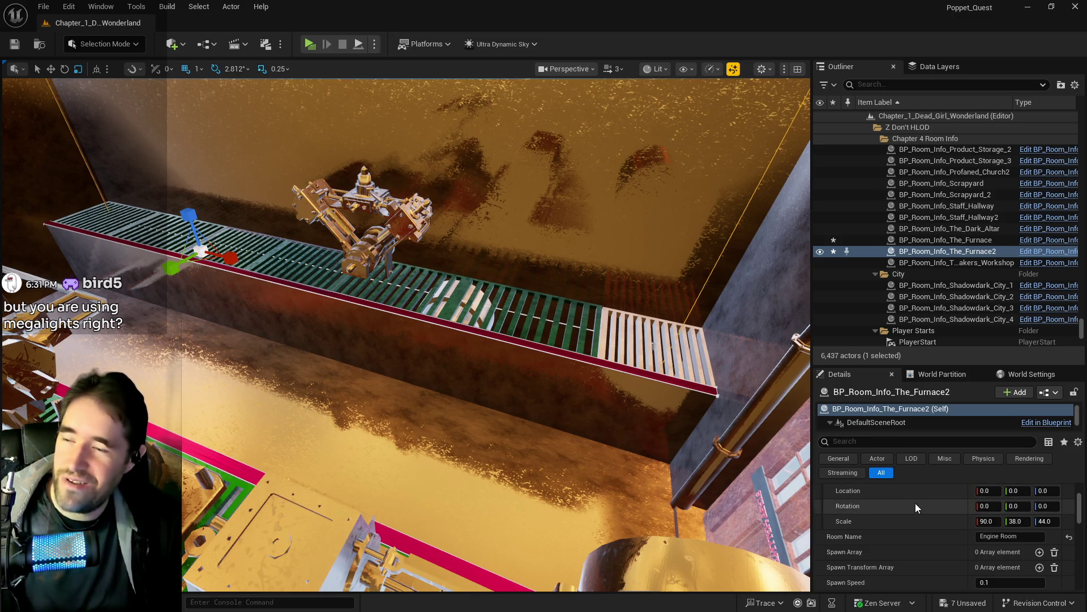
pyautogui.click(987, 521)
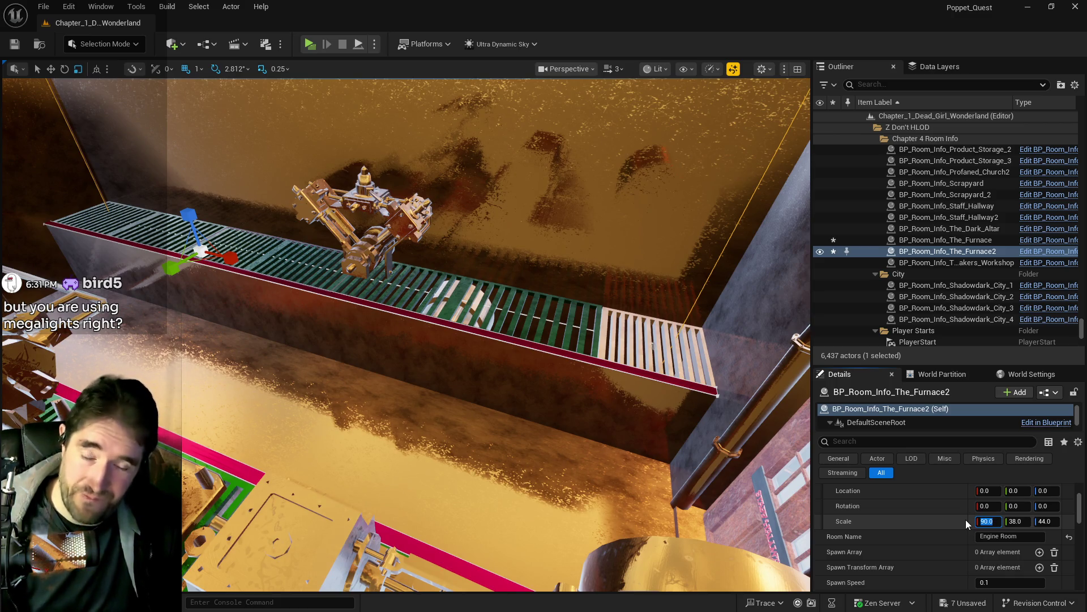
pyautogui.write('10')
pyautogui.press('Return')
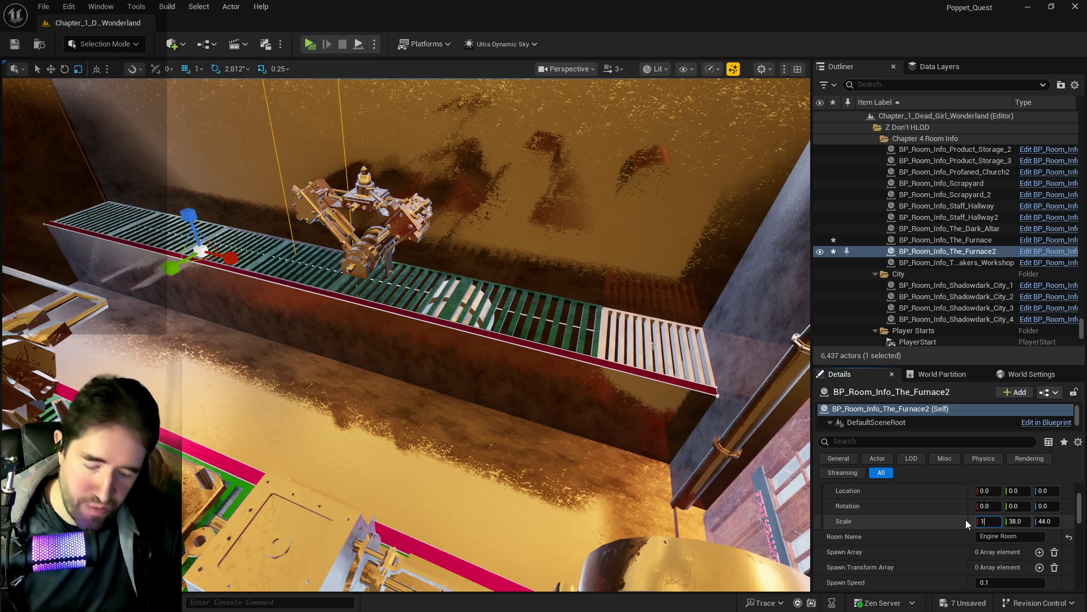
pyautogui.press('Return')
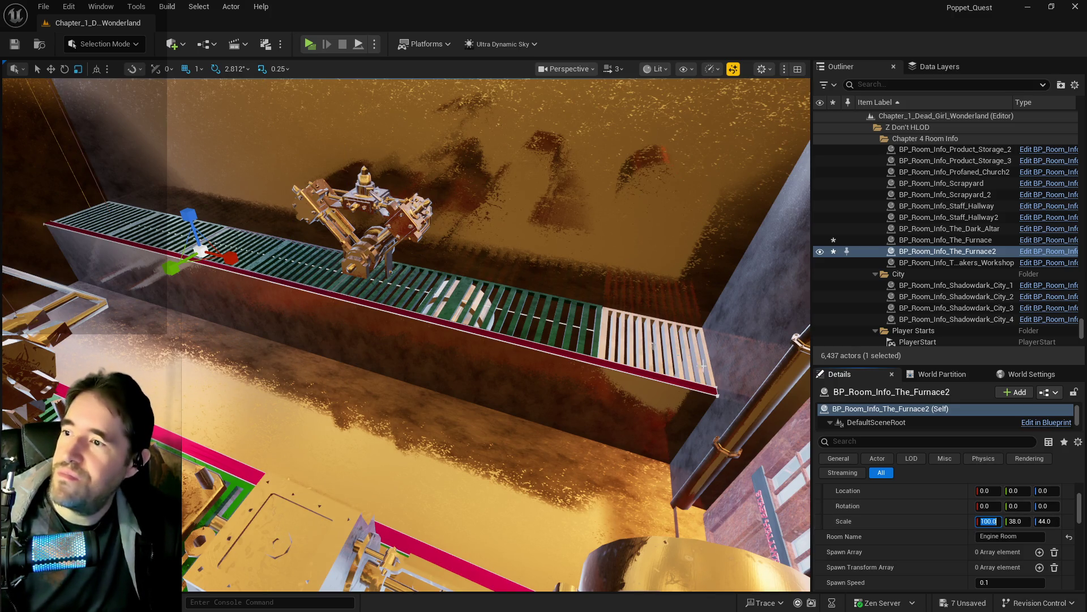
# Switch to world coordinates and refine the X scale through 95 and 98 to 99.
pyautogui.hotkey('ctrl', '`')
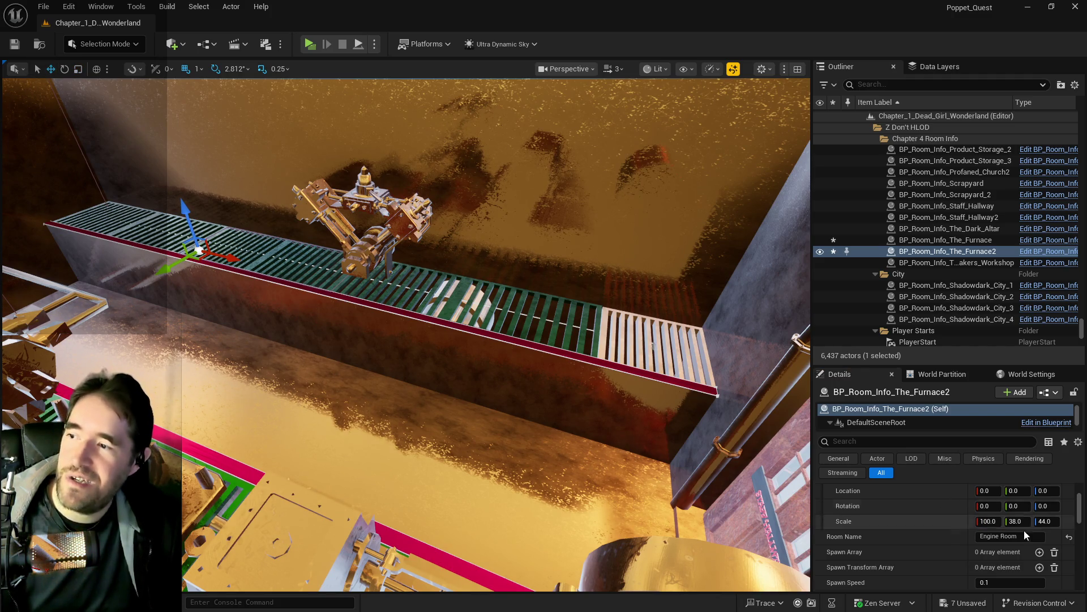
pyautogui.click(998, 521)
pyautogui.write('95')
pyautogui.press('Return')
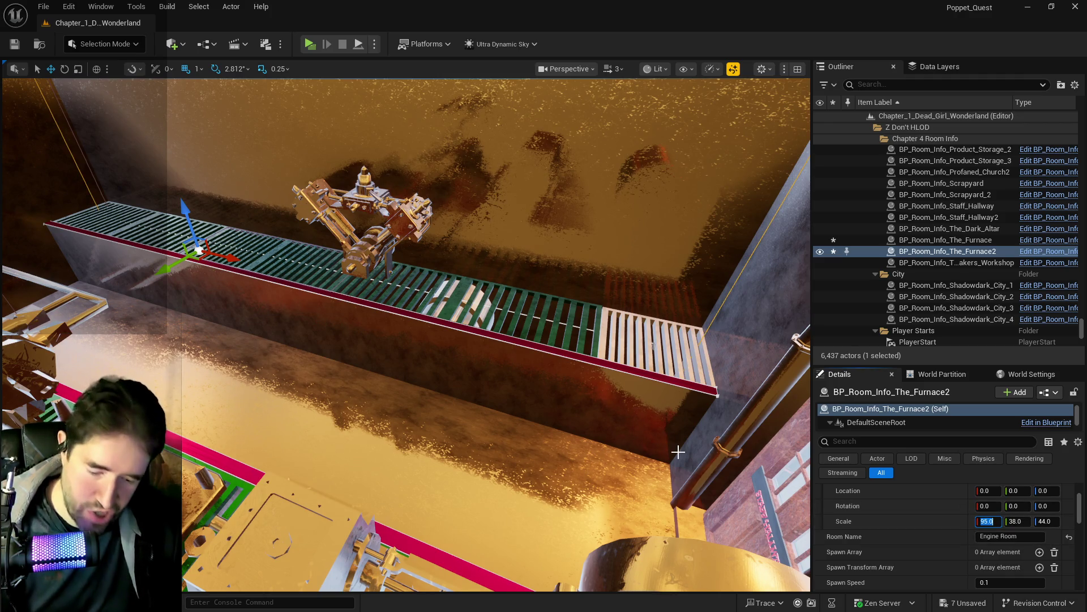
pyautogui.press('Return')
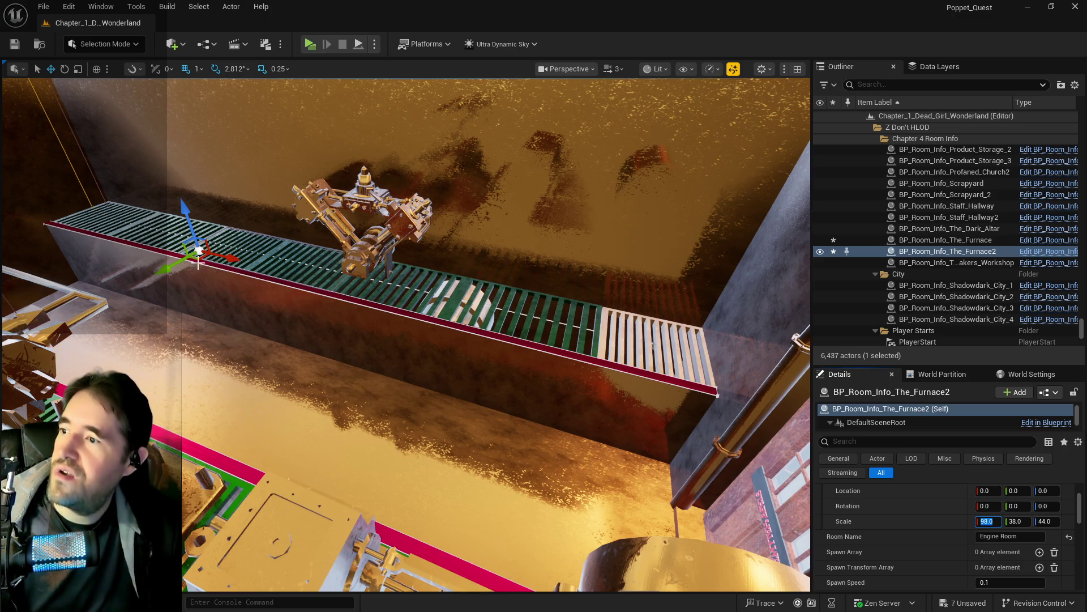
pyautogui.moveTo(224, 258); pyautogui.dragTo(221, 256)
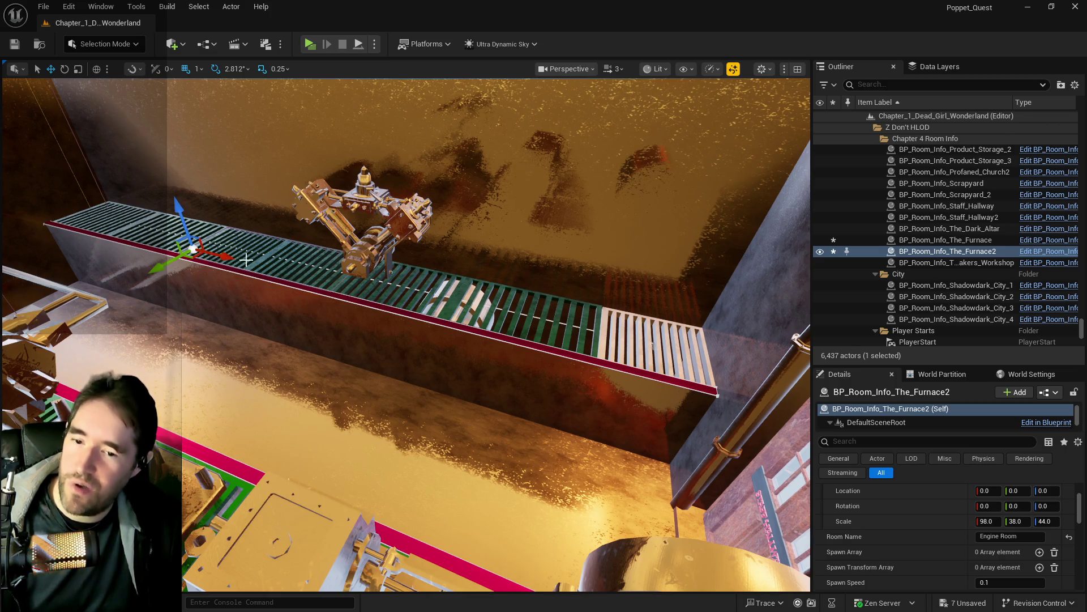
pyautogui.click(996, 521)
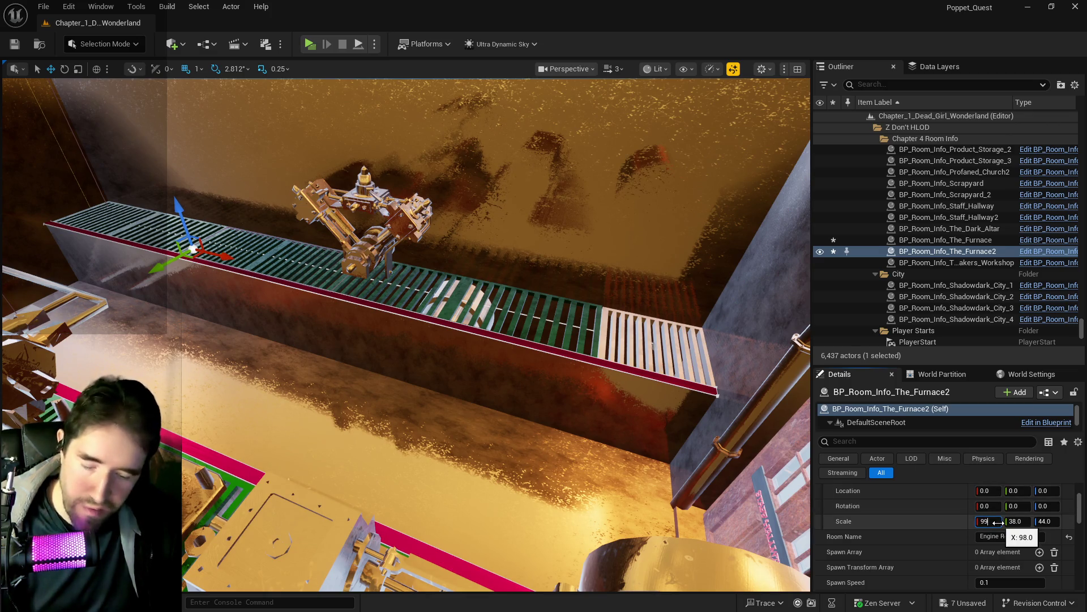
pyautogui.press('Return')
# Set the room volume's Z scale to 40 and raise it along Z.
pyautogui.press('f')
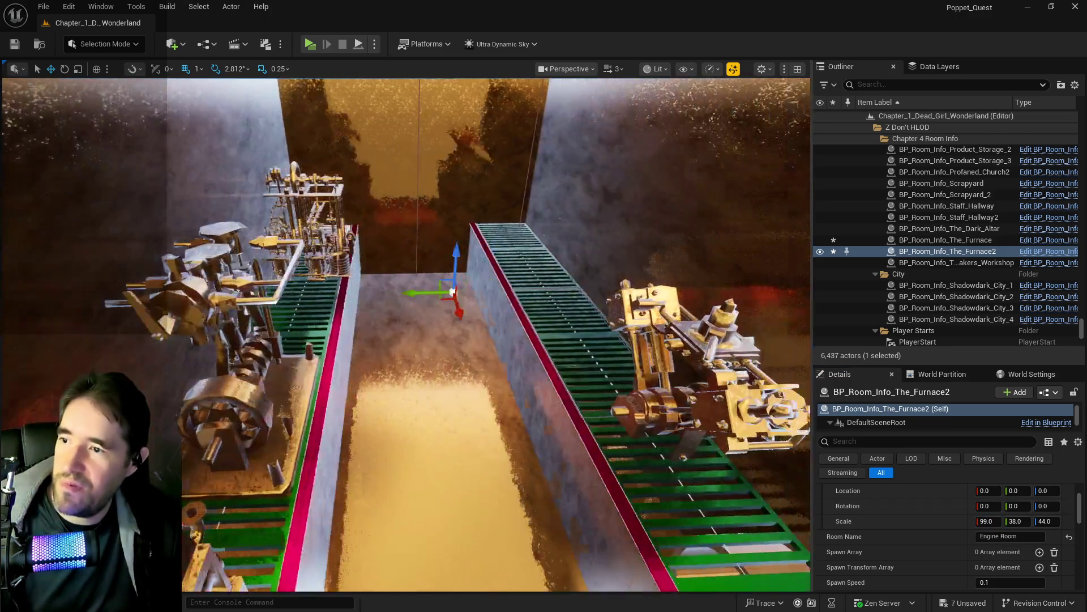
pyautogui.click(1046, 522)
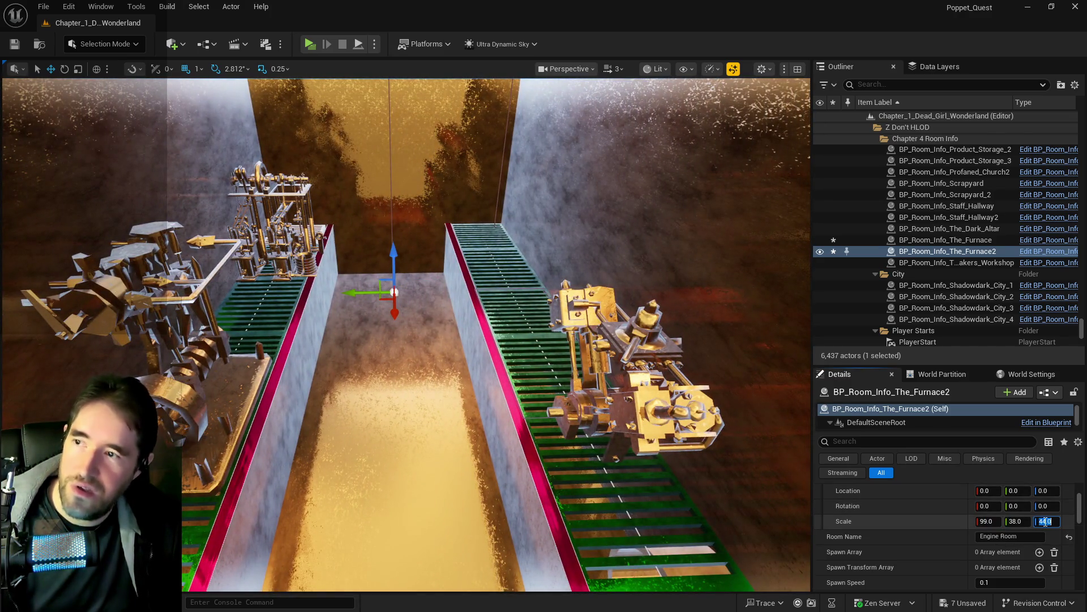
pyautogui.write('1')
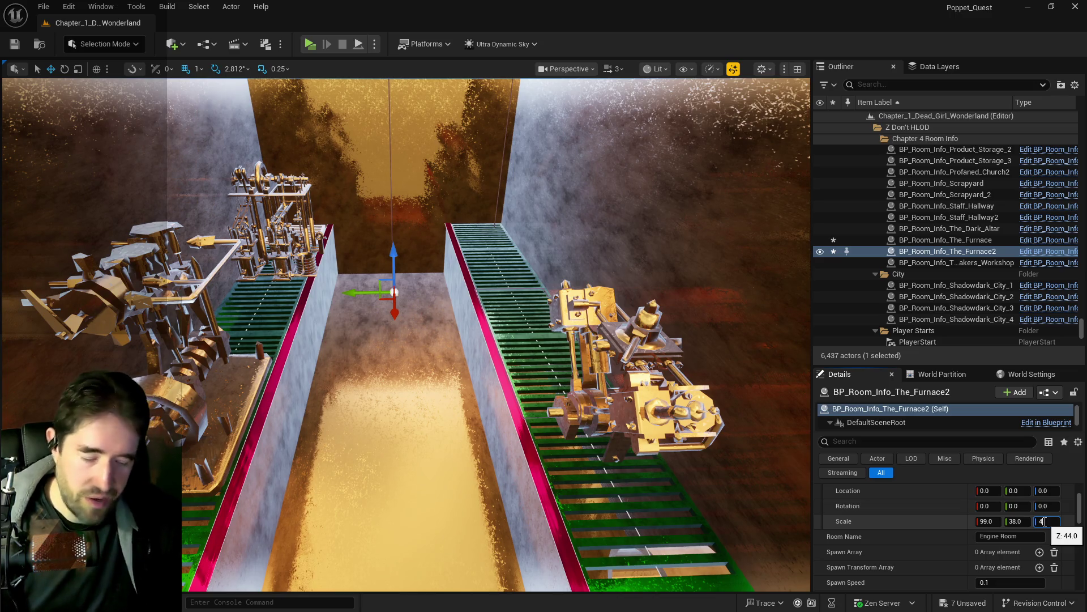
pyautogui.write('0.0')
pyautogui.press('Return')
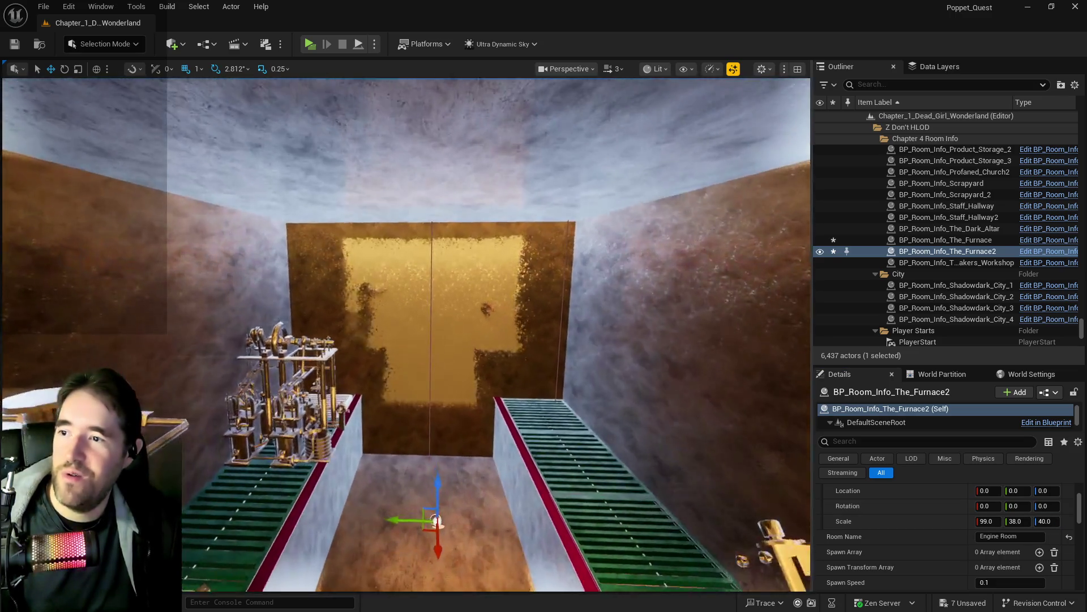
pyautogui.press('f')
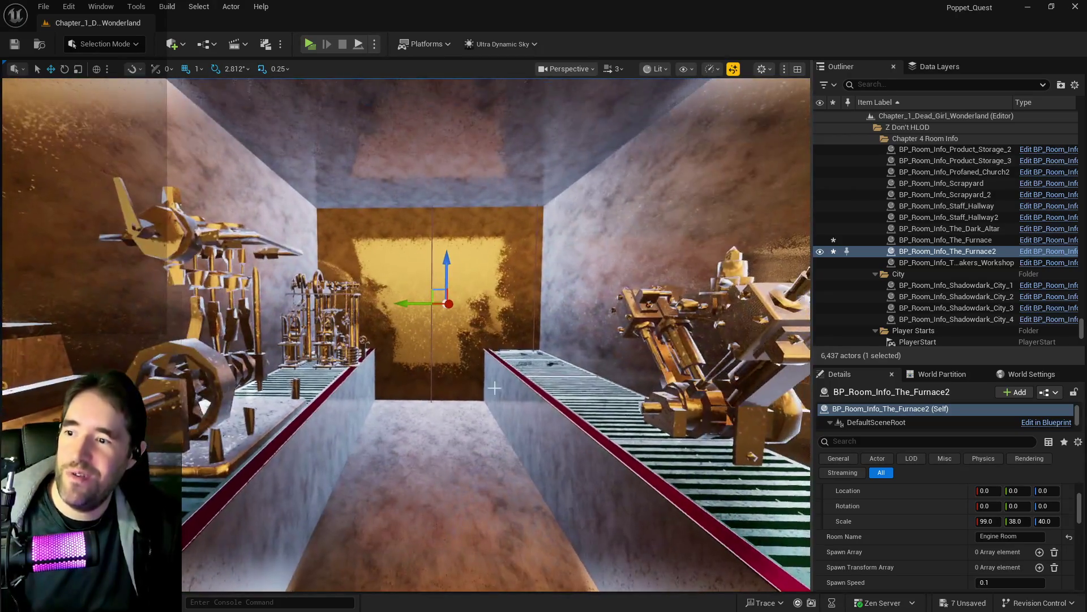
pyautogui.scroll(2, 486, 357)
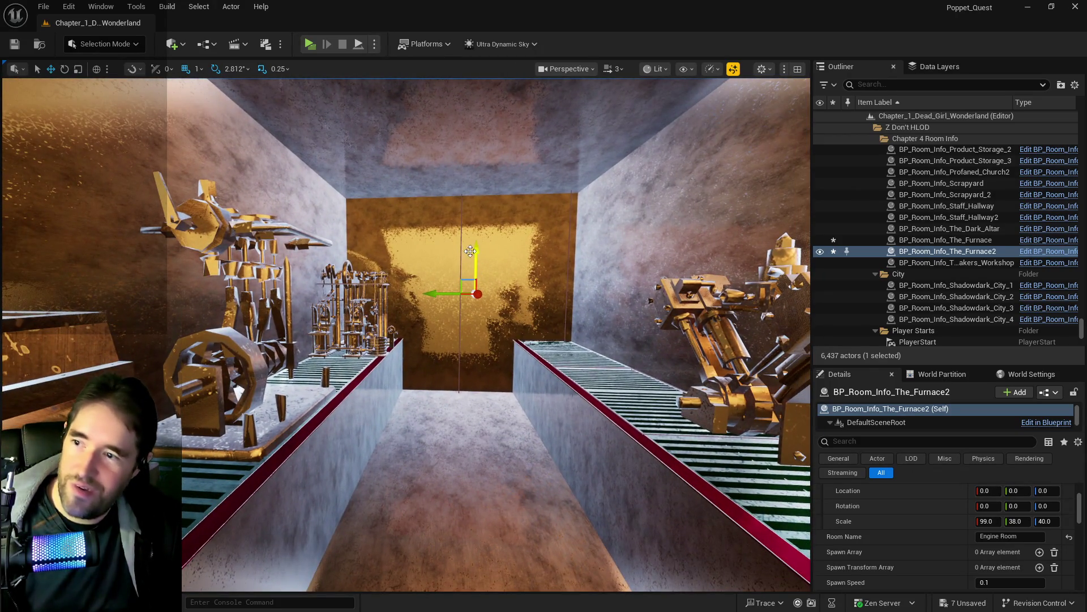
pyautogui.moveTo(476, 249)
pyautogui.mouseDown()
pyautogui.moveTo(474, 266)
pyautogui.moveTo(469, 243)
pyautogui.mouseUp()
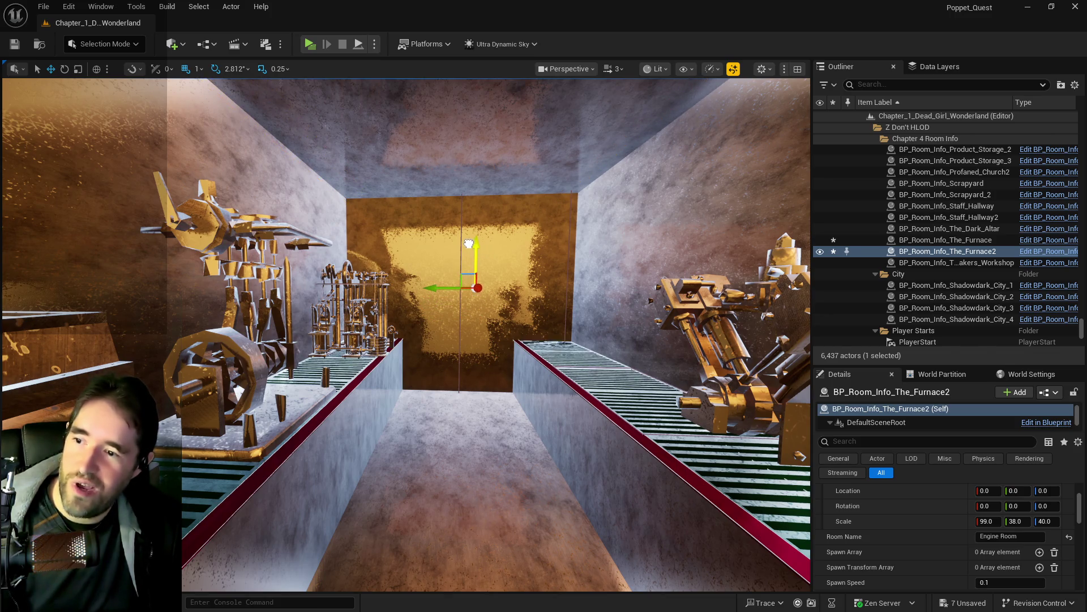
# Undo the raise twice with Edit > Undo and set the Z scale to 30.
pyautogui.click(1055, 521)
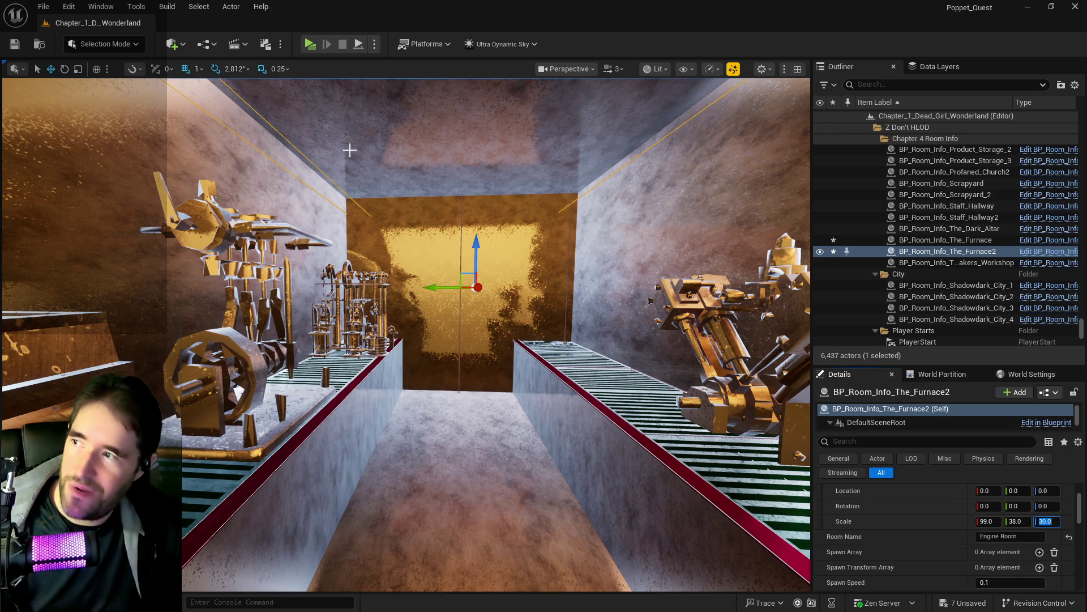
pyautogui.write('30')
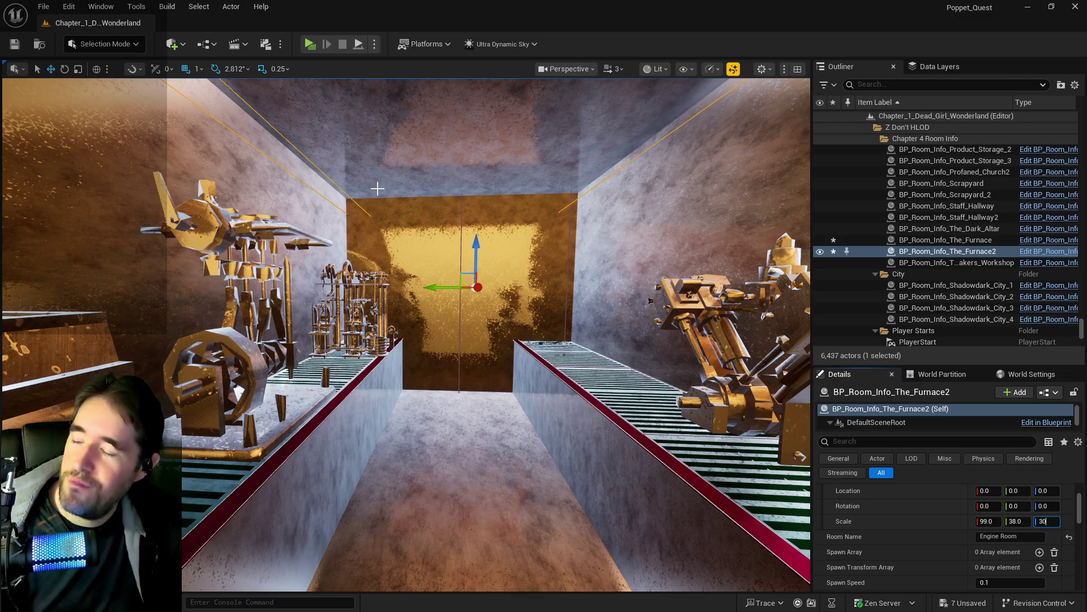
pyautogui.click(69, 6)
pyautogui.click(78, 50)
pyautogui.click(71, 7)
pyautogui.click(79, 49)
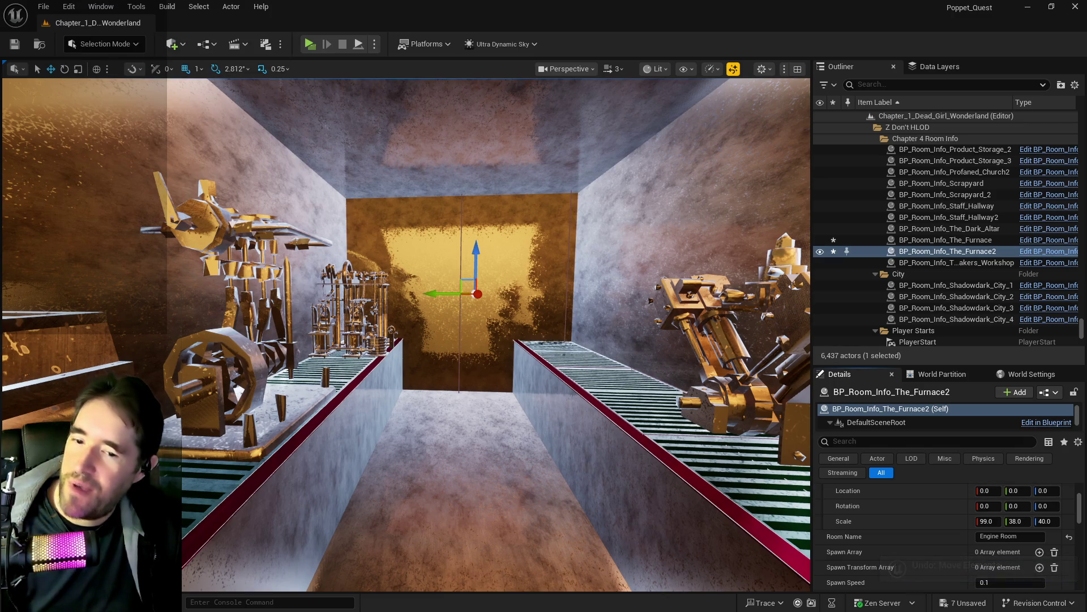
pyautogui.click(1045, 521)
pyautogui.write('30')
pyautogui.press('Return')
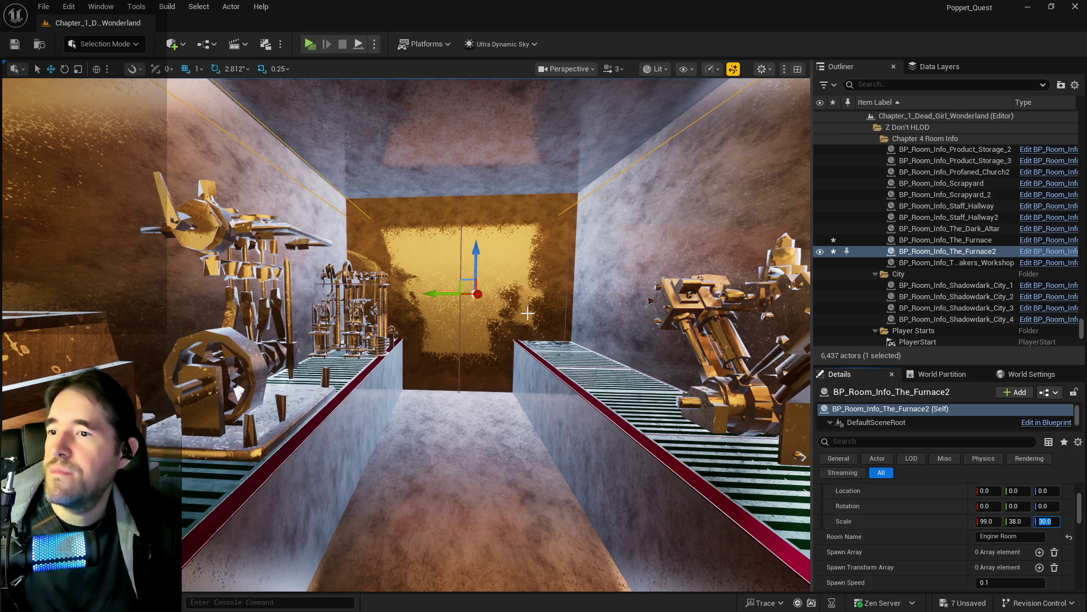
pyautogui.scroll(-2, 527, 313)
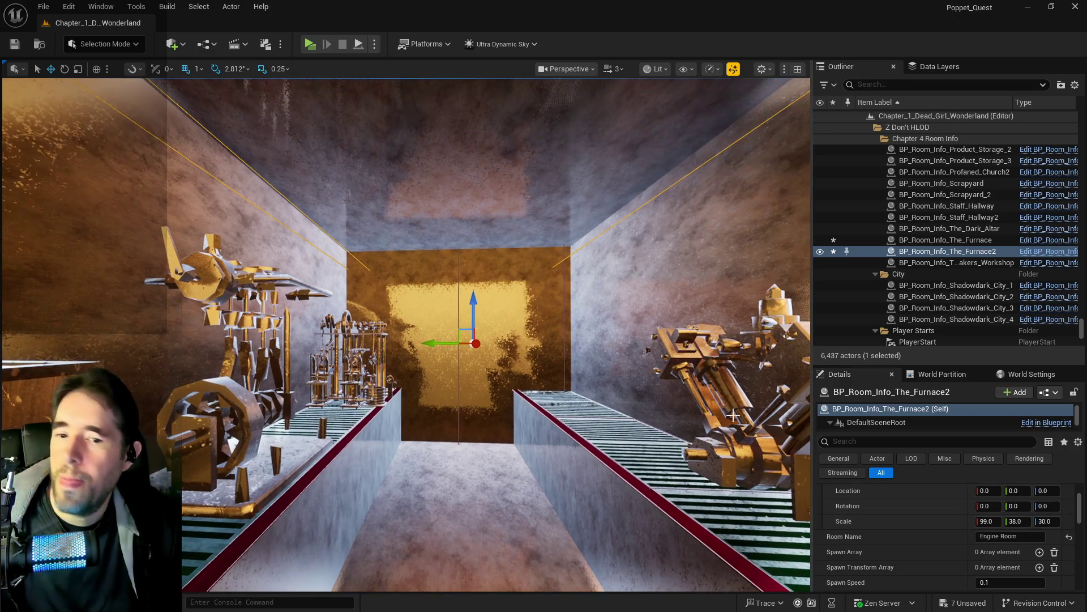
# Set the room volume's Y scale to 48, after first trying 45.
pyautogui.click(1016, 522)
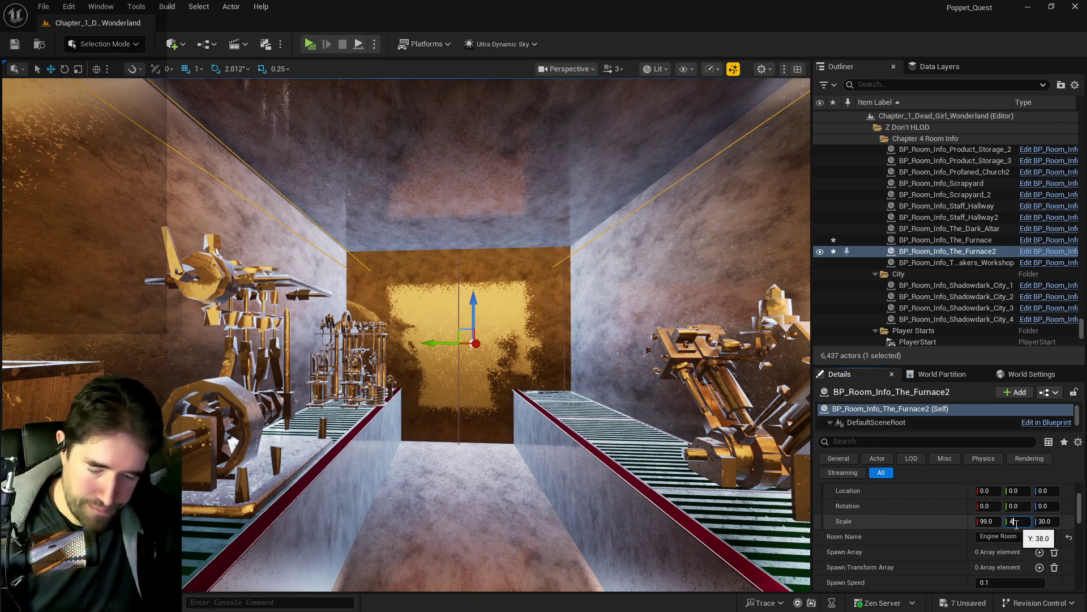
pyautogui.write('5')
pyautogui.press('Return')
pyautogui.write('48')
pyautogui.press('Return')
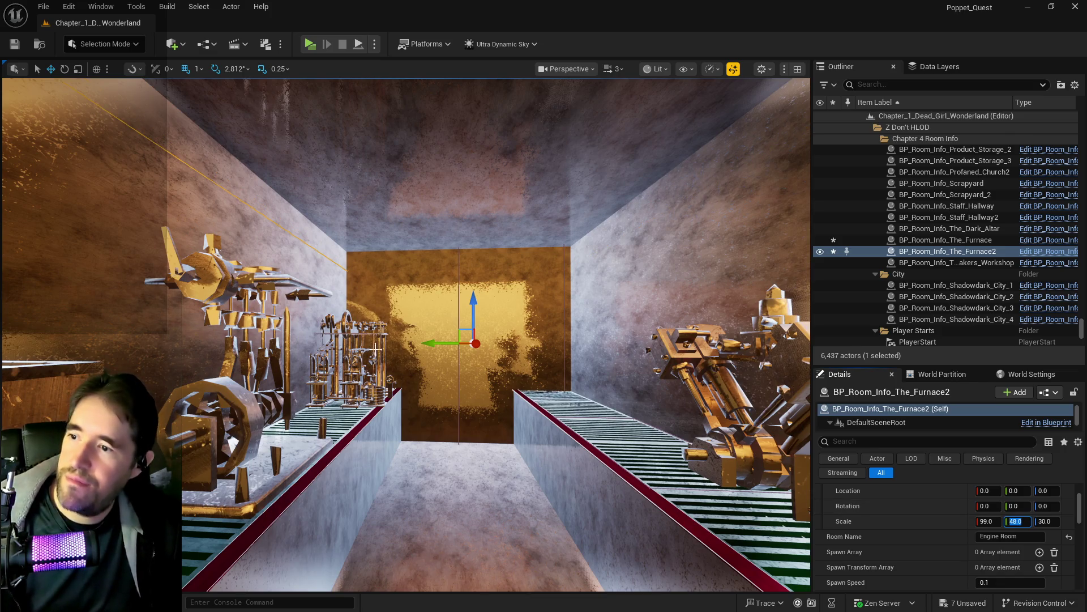
pyautogui.click(430, 343)
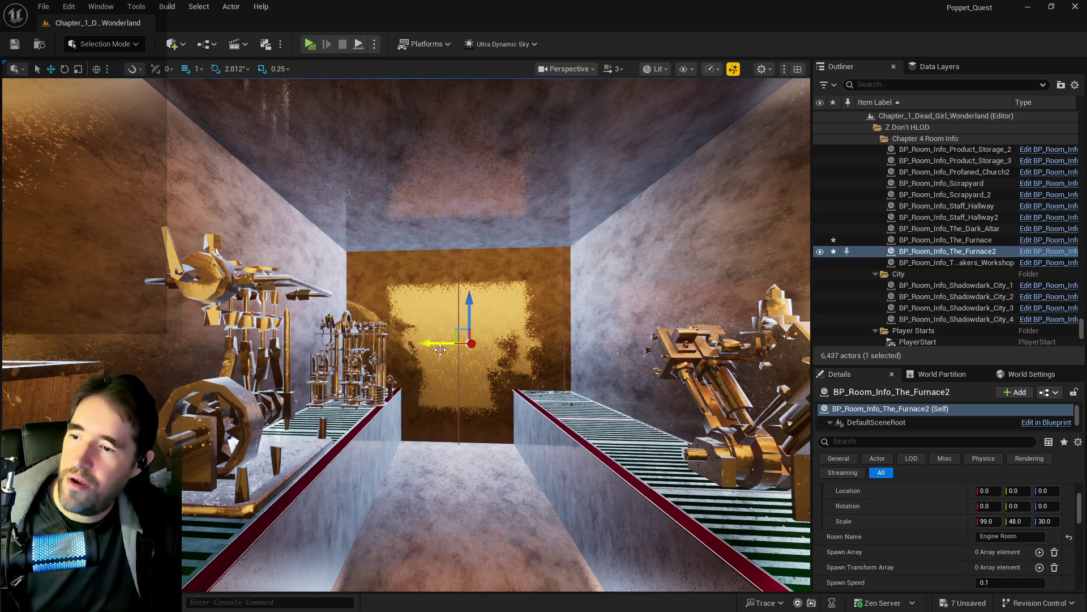
# Save the level with the volume sized 99 × 48 × 44.
pyautogui.click(1055, 521)
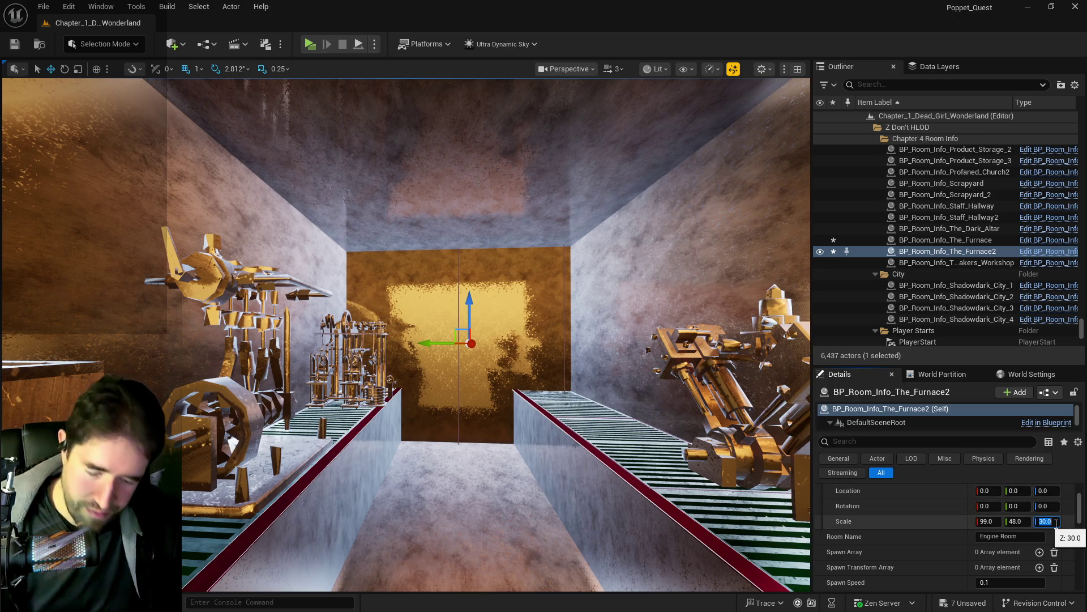
pyautogui.write('44')
pyautogui.moveTo(659, 460)
pyautogui.mouseDown()
pyautogui.moveTo(634, 408)
pyautogui.moveTo(659, 460)
pyautogui.mouseUp()
pyautogui.hotkey('ctrl', 's')
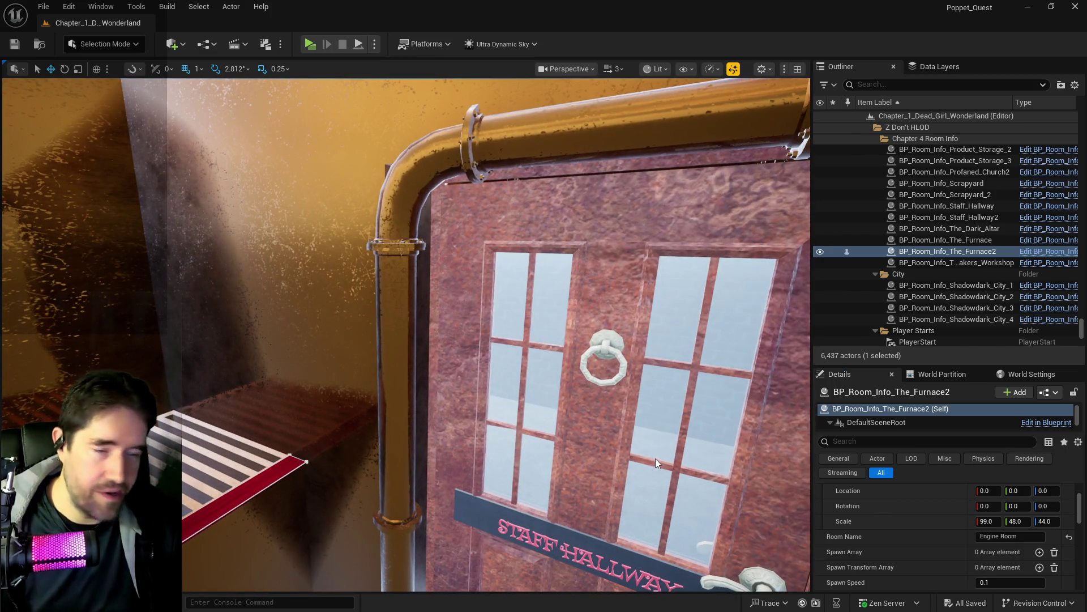
# Select Anim_Machine_3, 4, 5 and 7 and move them into the Engine Room folder.
pyautogui.moveTo(496, 453); pyautogui.dragTo(496, 510)
pyautogui.press('f')
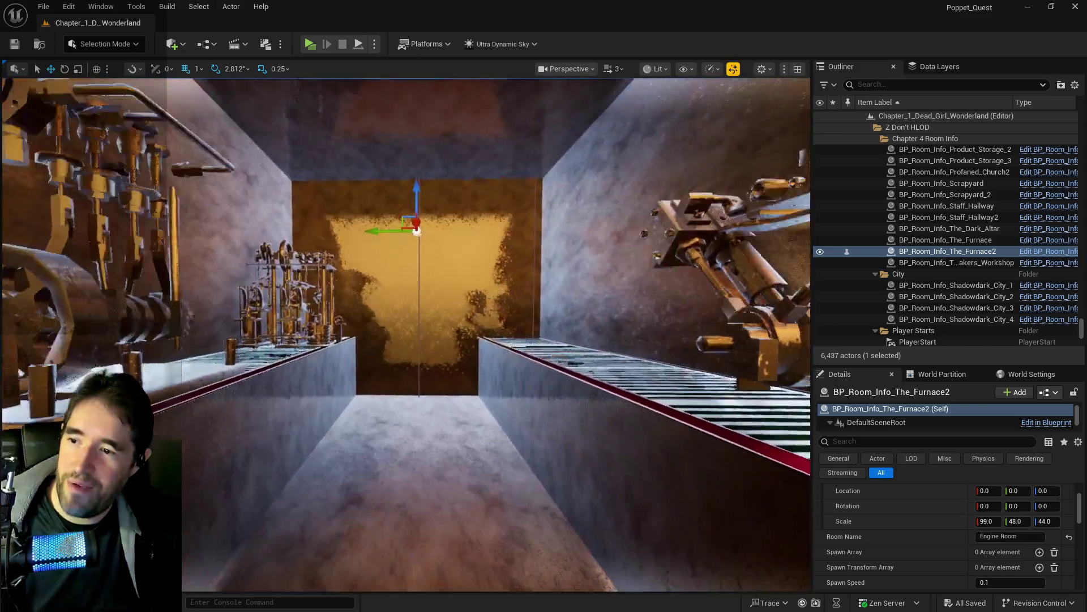
pyautogui.moveTo(417, 231)
pyautogui.mouseDown()
pyautogui.moveTo(527, 257)
pyautogui.moveTo(477, 241)
pyautogui.mouseUp()
pyautogui.click(527, 258)
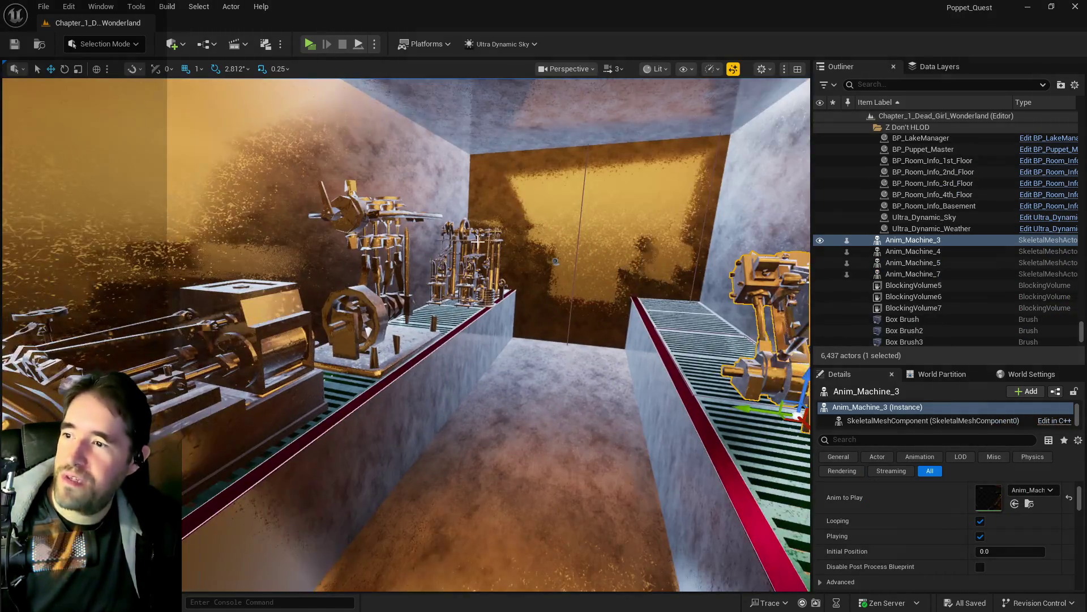
pyautogui.keyDown('ctrl'); pyautogui.click(469, 267); pyautogui.keyUp('ctrl')
pyautogui.keyDown('ctrl'); pyautogui.click(367, 313); pyautogui.keyUp('ctrl')
pyautogui.moveTo(367, 314)
pyautogui.mouseDown()
pyautogui.moveTo(362, 369)
pyautogui.moveTo(541, 327)
pyautogui.mouseUp()
pyautogui.keyDown('ctrl'); pyautogui.click(362, 368); pyautogui.keyUp('ctrl')
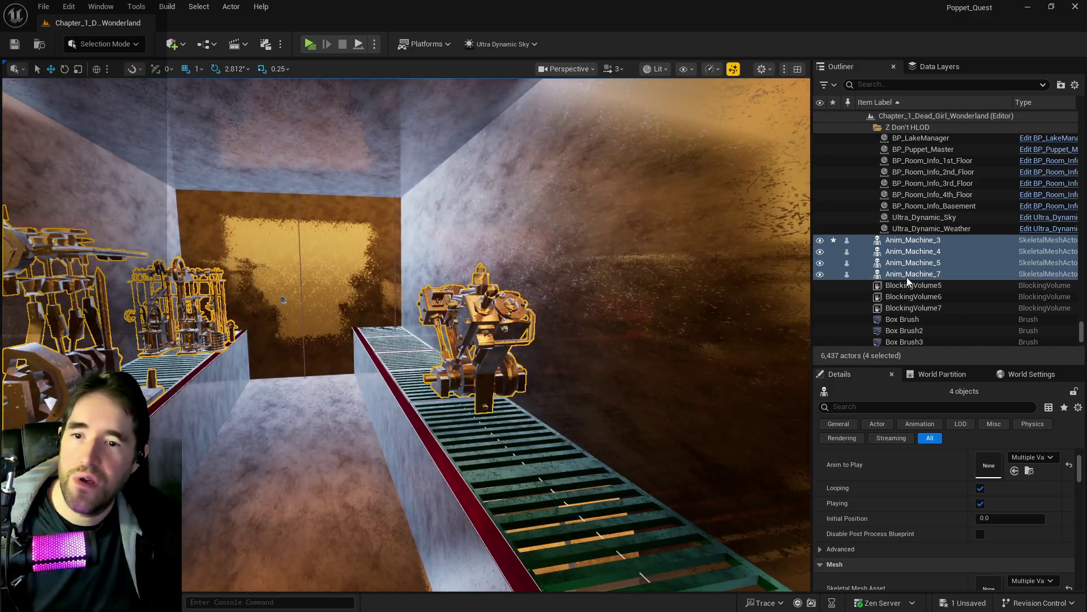
pyautogui.rightClick(906, 275)
pyautogui.moveTo(798, 534)
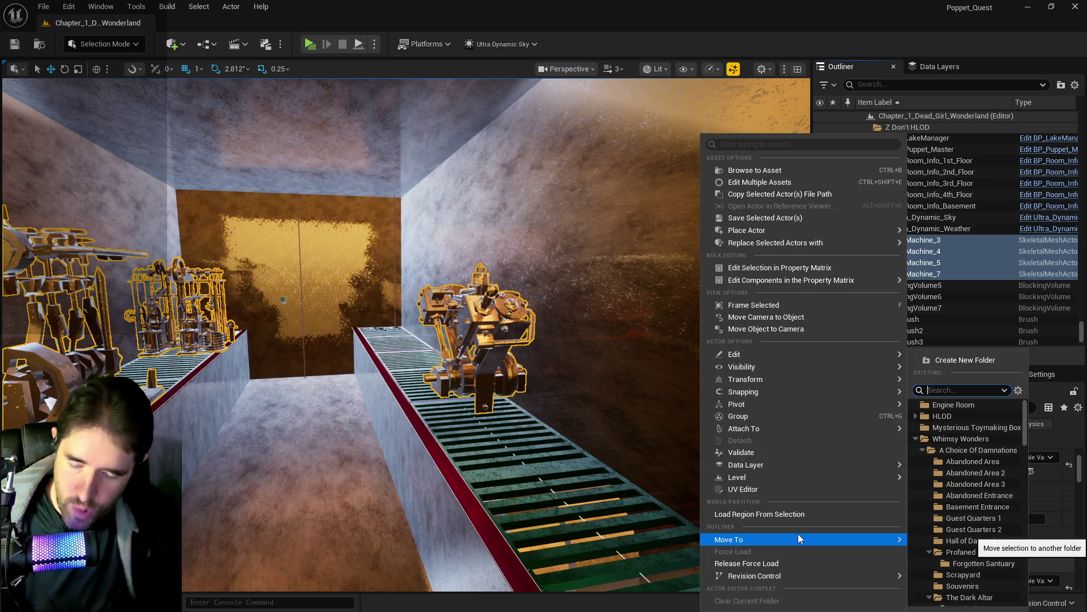
pyautogui.write('en')
pyautogui.click(954, 404)
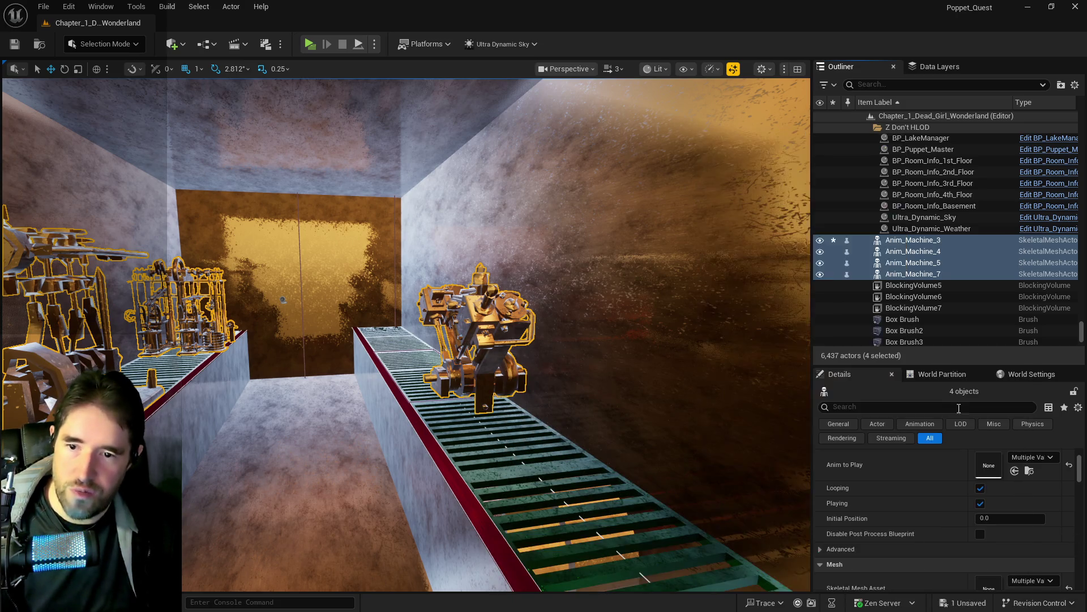
# Select all child actors of the Engine Room folder in the Outliner.
pyautogui.click(899, 85)
pyautogui.write('engin')
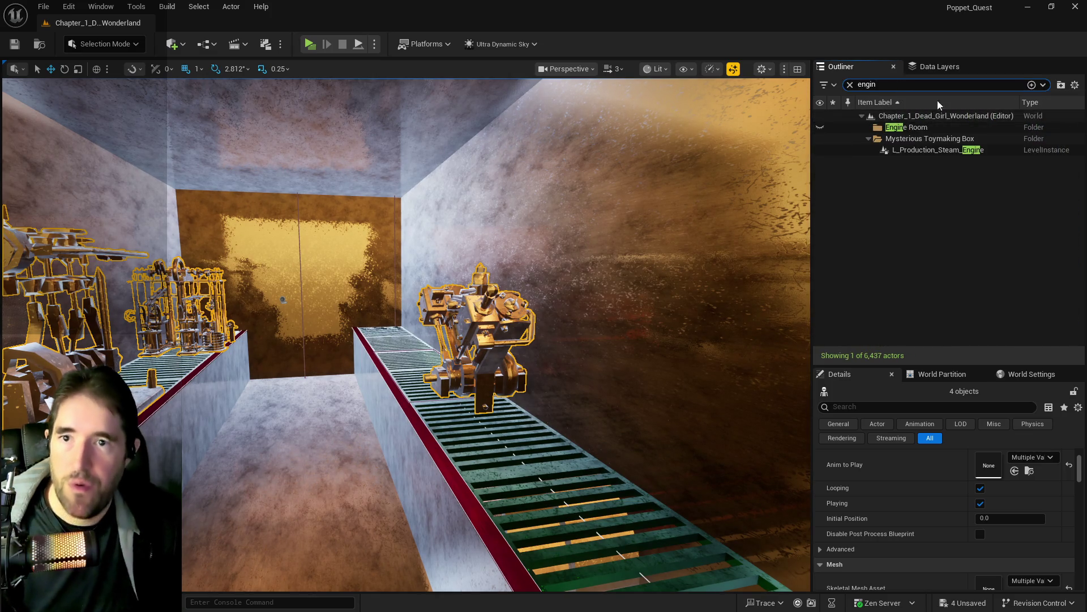
pyautogui.click(913, 130)
pyautogui.rightClick(913, 129)
pyautogui.press('Escape')
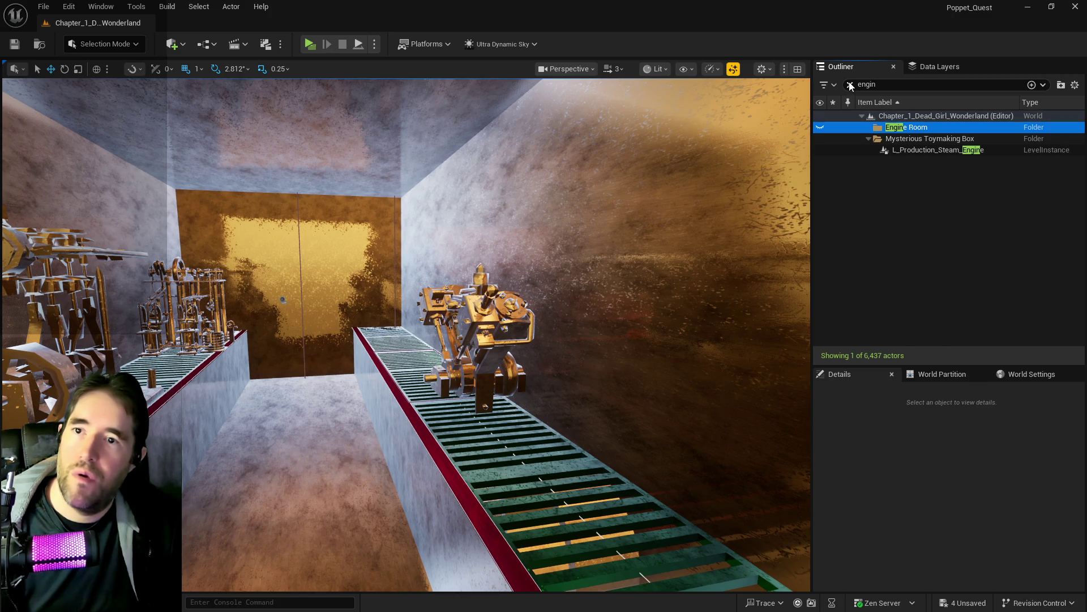
pyautogui.click(850, 85)
pyautogui.rightClick(909, 129)
pyautogui.moveTo(935, 188)
pyautogui.click(870, 194)
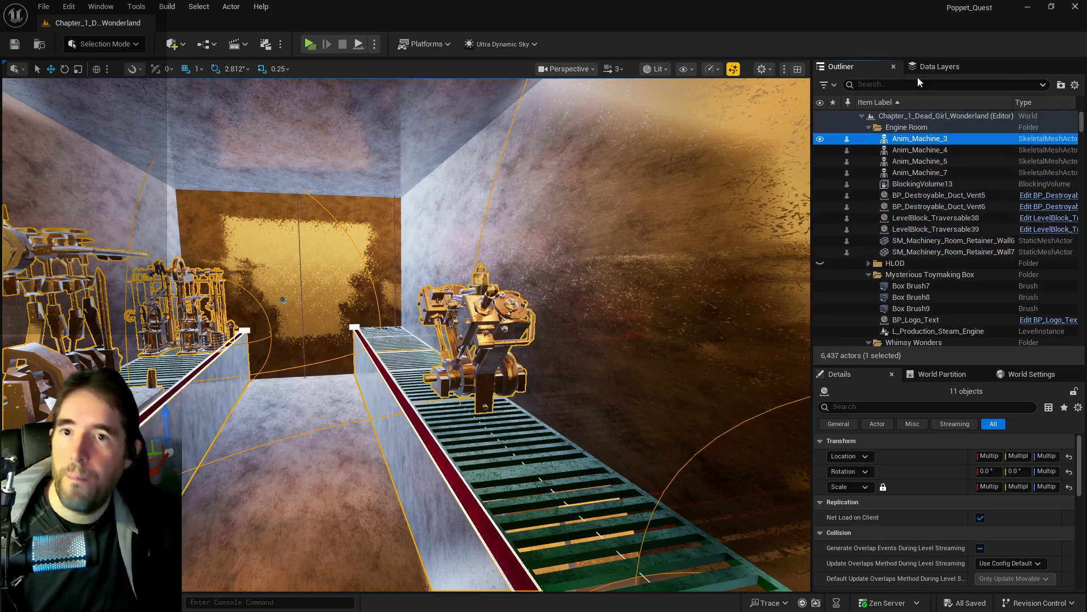
# In Data Layers, choose Create New Data Layer With Asset for the selected actors.
pyautogui.click(940, 67)
pyautogui.rightClick(892, 116)
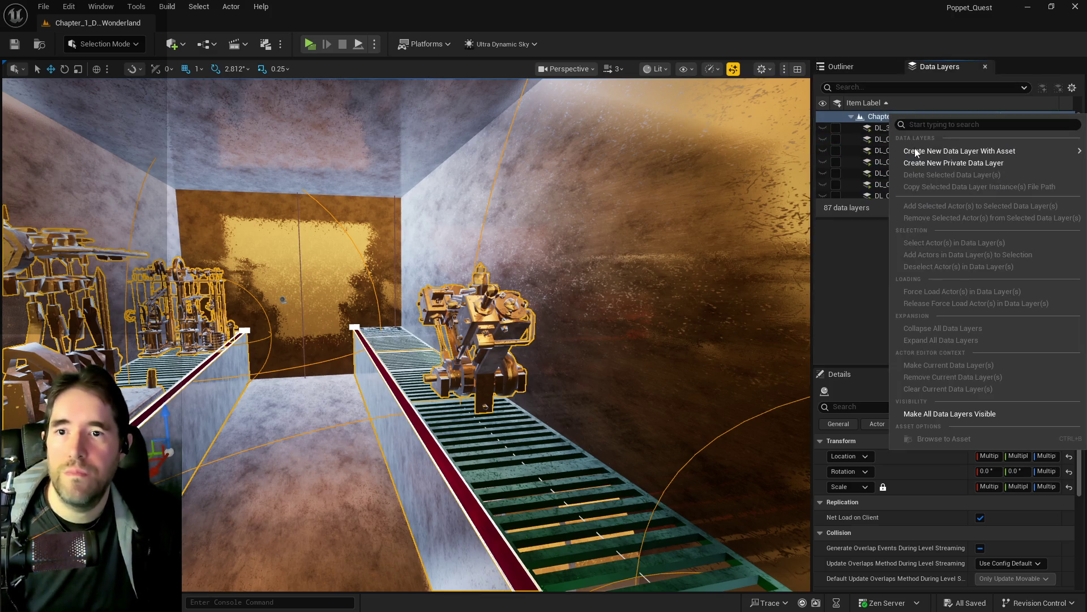
pyautogui.moveTo(915, 149)
pyautogui.click(806, 171)
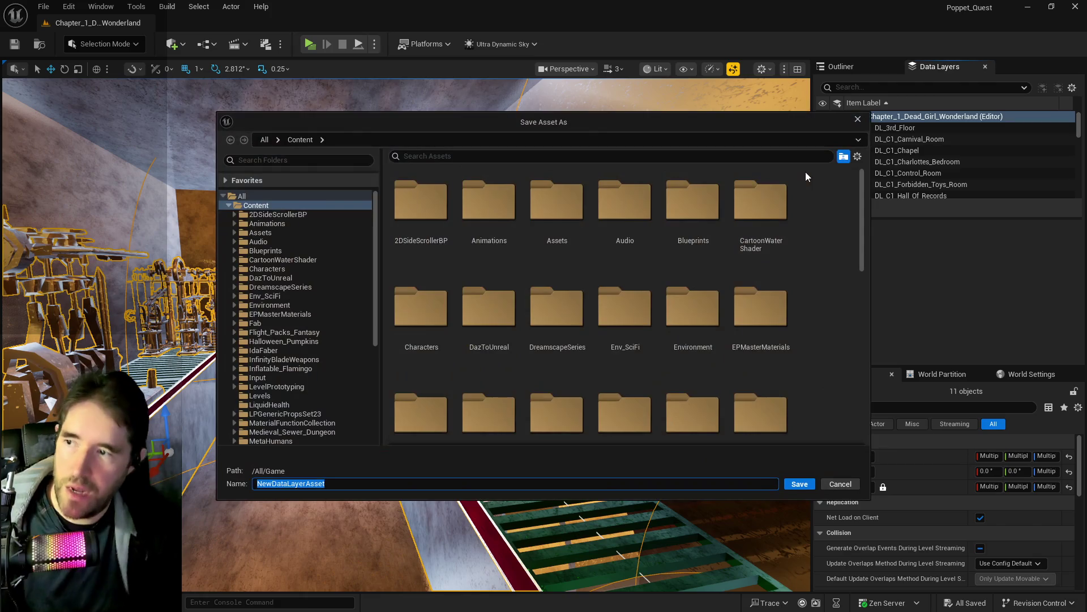
# Save the new data layer as DL_C4_Engine_Room in 2DSideScrollerBP/Levels/Chapter_1_Data_Layers.
pyautogui.click(234, 214)
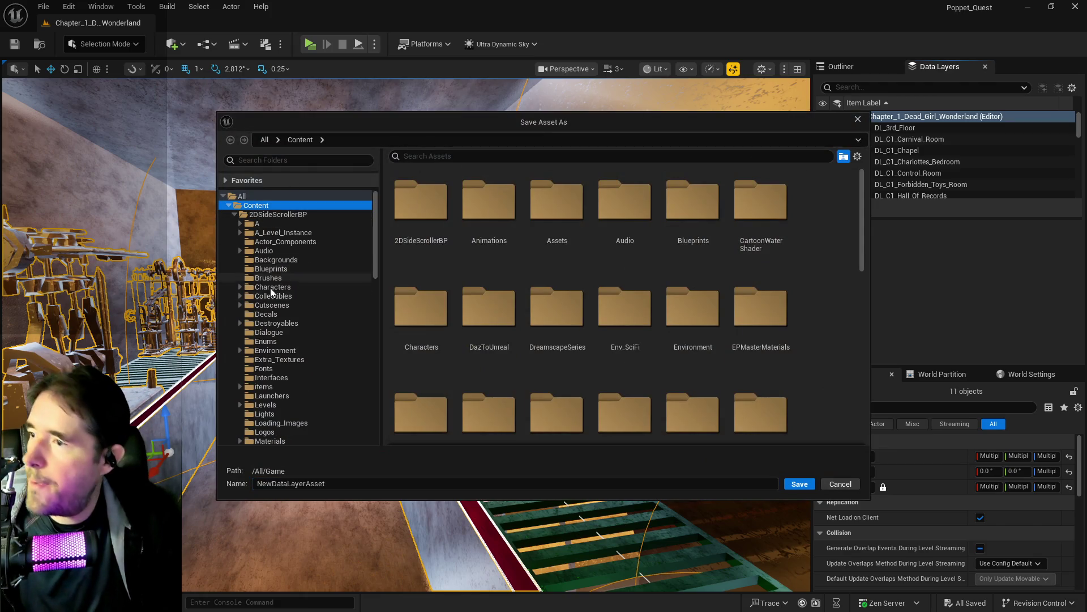
pyautogui.click(265, 404)
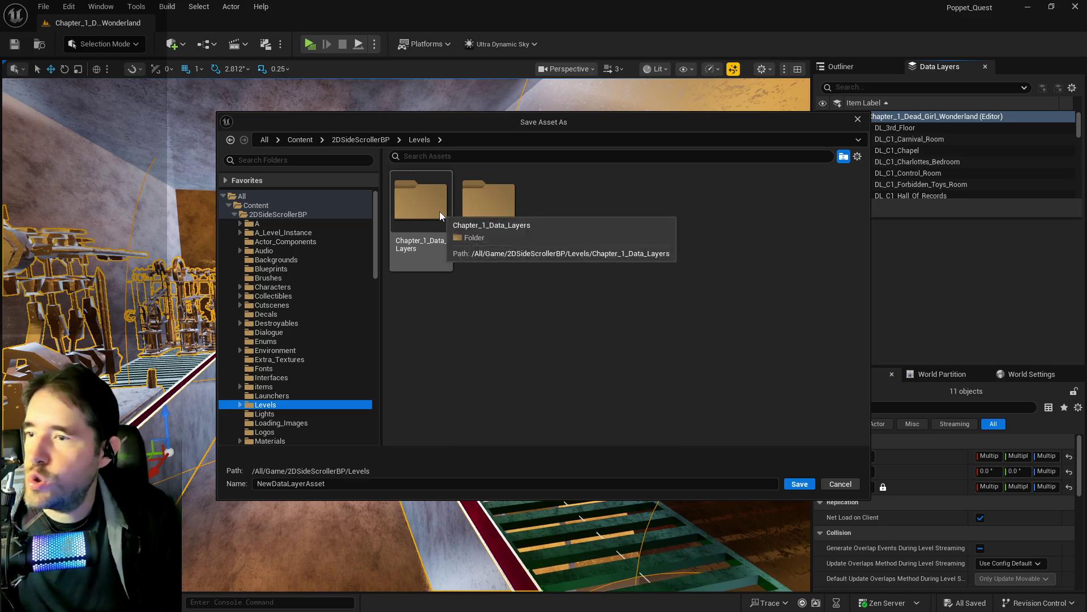
pyautogui.doubleClick(422, 207)
pyautogui.click(465, 486)
pyautogui.hotkey('ctrl', 'a')
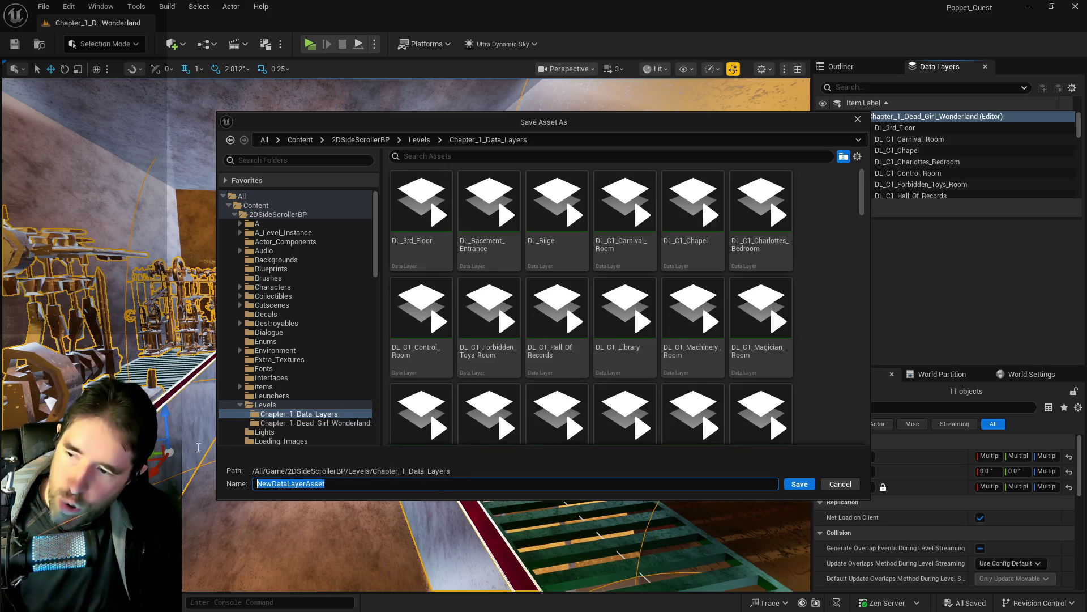
pyautogui.write('DL_C4_E')
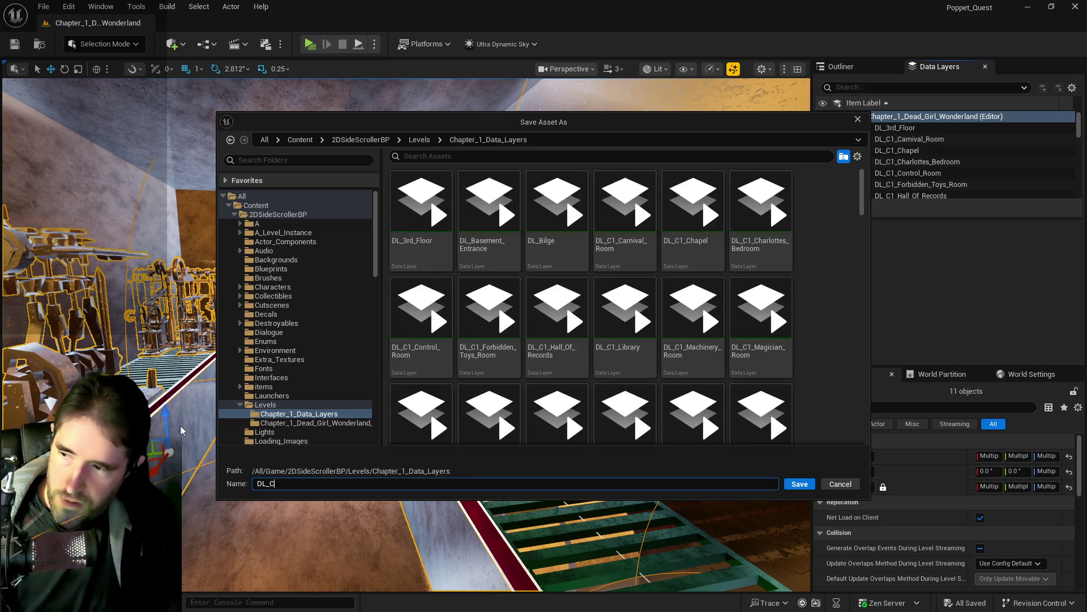
pyautogui.write('ngine')
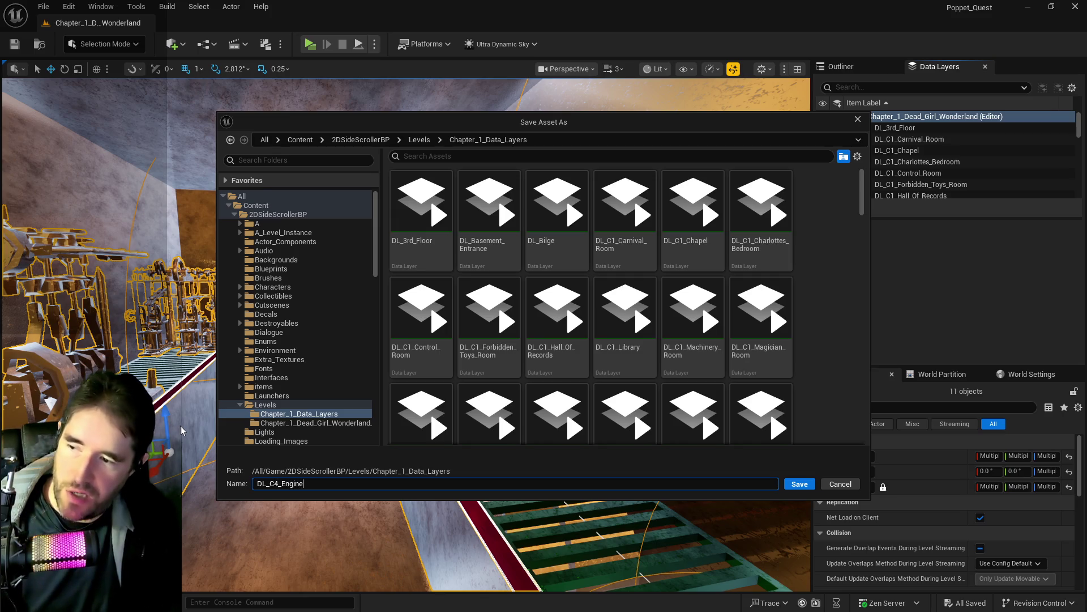
pyautogui.write('_Room')
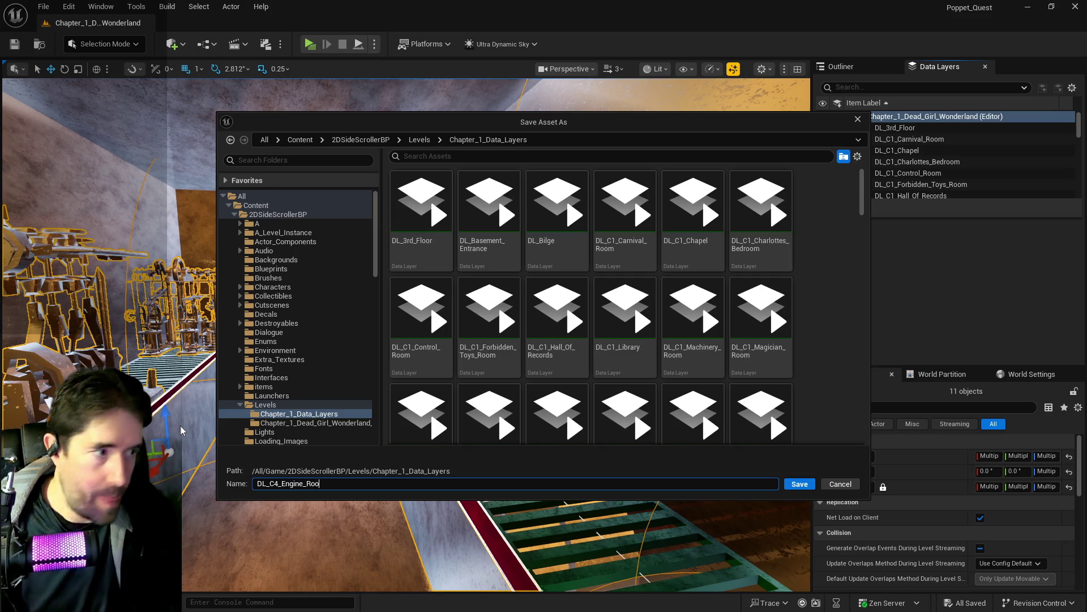
pyautogui.click(800, 484)
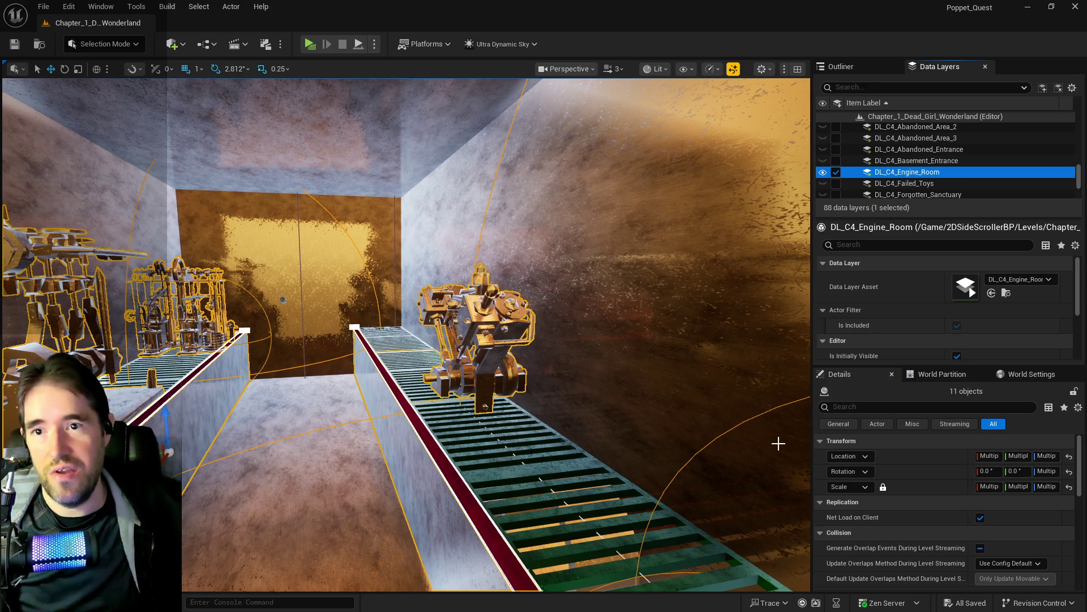
# Select the DL_C2 layers from DL_C2_The_Underworld to DL_C2_Crows_Nest, then return to the Outliner.
pyautogui.scroll(10, 945, 154)
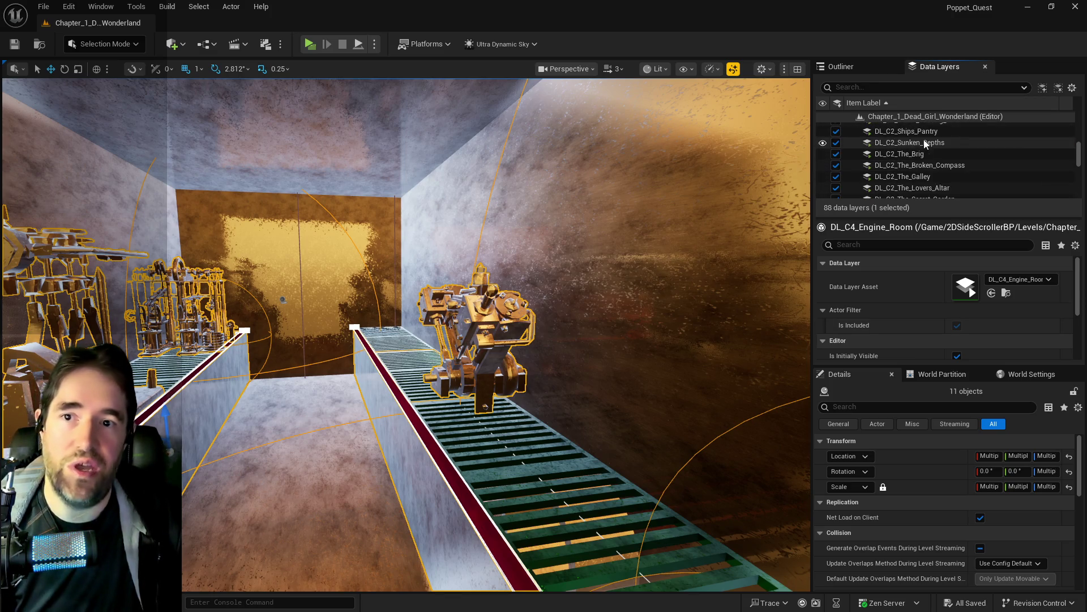
pyautogui.click(918, 168)
pyautogui.scroll(5, 915, 166)
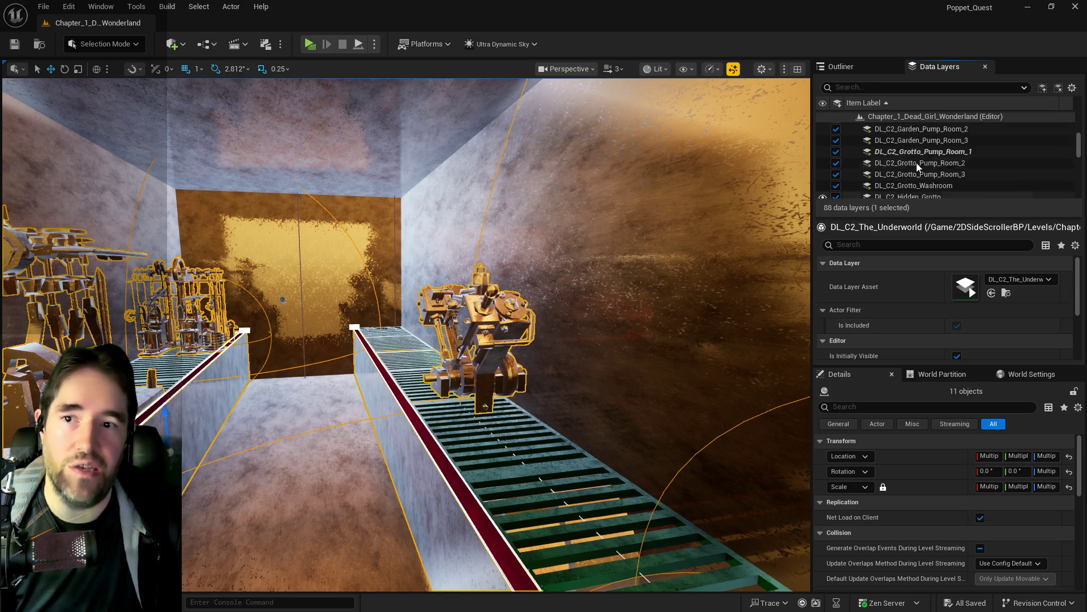
pyautogui.scroll(3, 914, 166)
pyautogui.keyDown('shift'); pyautogui.click(898, 192); pyautogui.keyUp('shift')
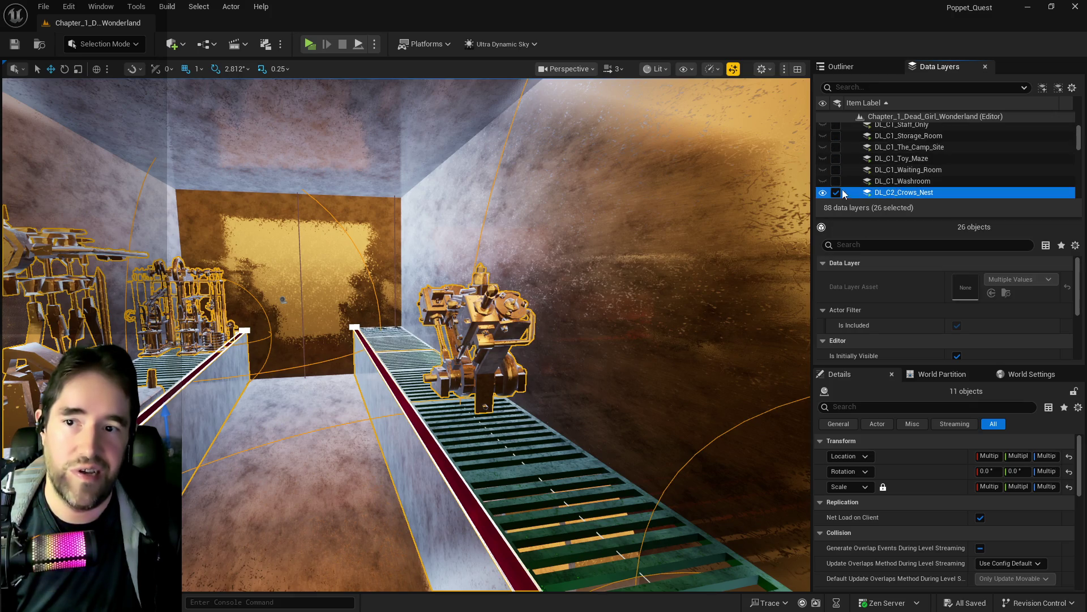
pyautogui.scroll(-3, 833, 193)
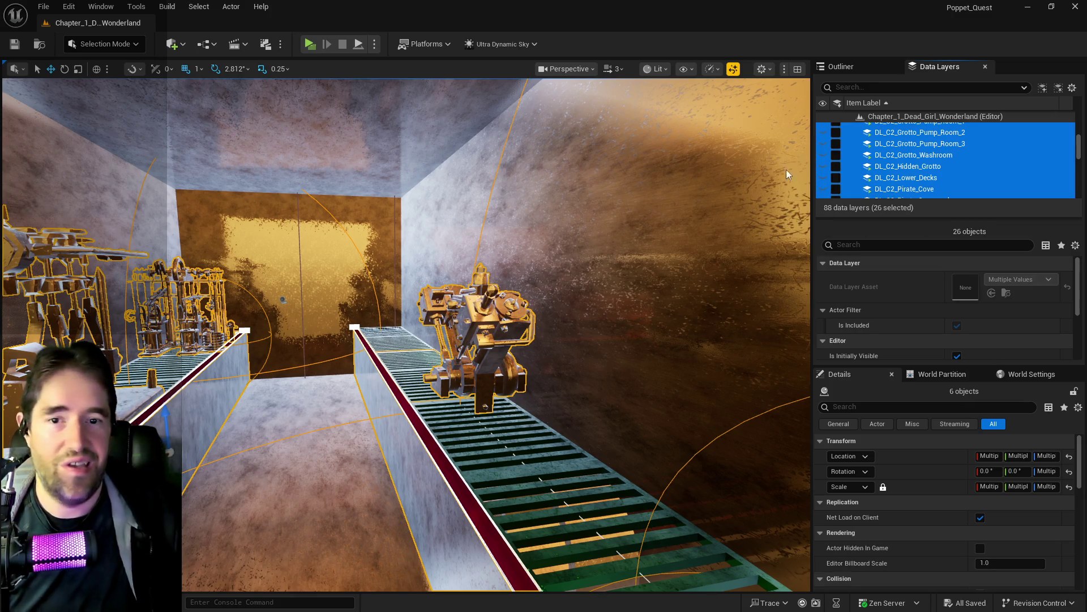
pyautogui.click(858, 68)
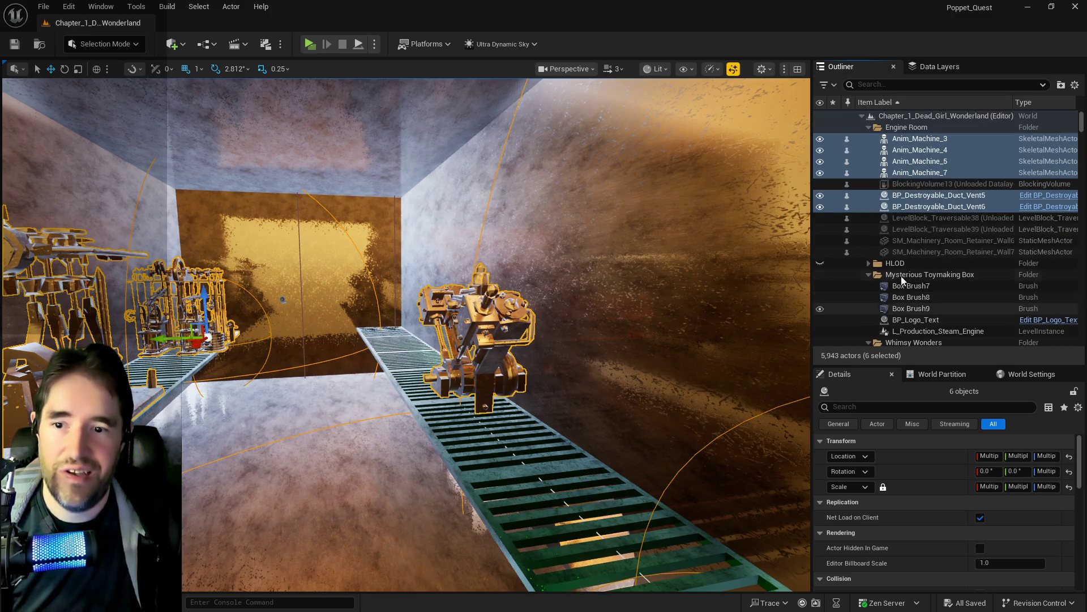
pyautogui.click(913, 117)
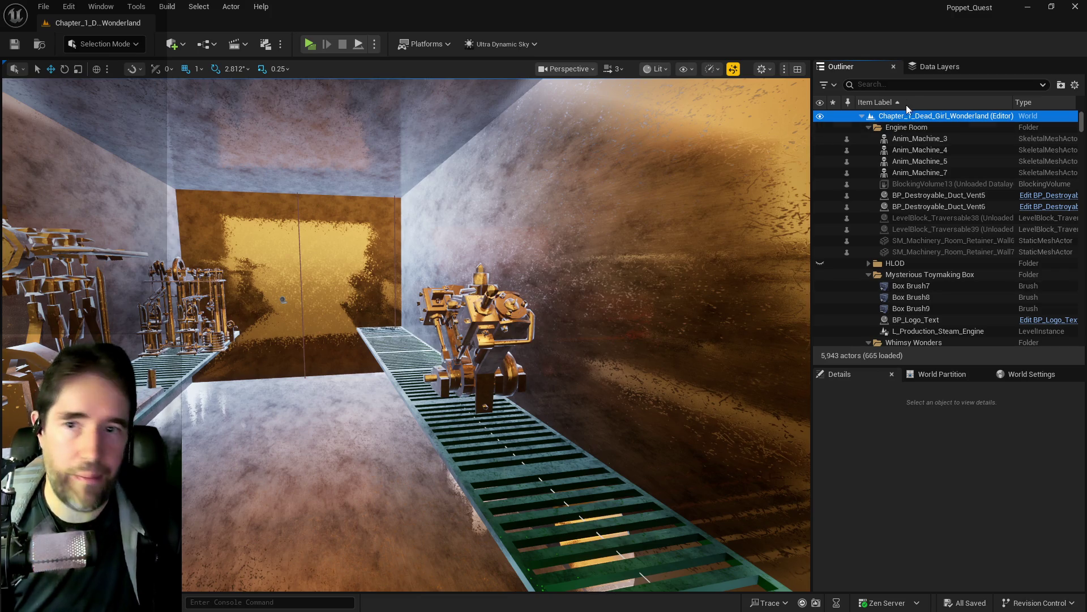
pyautogui.moveTo(679, 283); pyautogui.dragTo(623, 255)
pyautogui.moveTo(496, 334)
pyautogui.mouseDown()
pyautogui.moveTo(462, 317)
pyautogui.moveTo(479, 298)
pyautogui.moveTo(508, 313)
pyautogui.mouseUp()
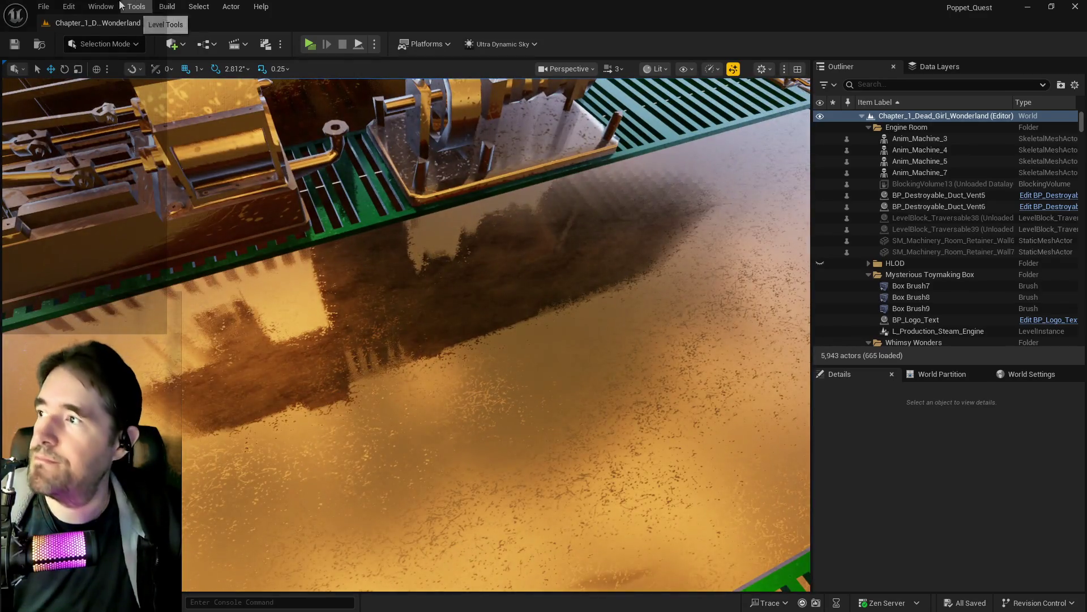
# Reload the 26 DL_C2 data layers and select the four trench wall pieces.
pyautogui.click(955, 67)
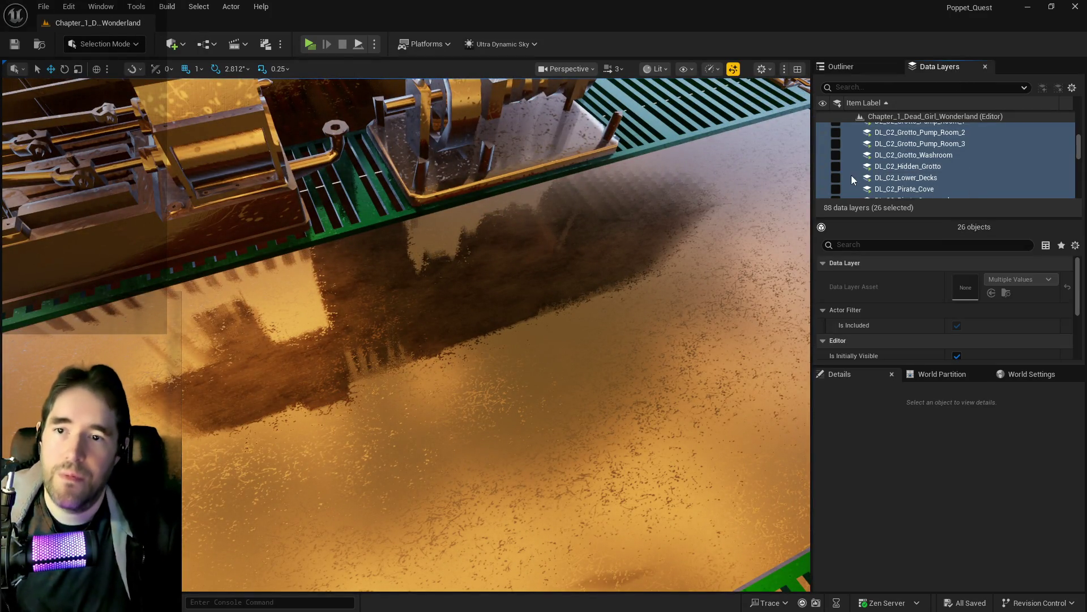
pyautogui.click(835, 178)
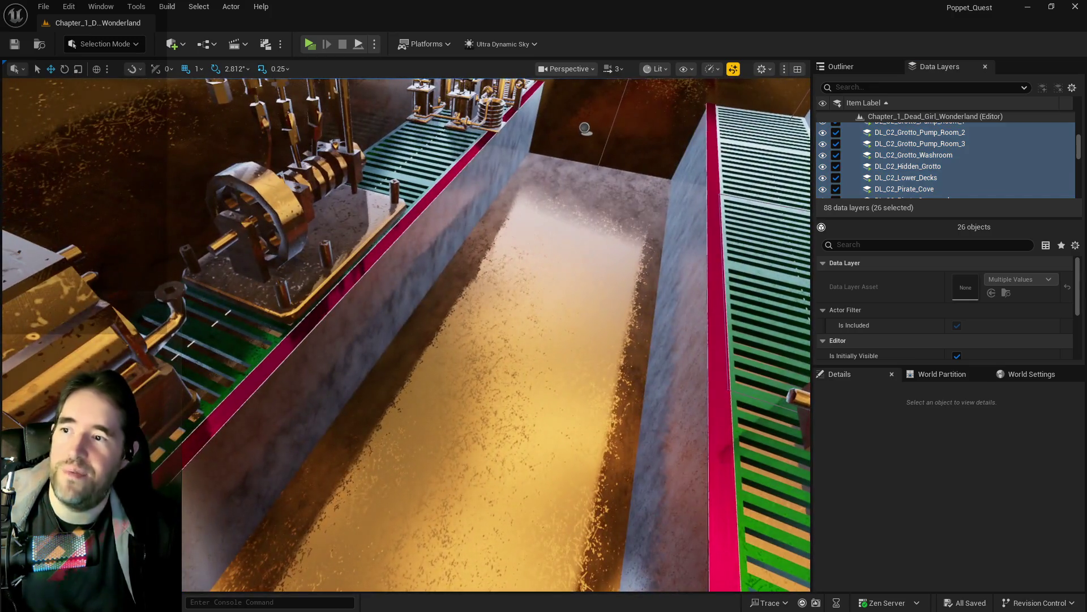
pyautogui.click(443, 193)
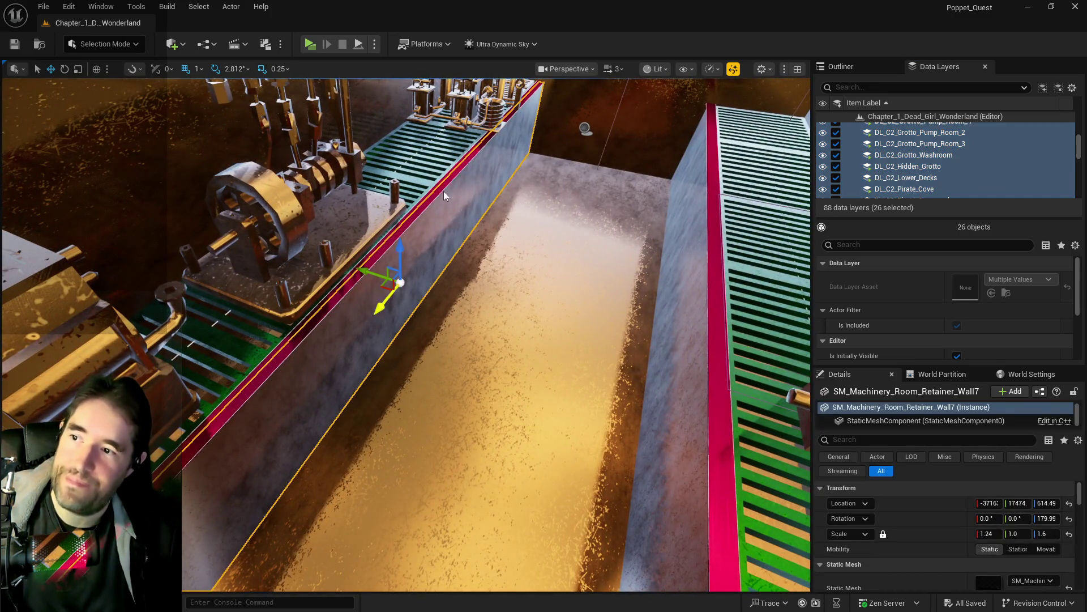
pyautogui.click(448, 199)
pyautogui.keyDown('ctrl'); pyautogui.click(456, 207); pyautogui.keyUp('ctrl')
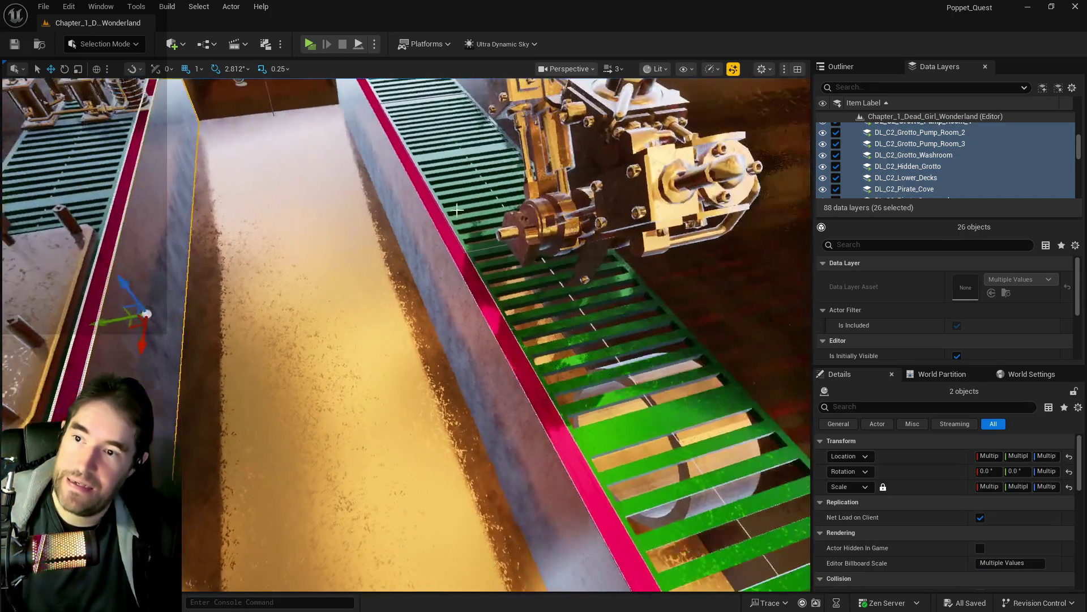
pyautogui.keyDown('ctrl'); pyautogui.click(460, 264); pyautogui.keyUp('ctrl')
pyautogui.keyDown('ctrl'); pyautogui.click(462, 267); pyautogui.keyUp('ctrl')
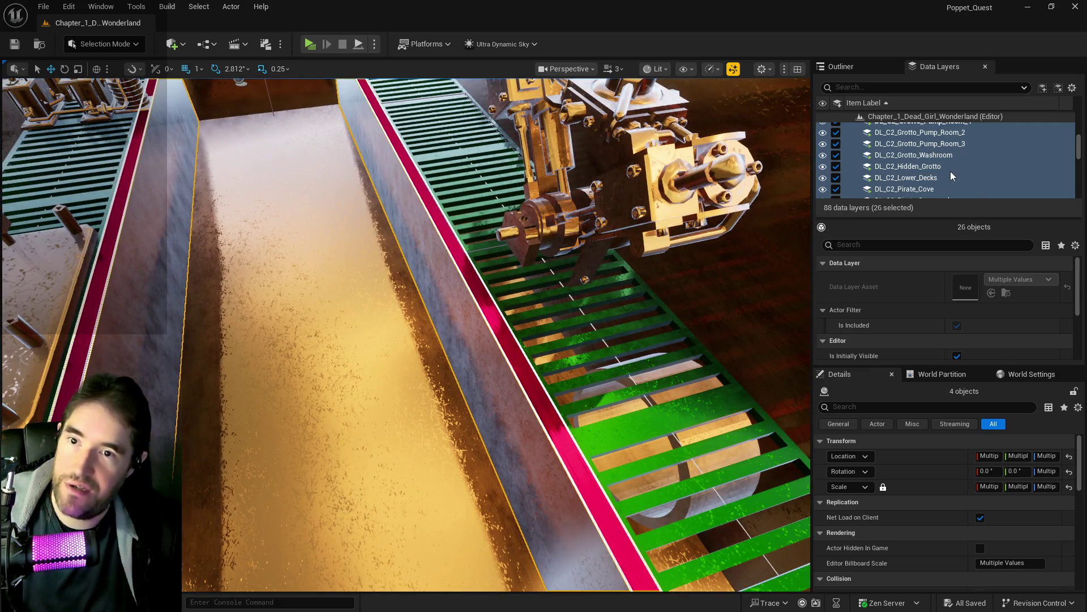
# Remove the selected wall pieces from the DL_C2_Grotto_Pump_Room_1 data layer.
pyautogui.scroll(2, 947, 168)
pyautogui.click(939, 140)
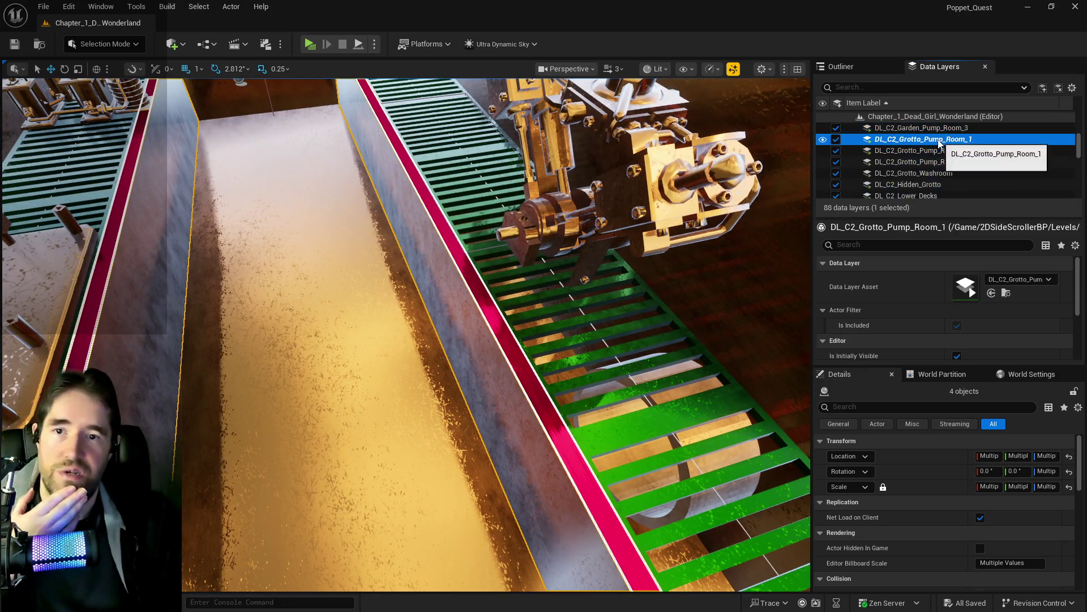
pyautogui.rightClick(938, 141)
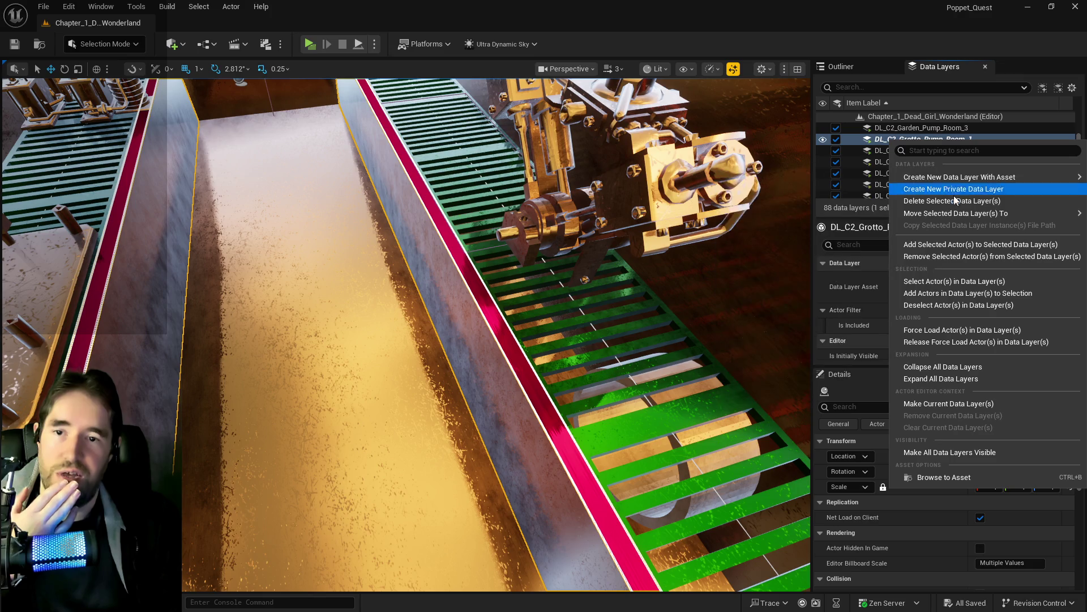
pyautogui.click(939, 257)
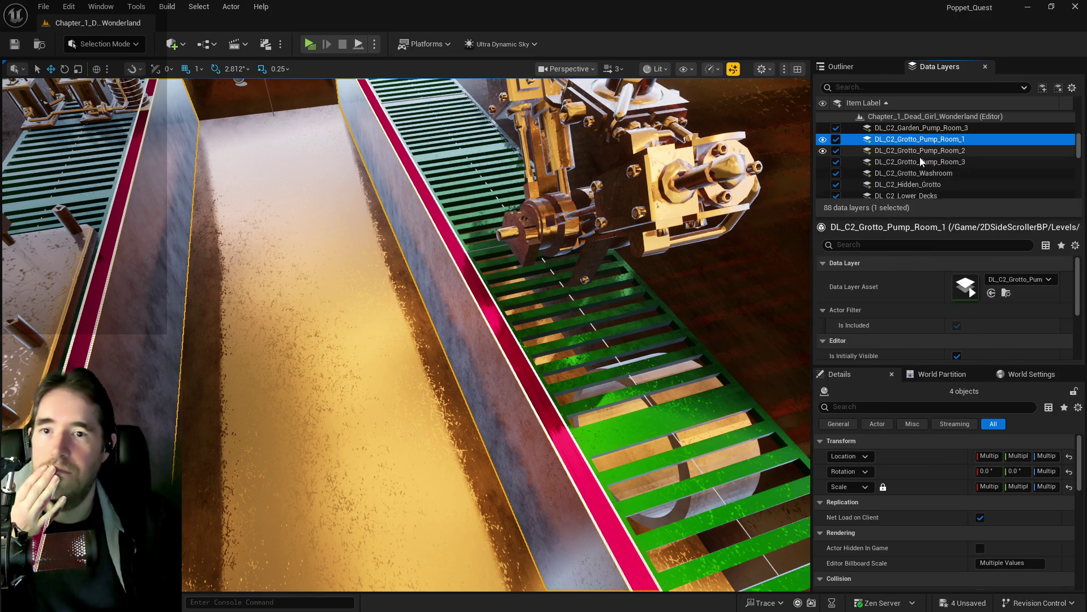
# Add the four selected actors to the DL_C4_Engine_Room data layer.
pyautogui.scroll(-10, 924, 162)
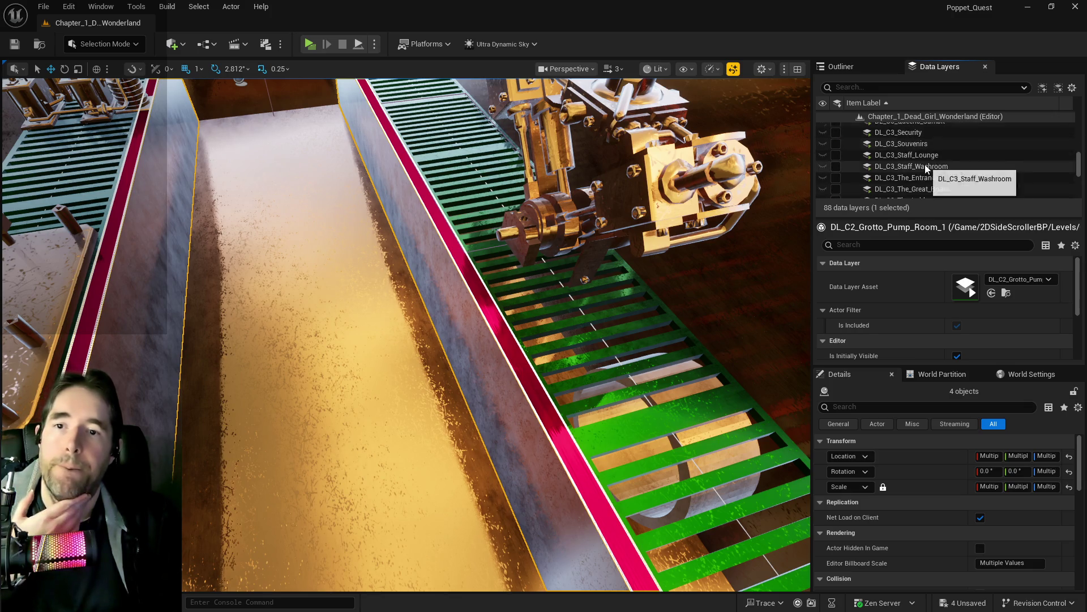
pyautogui.scroll(-5, 925, 164)
pyautogui.scroll(1, 918, 160)
pyautogui.click(906, 141)
pyautogui.rightClick(906, 142)
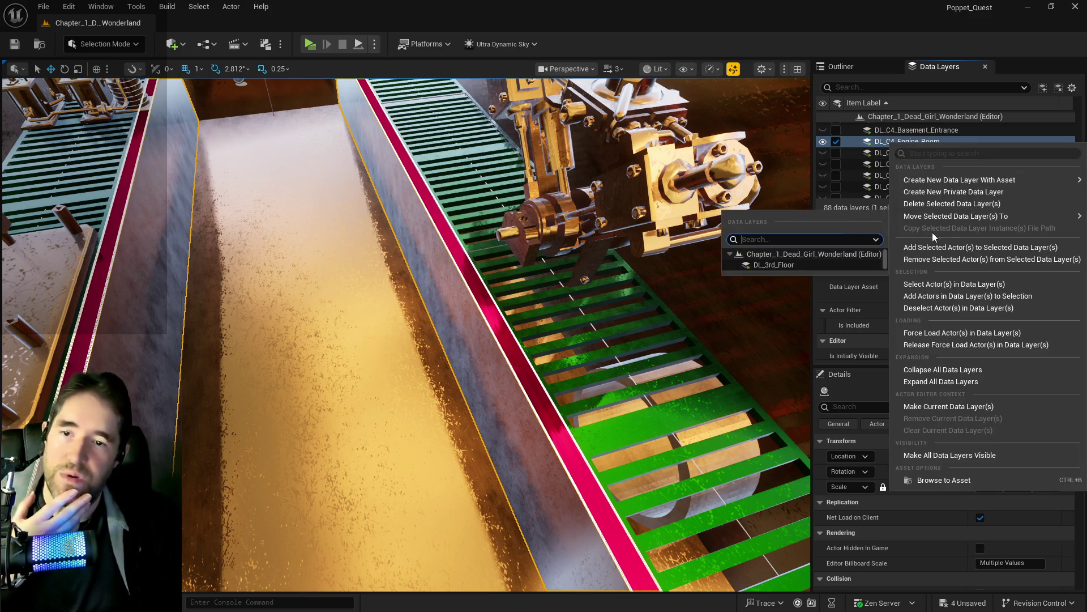
pyautogui.click(935, 247)
# Select the block of Chapter 2 DL_C2 layers and switch off their loading.
pyautogui.scroll(3, 913, 179)
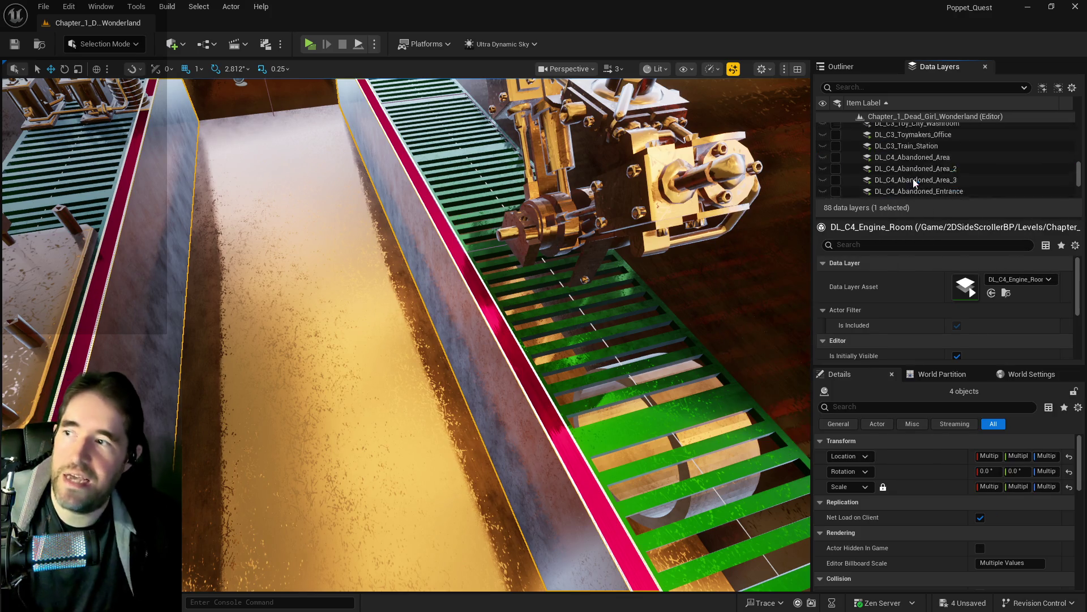
pyautogui.scroll(5, 907, 181)
pyautogui.click(838, 163)
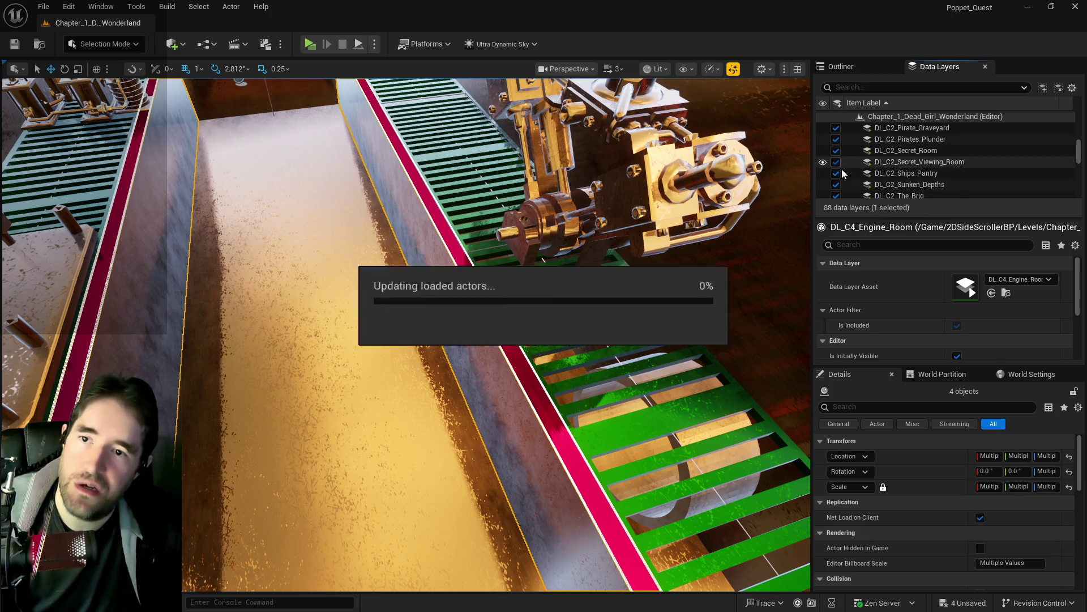
pyautogui.scroll(-3, 895, 165)
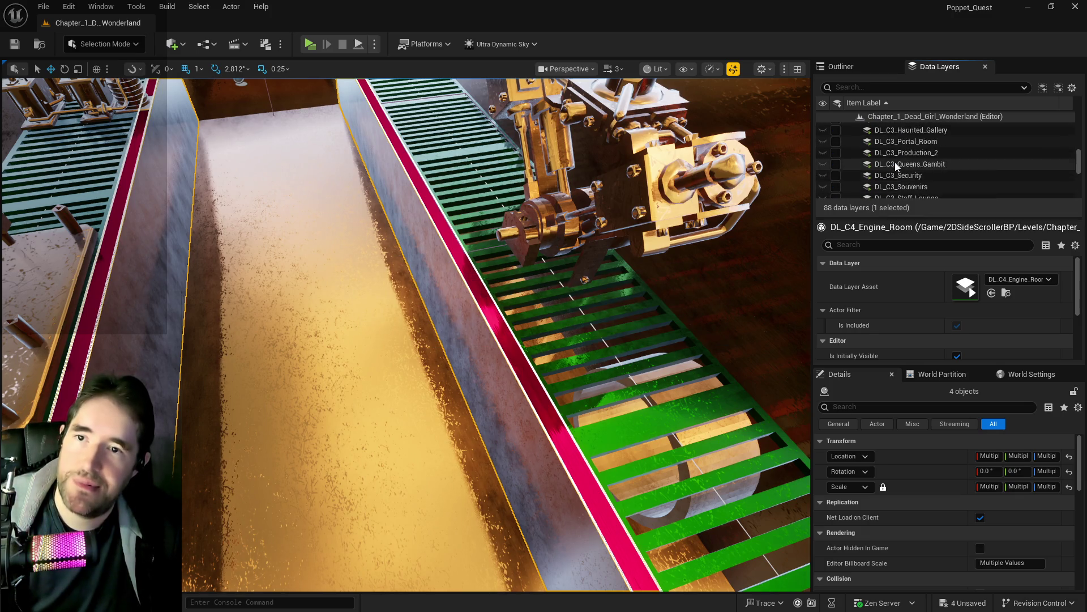
pyautogui.scroll(3, 896, 165)
pyautogui.click(898, 179)
pyautogui.scroll(2, 903, 179)
pyautogui.scroll(5, 904, 180)
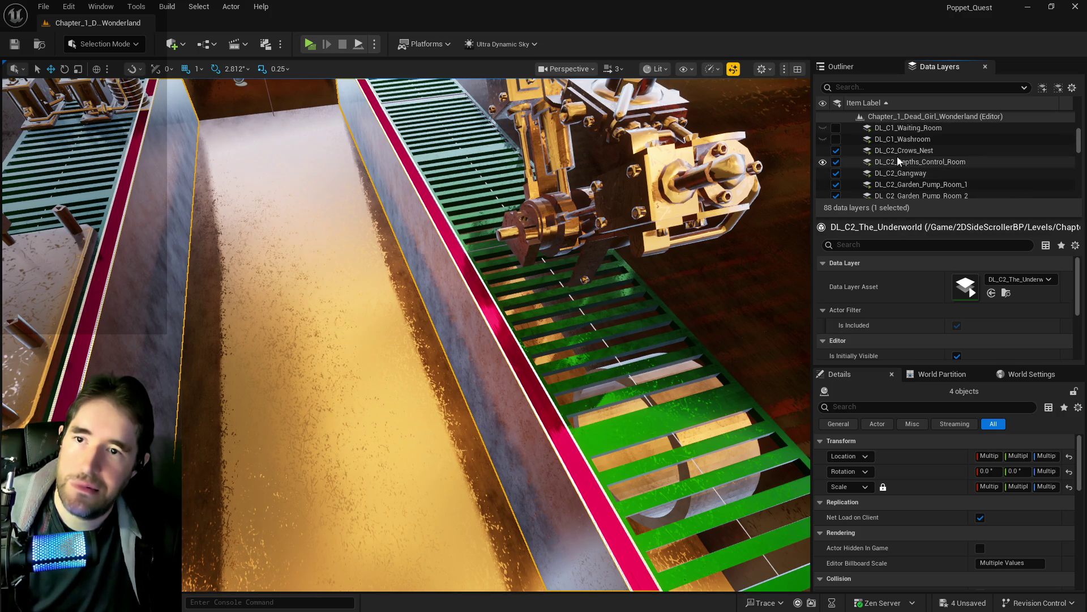
pyautogui.keyDown('shift'); pyautogui.click(899, 161); pyautogui.keyUp('shift')
pyautogui.click(836, 161)
# Save all unsaved changes with Ctrl+S.
pyautogui.scroll(-3, 850, 181)
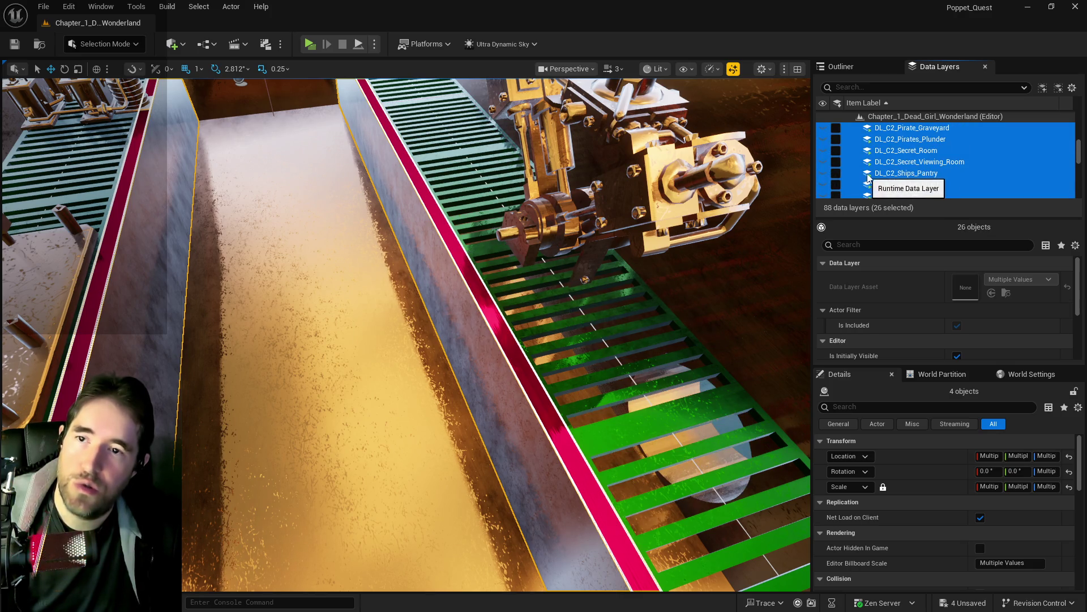
pyautogui.scroll(-8, 867, 178)
pyautogui.hotkey('ctrl', 's')
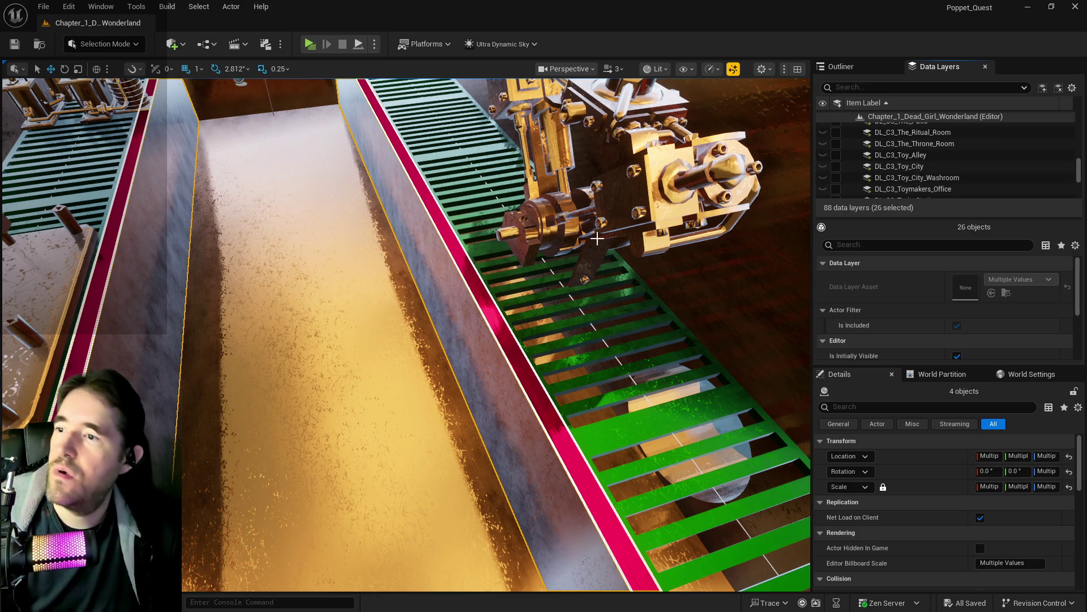
# Open the BP_Poppet pawn from the Blueprints GameMode menu, then minimize its editor window.
pyautogui.click(208, 45)
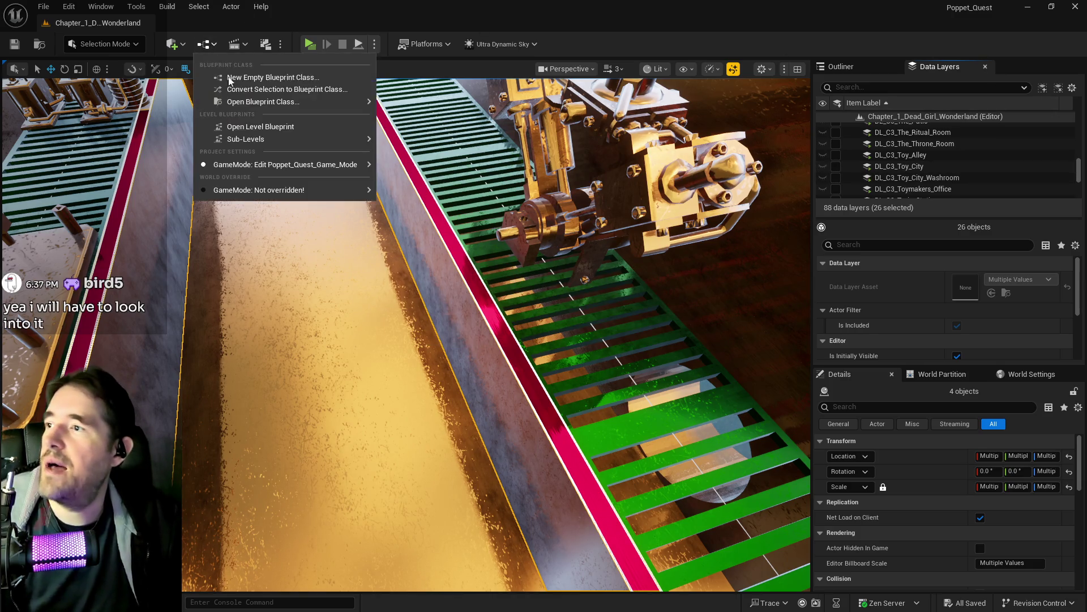
pyautogui.moveTo(272, 165)
pyautogui.moveTo(470, 233)
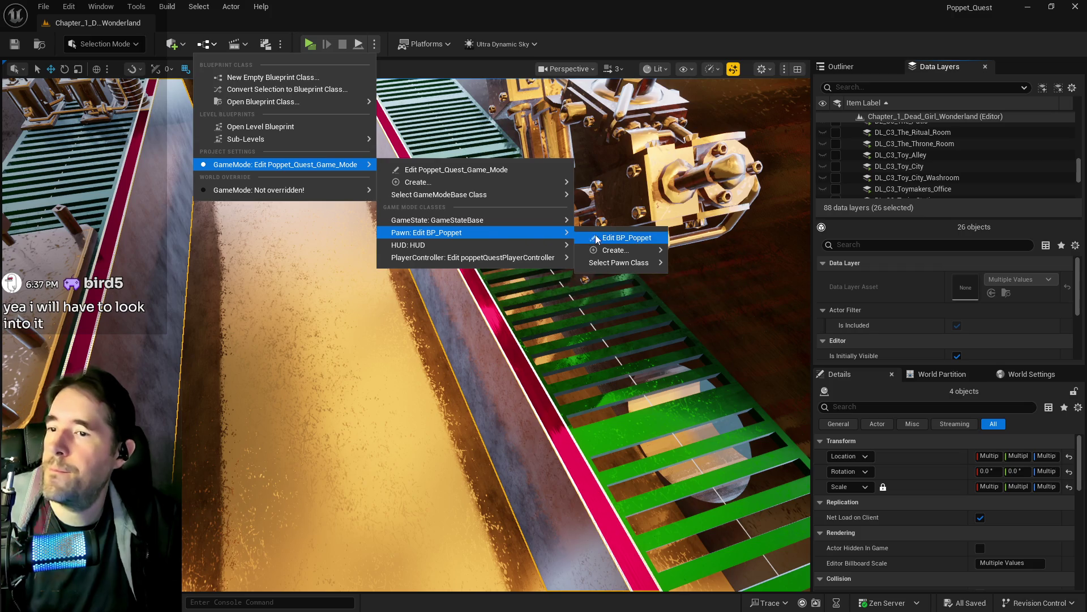
pyautogui.click(606, 232)
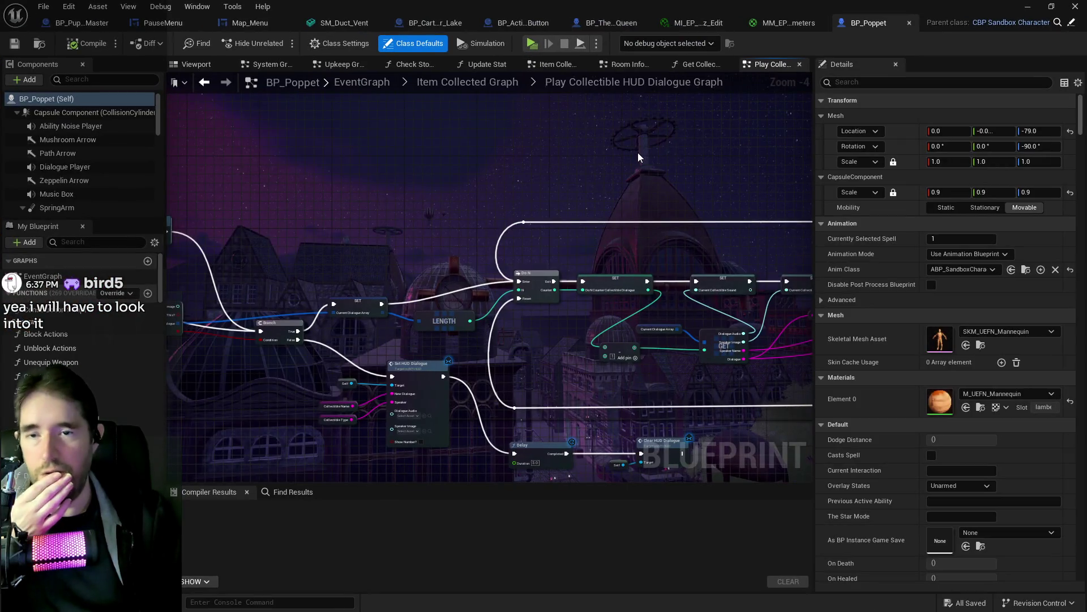
pyautogui.click(1029, 7)
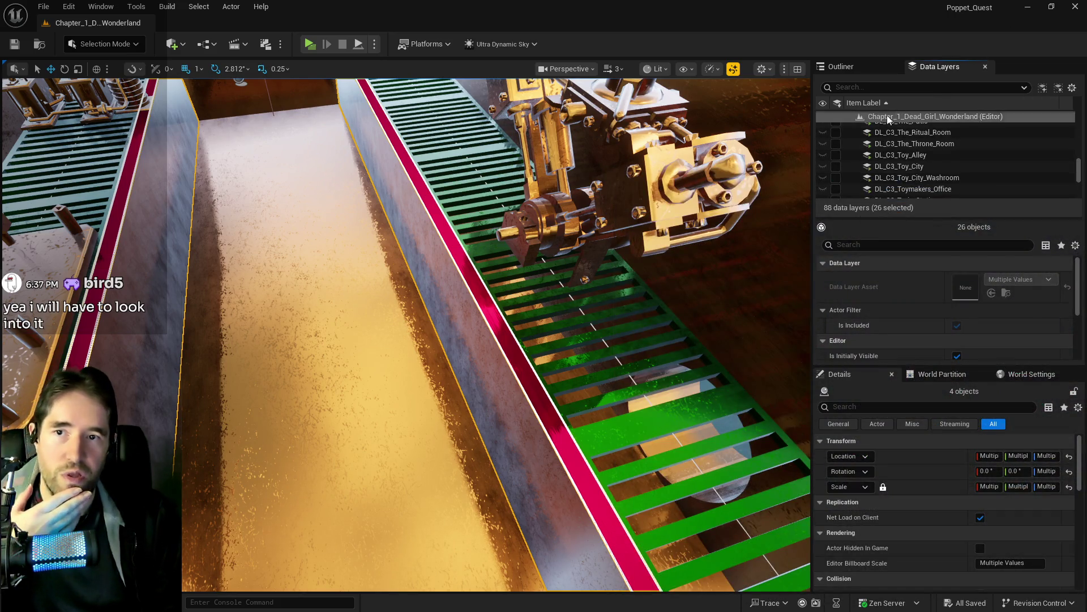
pyautogui.click(100, 7)
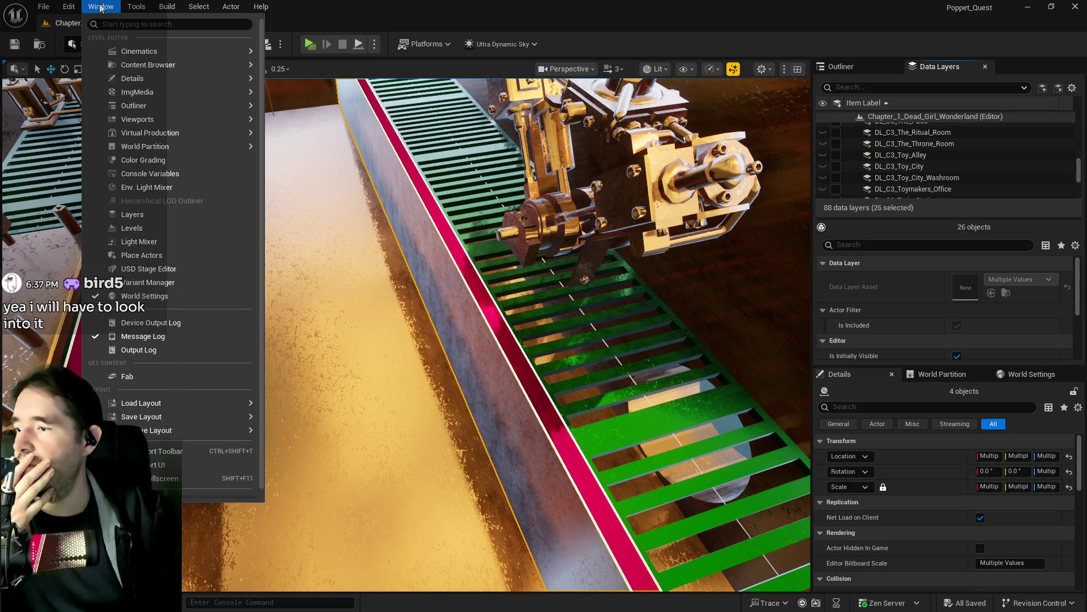
pyautogui.click(143, 23)
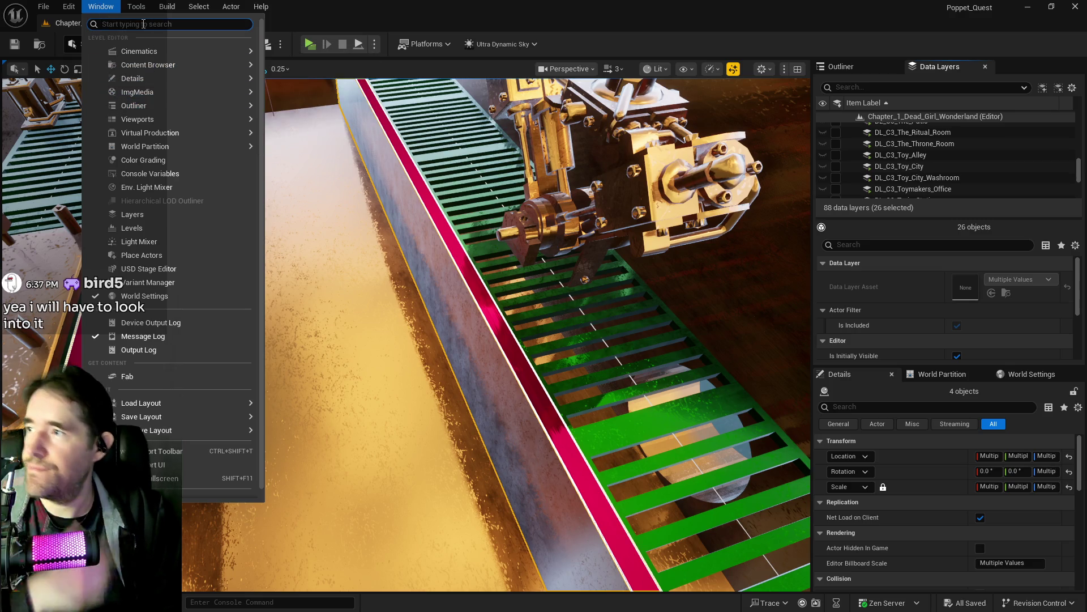
pyautogui.write('data')
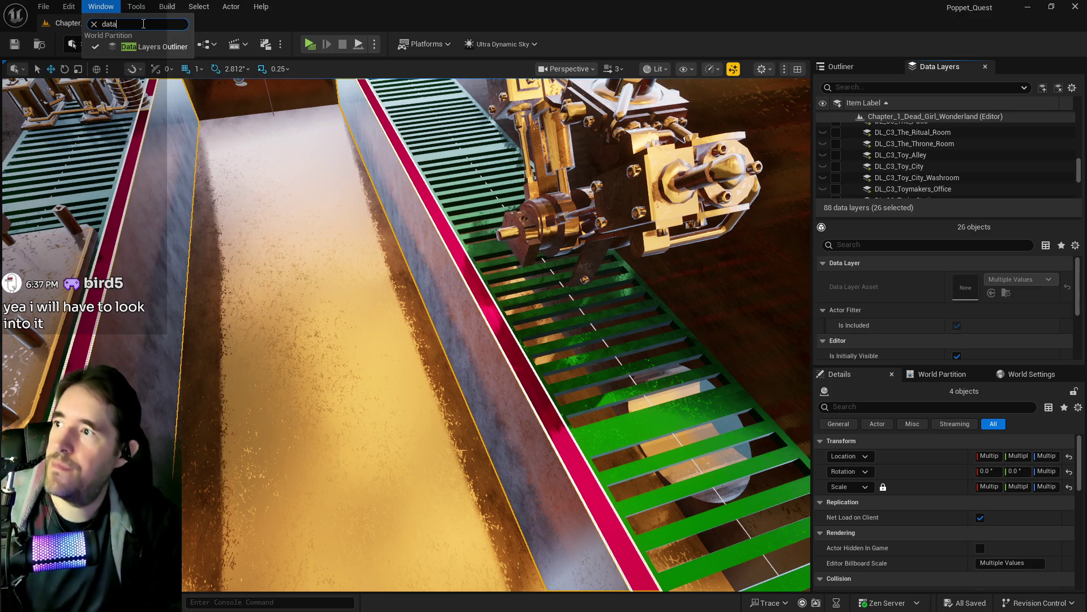
pyautogui.click(151, 47)
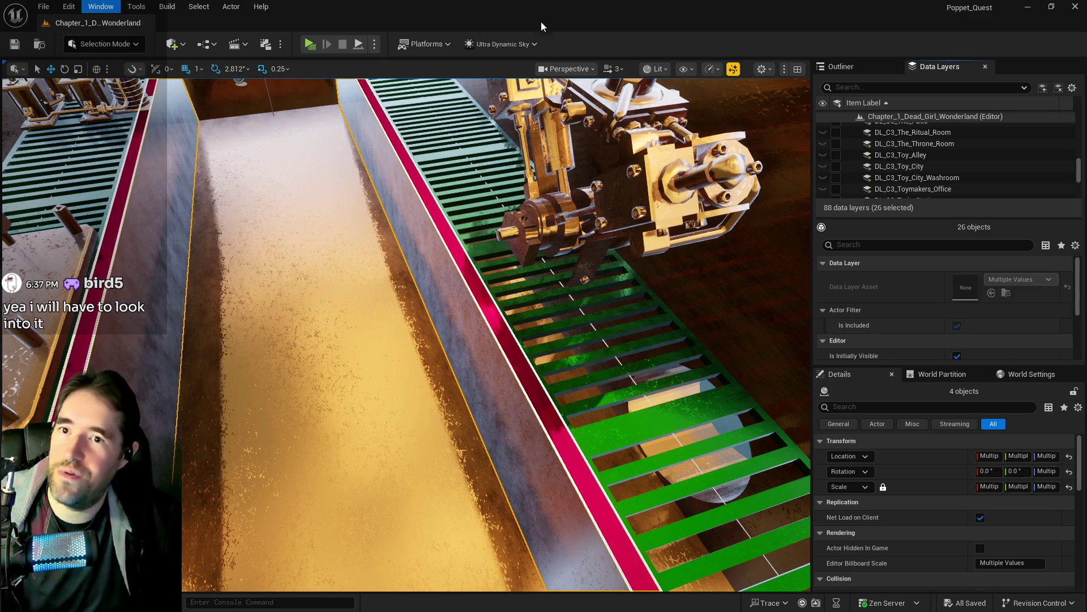
pyautogui.scroll(4, 923, 188)
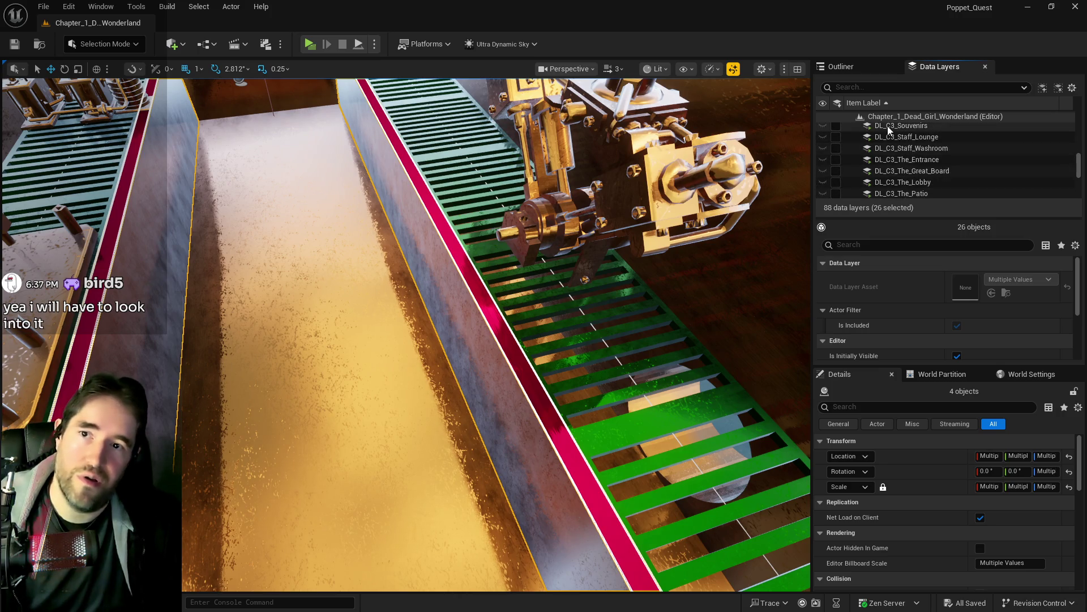
pyautogui.rightClick(893, 118)
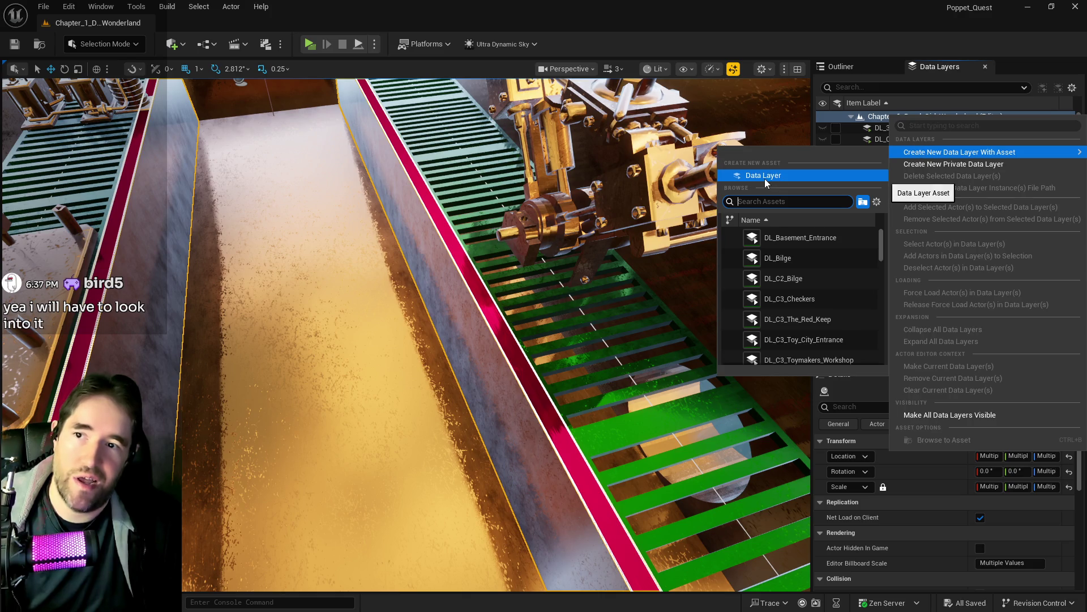
pyautogui.click(903, 132)
pyautogui.click(902, 128)
pyautogui.click(903, 140)
pyautogui.rightClick(904, 142)
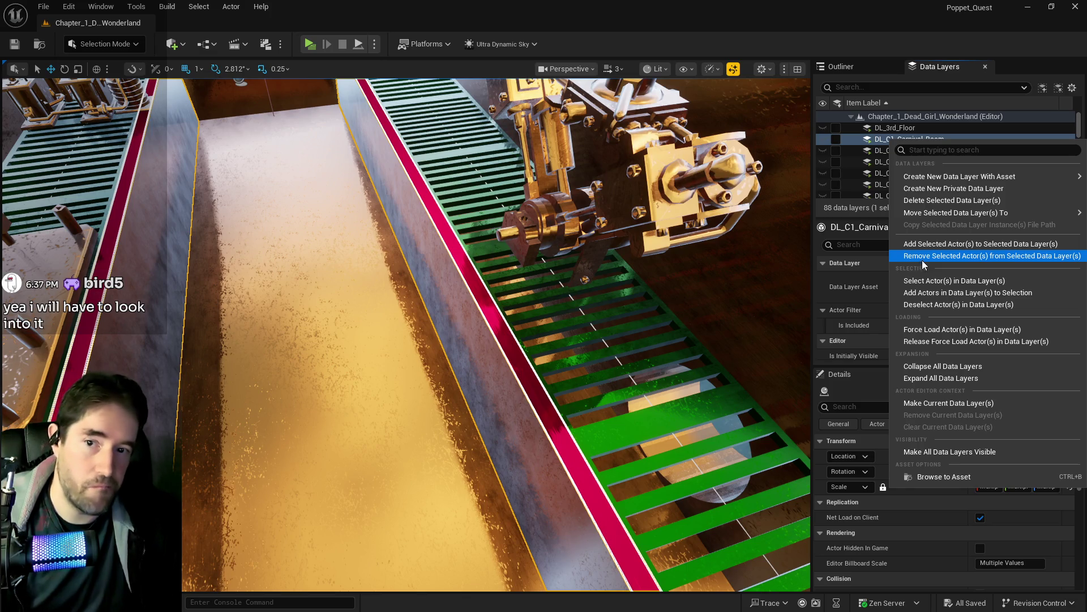
pyautogui.moveTo(625, 301)
pyautogui.mouseDown()
pyautogui.moveTo(567, 309)
pyautogui.moveTo(680, 300)
pyautogui.mouseUp()
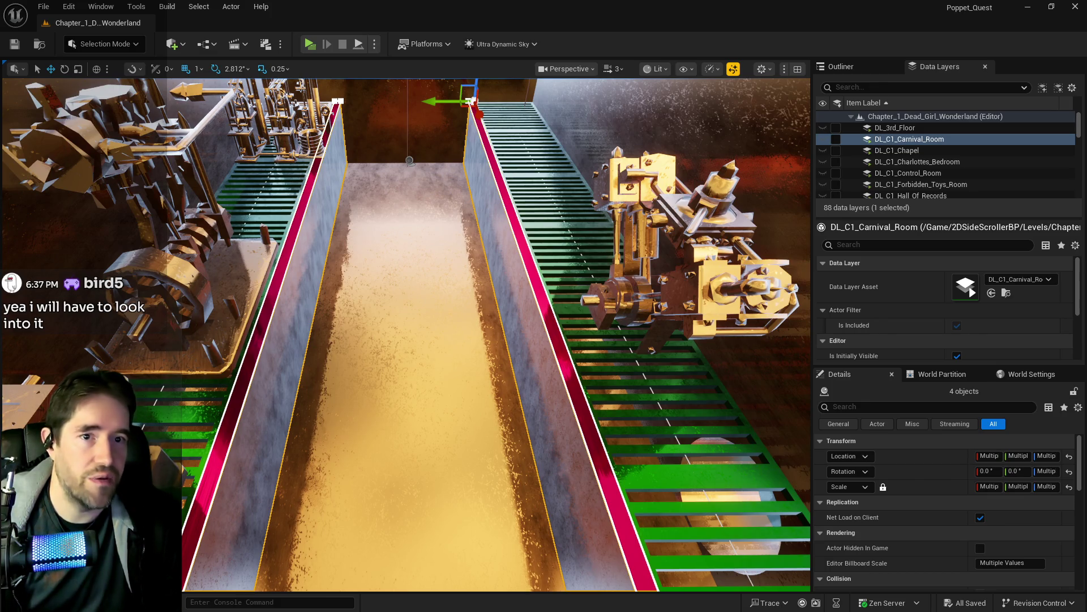
pyautogui.click(909, 139)
pyautogui.hotkey('alt', 'Tab')
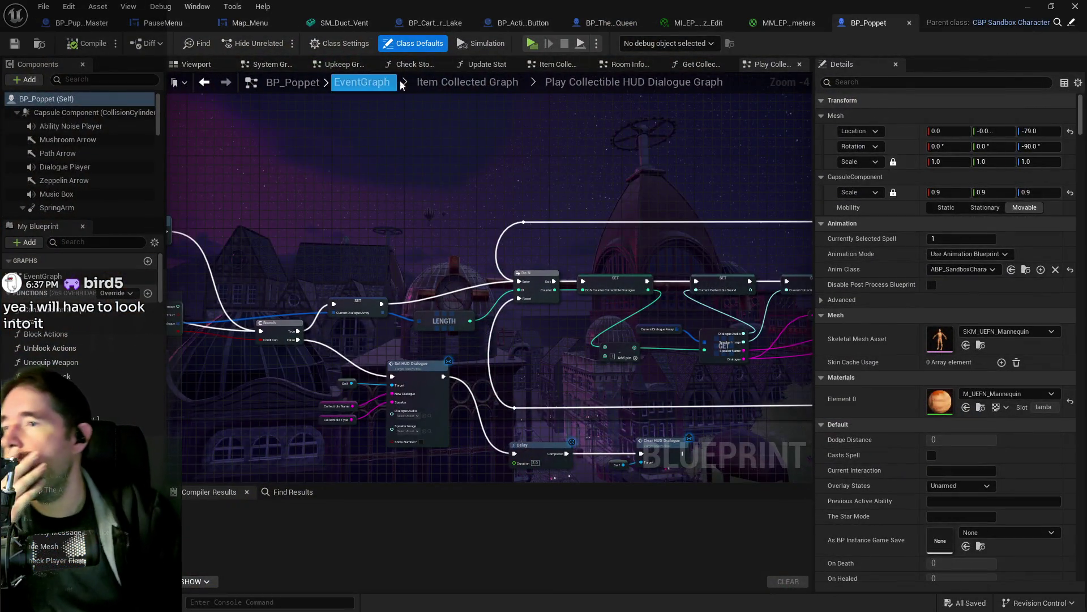
# From the EventGraph, open Room Information Graph and select the Room Data node to view its 82 entries.
pyautogui.click(379, 81)
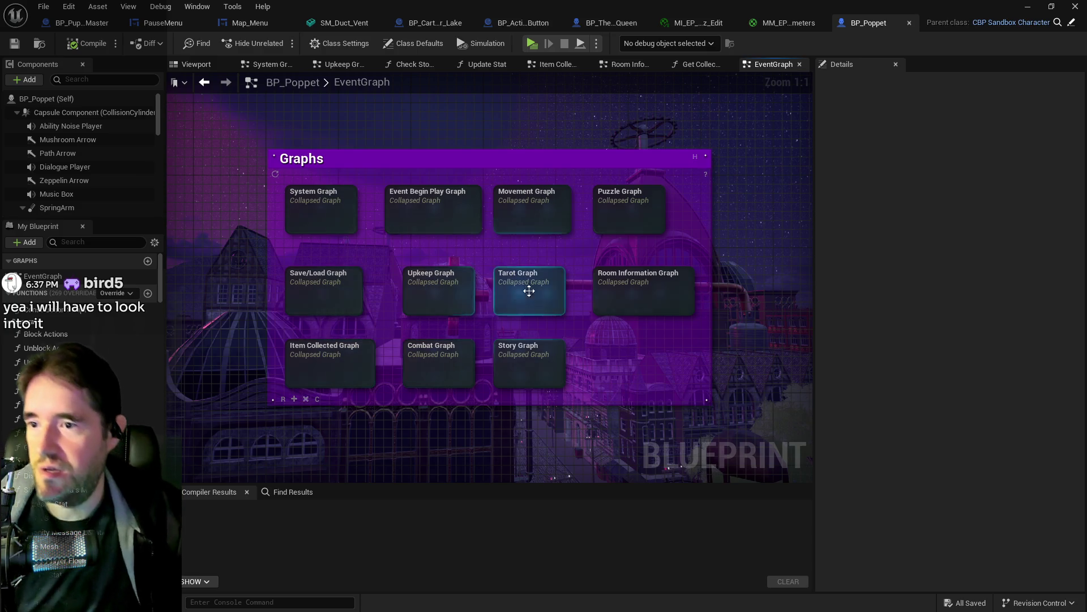
pyautogui.doubleClick(610, 300)
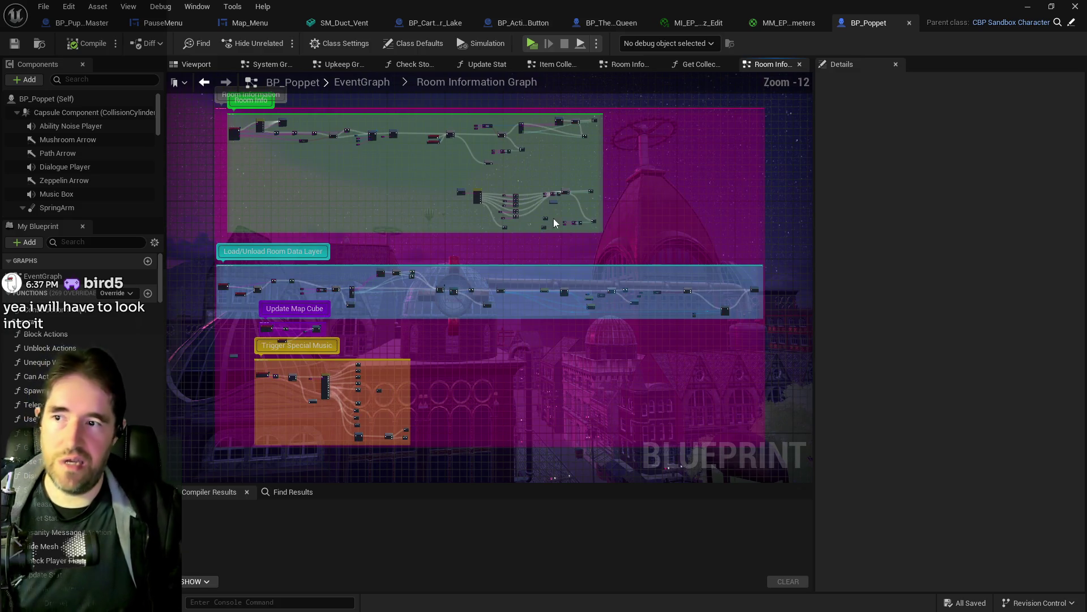
pyautogui.scroll(5, 504, 134)
pyautogui.scroll(3, 437, 256)
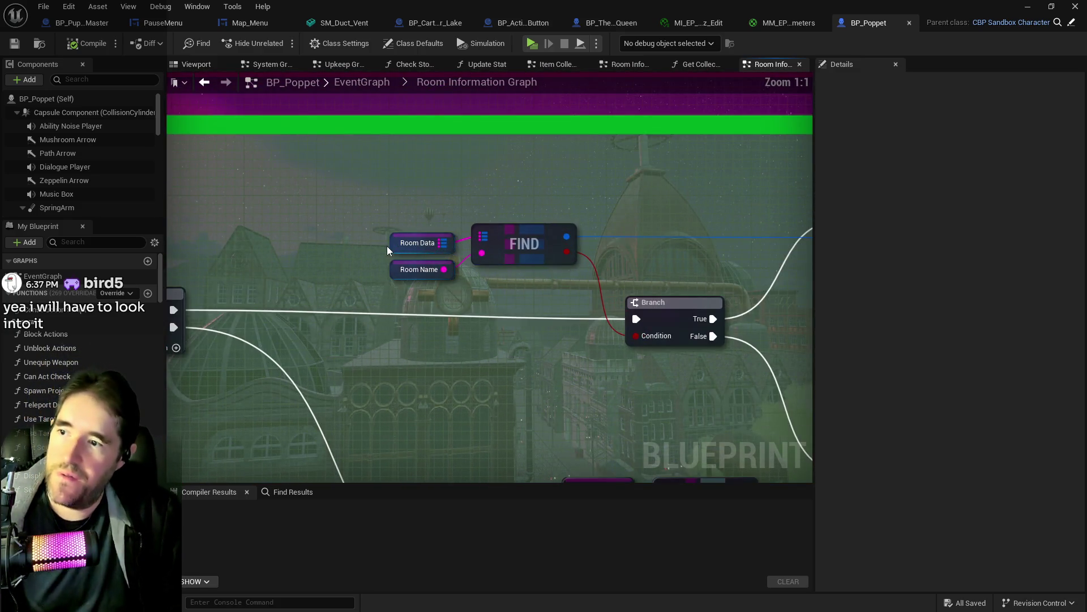
pyautogui.click(397, 244)
pyautogui.scroll(-3, 879, 415)
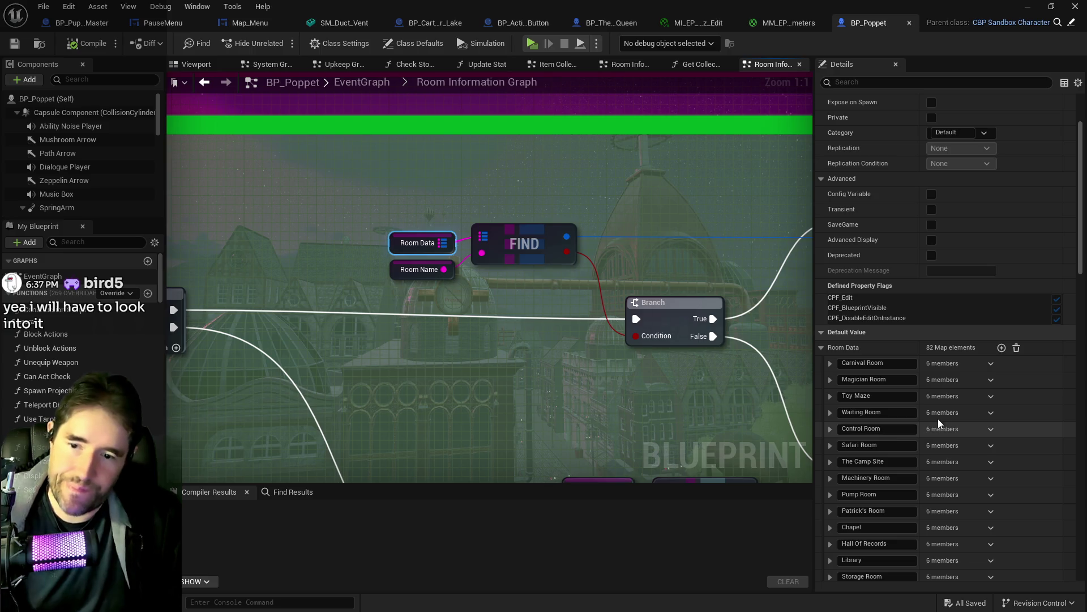
# Add a new Engine Room entry to the Room Data map.
pyautogui.click(1002, 347)
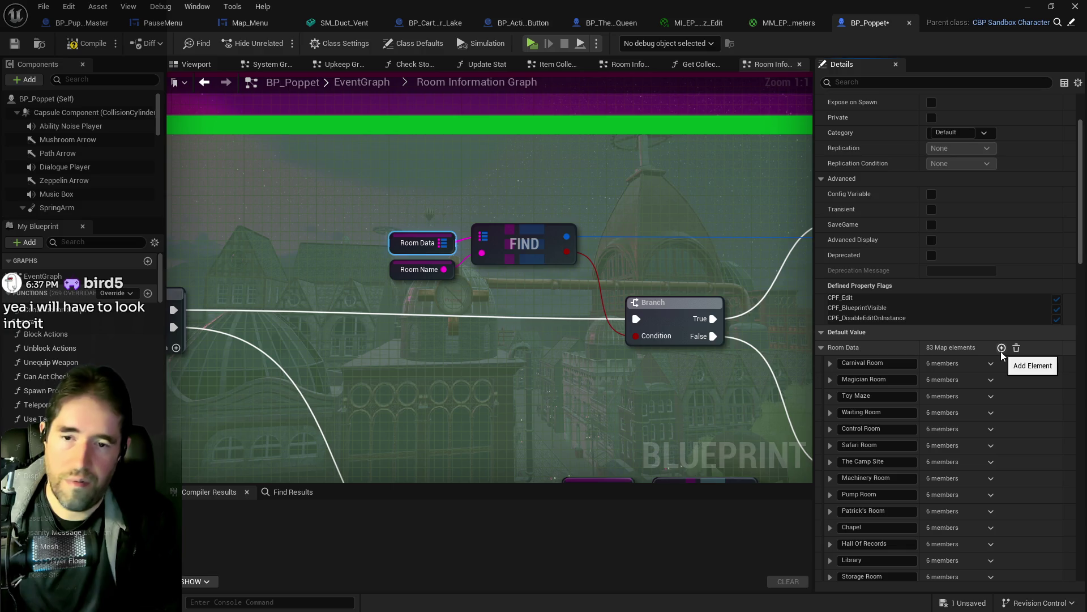
pyautogui.moveTo(1082, 251); pyautogui.dragTo(1082, 567)
pyautogui.click(873, 414)
pyautogui.write('Engine Room')
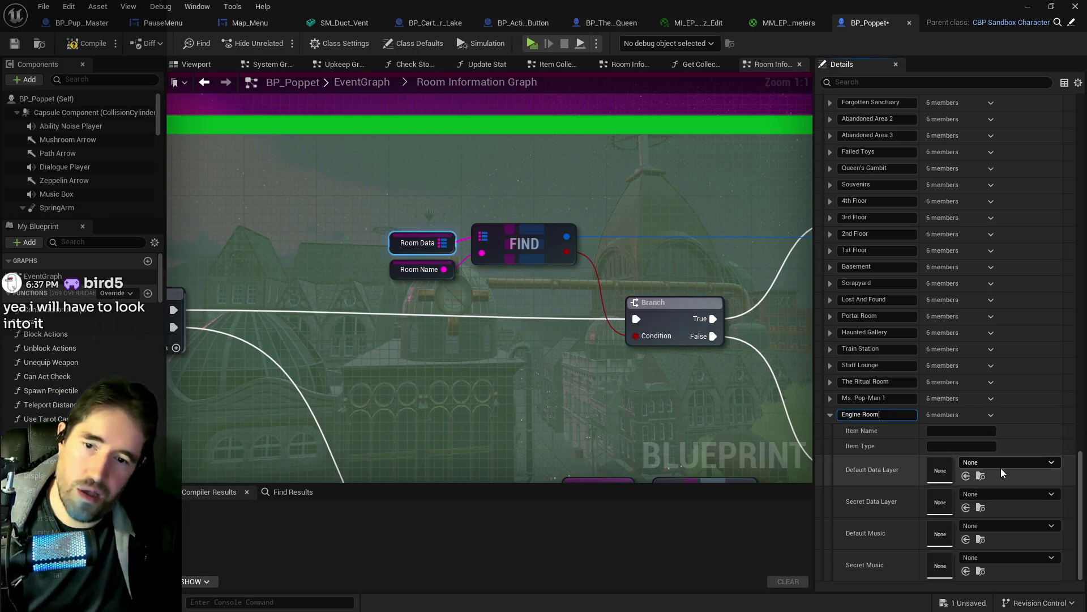
# Choose DL_C4_Engine_Room as the Engine Room entry's Default Data Layer.
pyautogui.click(1001, 468)
pyautogui.write('engine')
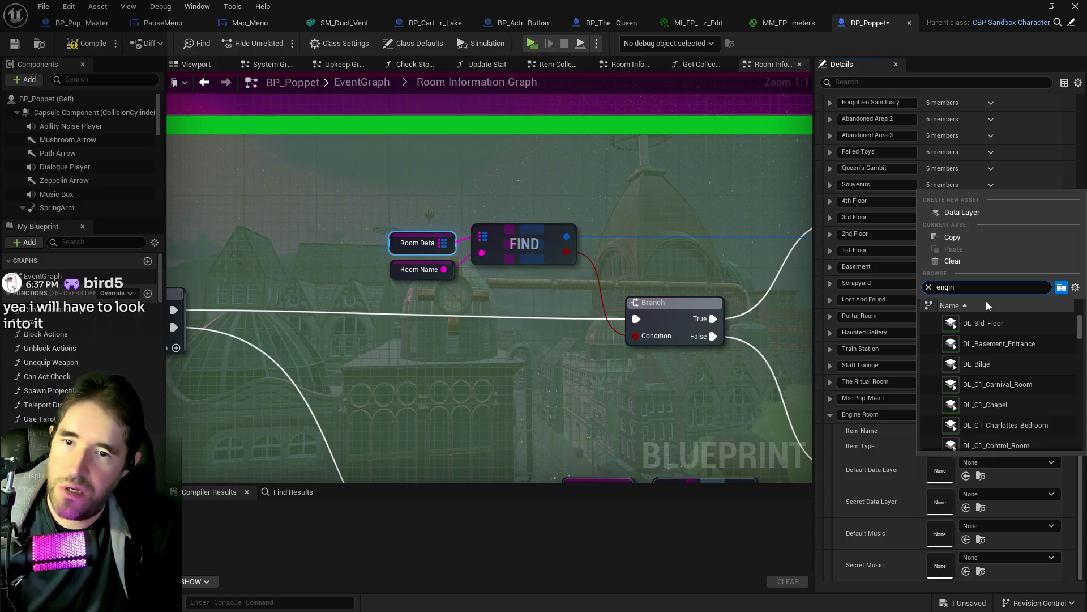
pyautogui.press('BackSpace')
pyautogui.press('BackSpace')
pyautogui.press('BackSpace')
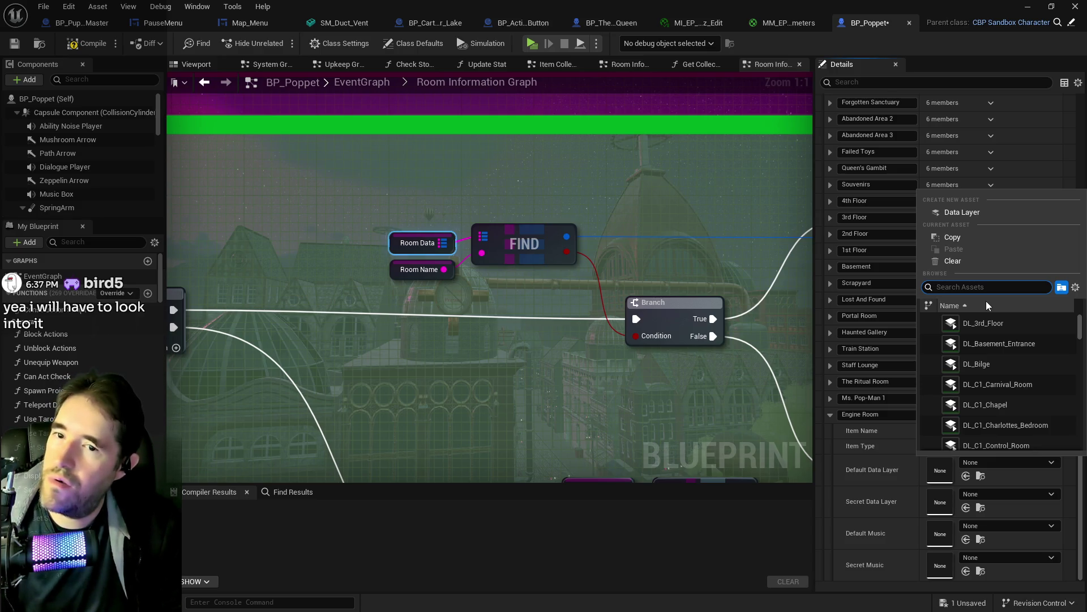
pyautogui.scroll(-5, 992, 333)
pyautogui.moveTo(1081, 340); pyautogui.dragTo(1080, 436)
pyautogui.scroll(5, 1027, 399)
pyautogui.scroll(6, 1026, 397)
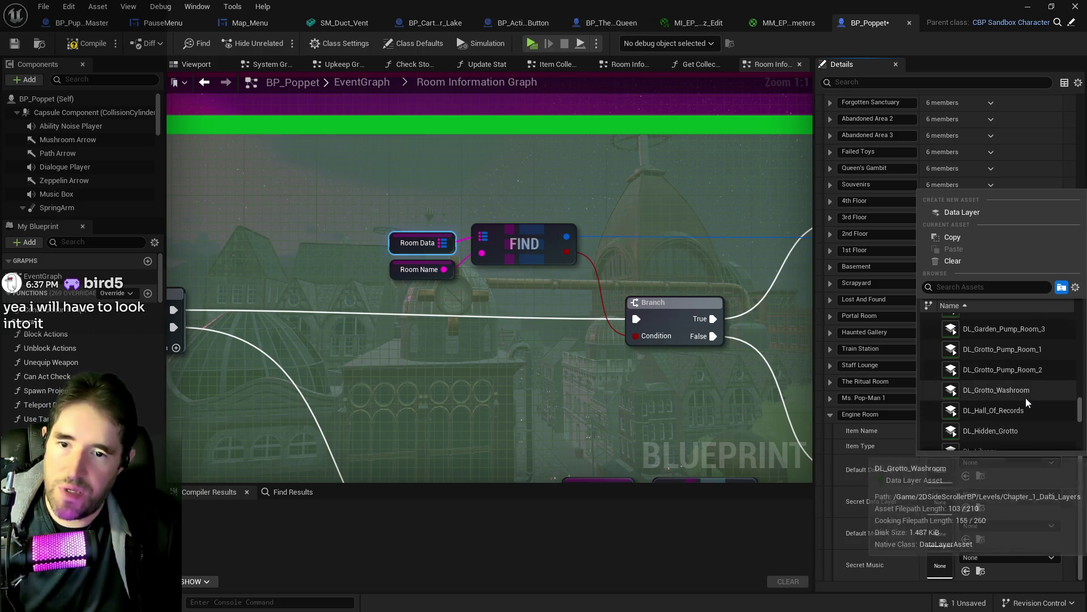
pyautogui.scroll(4, 1025, 398)
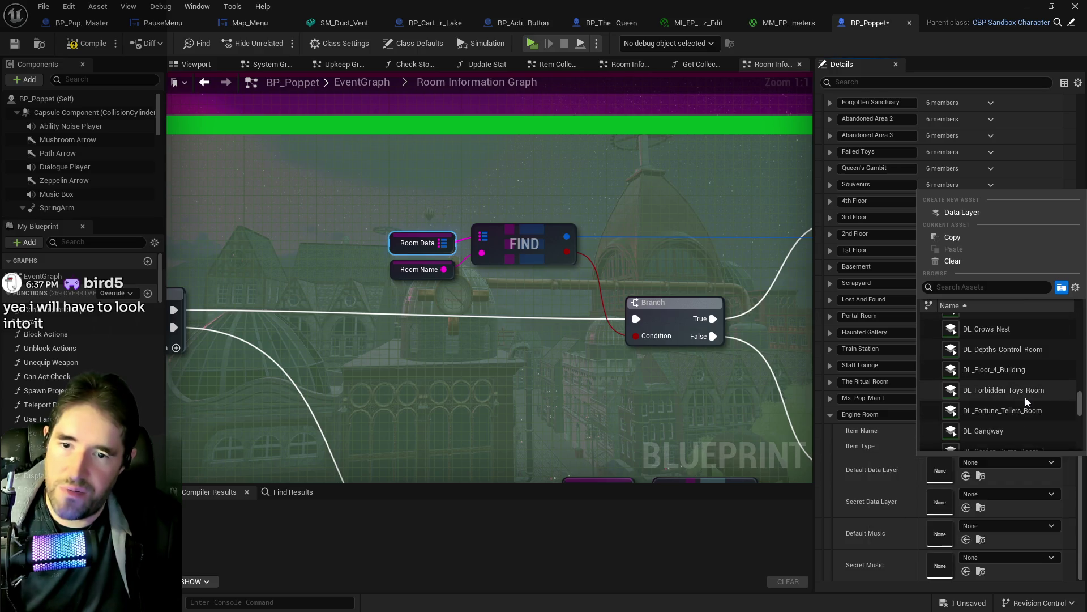
pyautogui.scroll(5, 1008, 412)
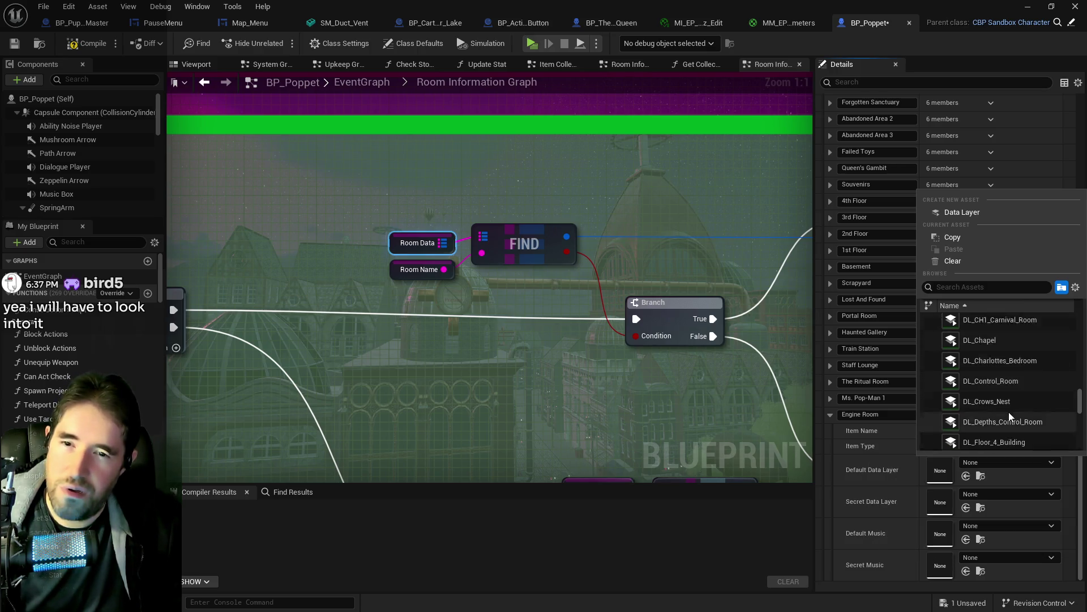
pyautogui.scroll(5, 1004, 379)
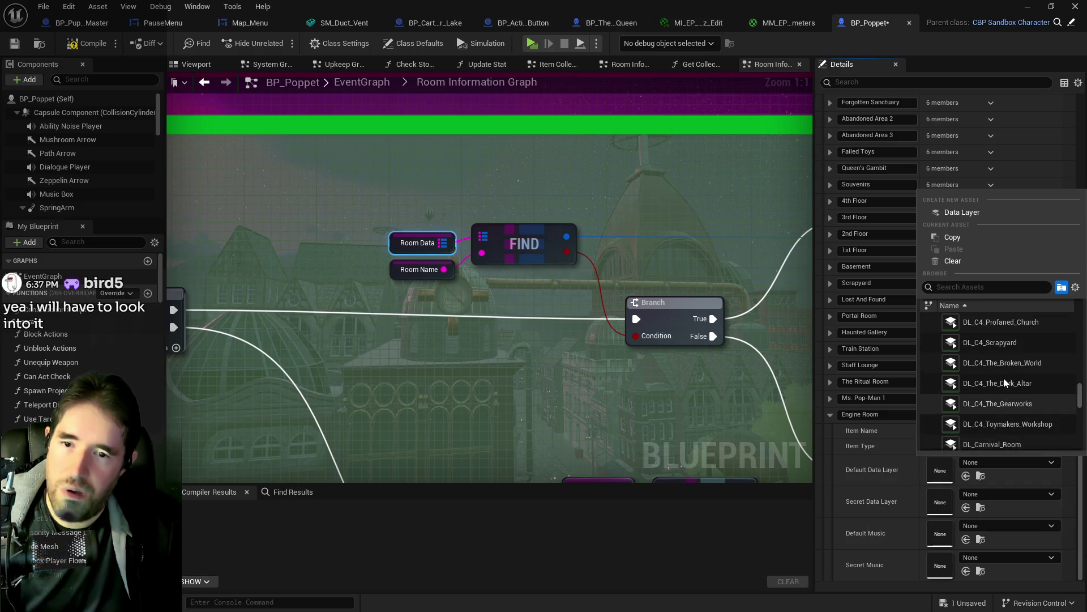
pyautogui.scroll(3, 1004, 378)
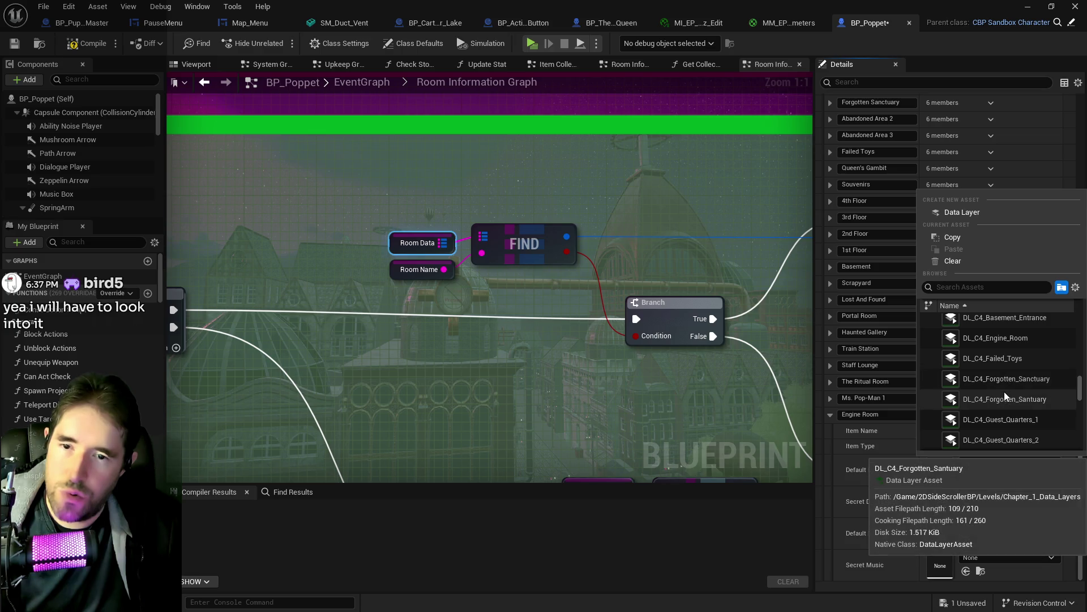
pyautogui.click(1004, 339)
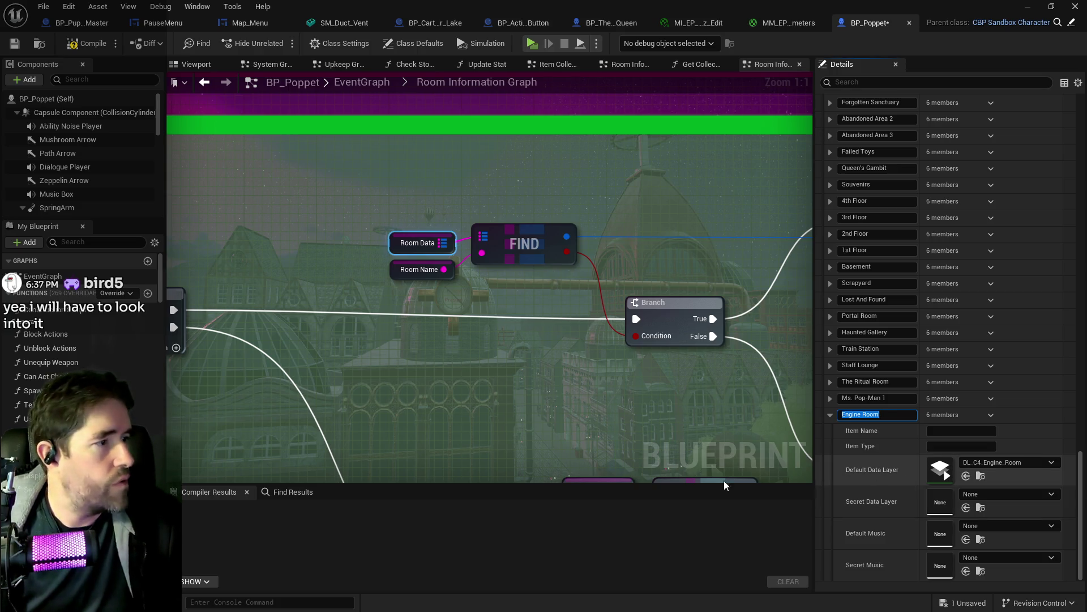
pyautogui.moveTo(655, 424); pyautogui.dragTo(655, 393)
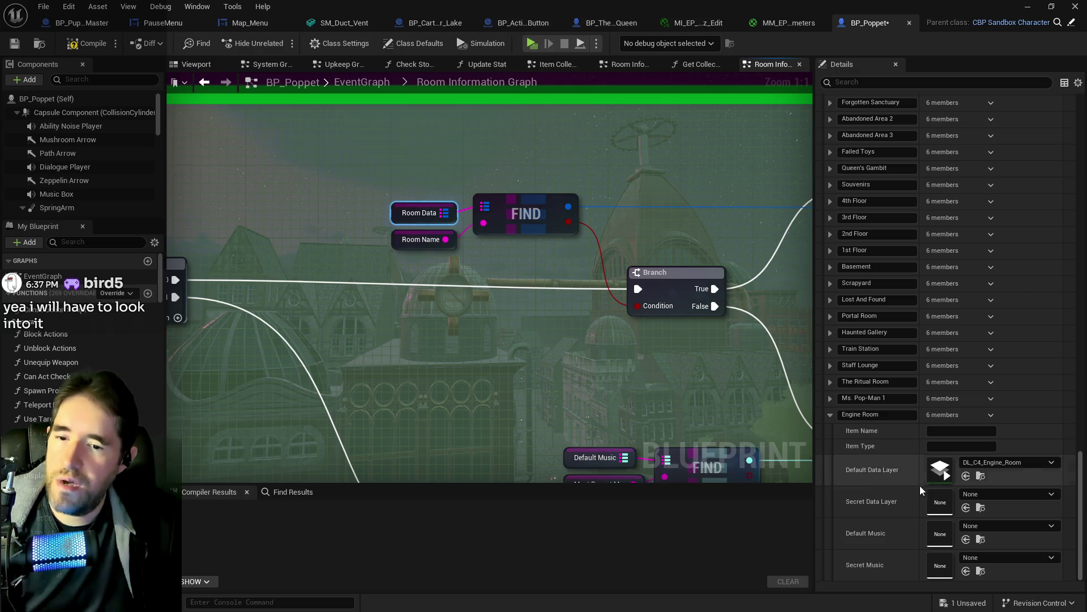
pyautogui.scroll(-4, 560, 316)
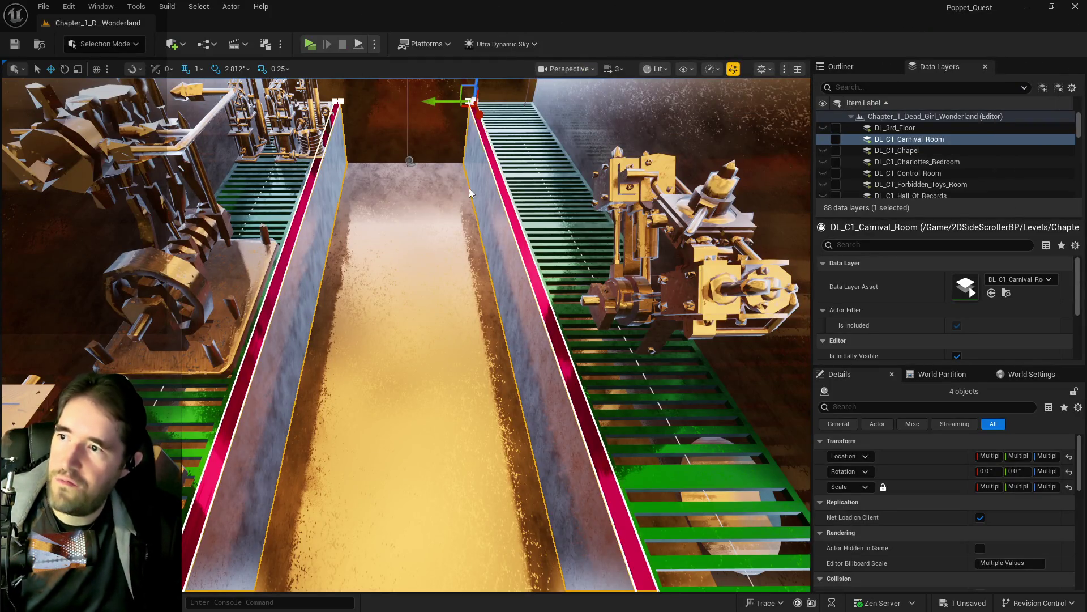
# Select BP_Room_Info_The_Furnace in the viewport and frame it with F.
pyautogui.click(408, 158)
pyautogui.scroll(-3, 960, 526)
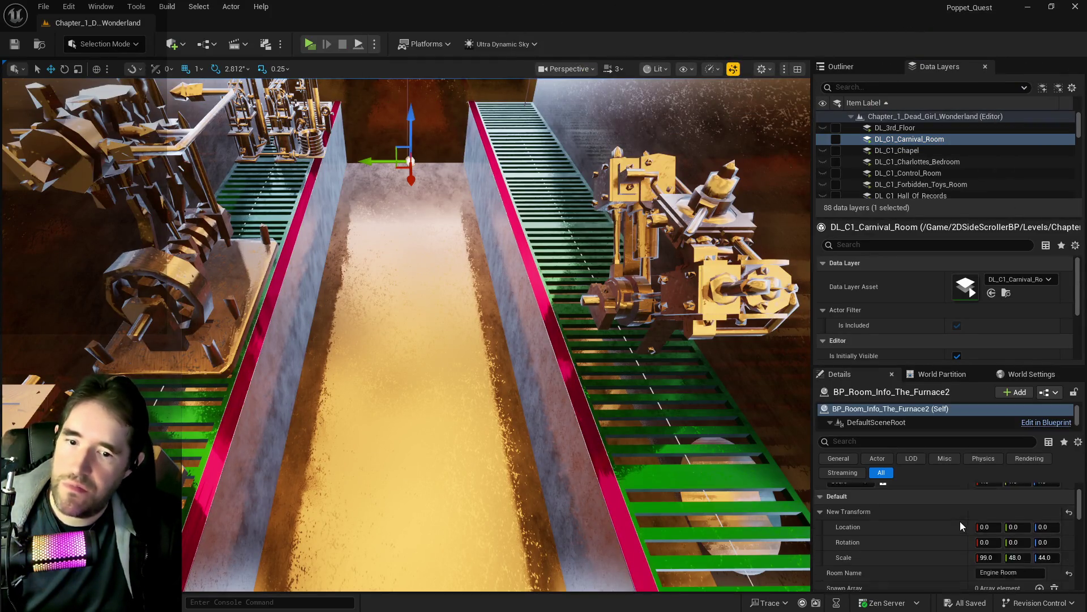
pyautogui.scroll(1, 960, 531)
pyautogui.press('f')
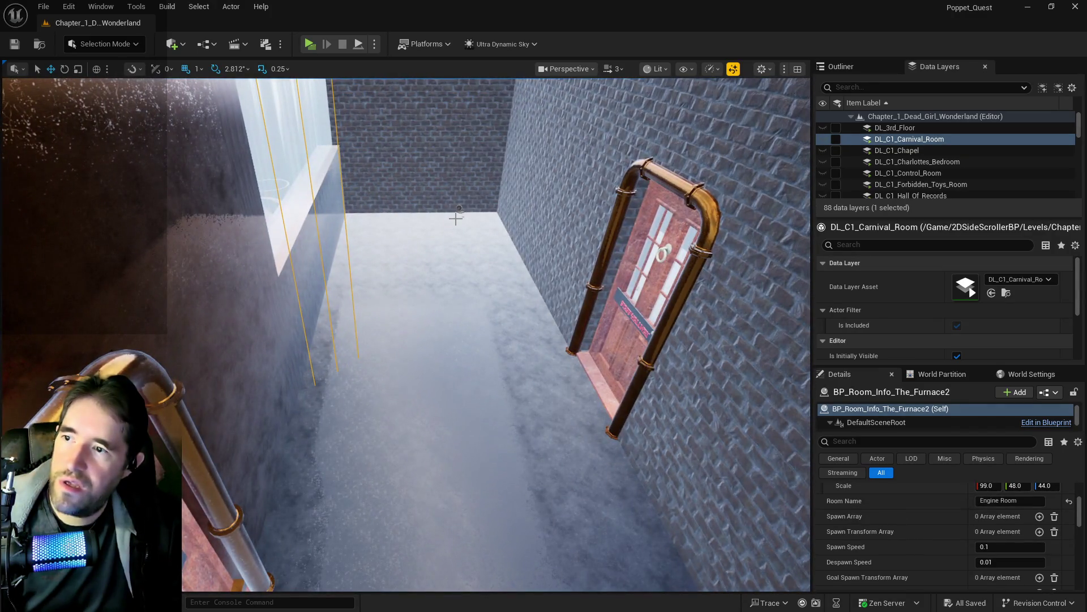
pyautogui.click(459, 207)
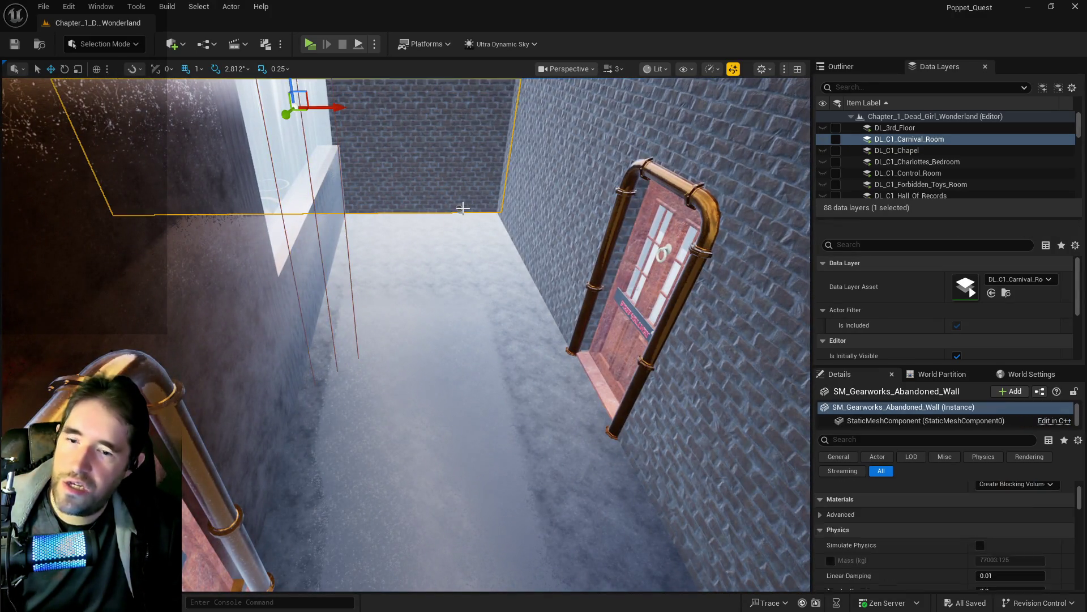
pyautogui.click(459, 277)
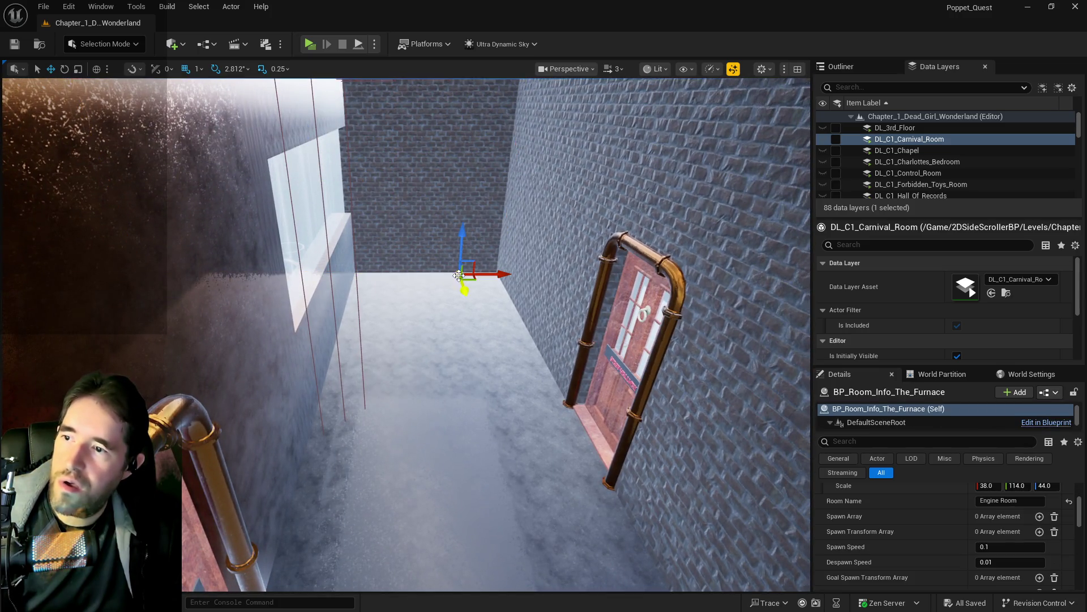
pyautogui.press('f')
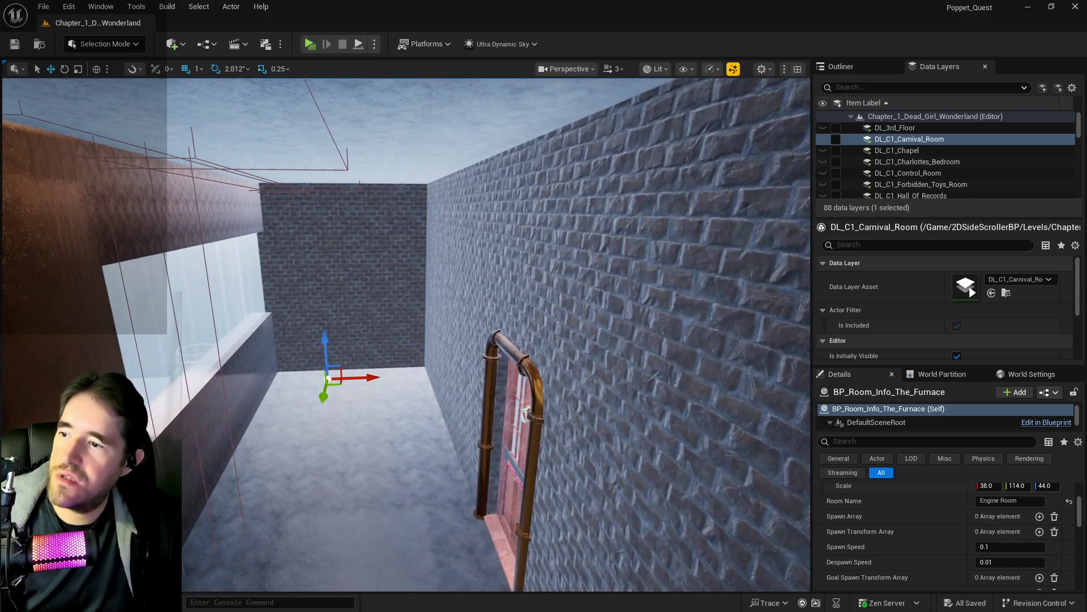
# Set the volume's Scale X to 34 and Scale Z to 30.
pyautogui.scroll(2, 947, 522)
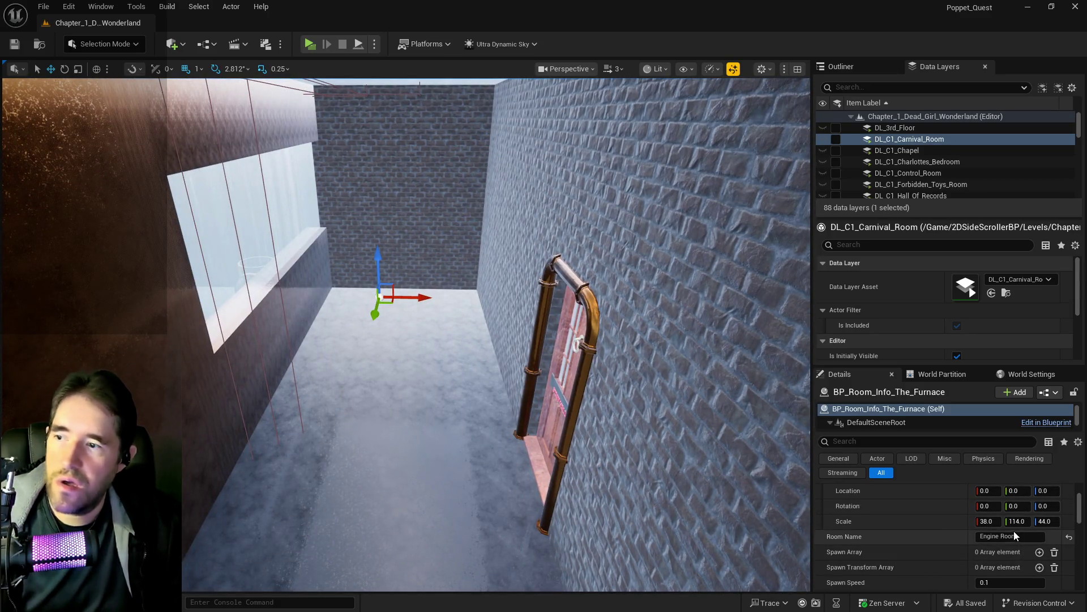
pyautogui.click(987, 521)
pyautogui.write('34')
pyautogui.press('Return')
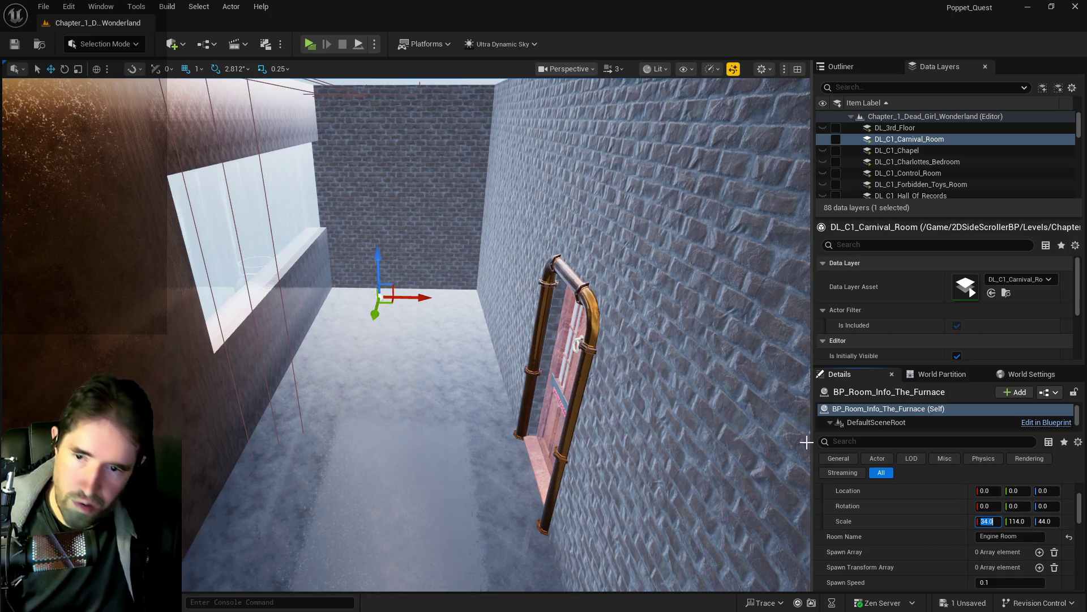
pyautogui.click(1054, 522)
pyautogui.write('3')
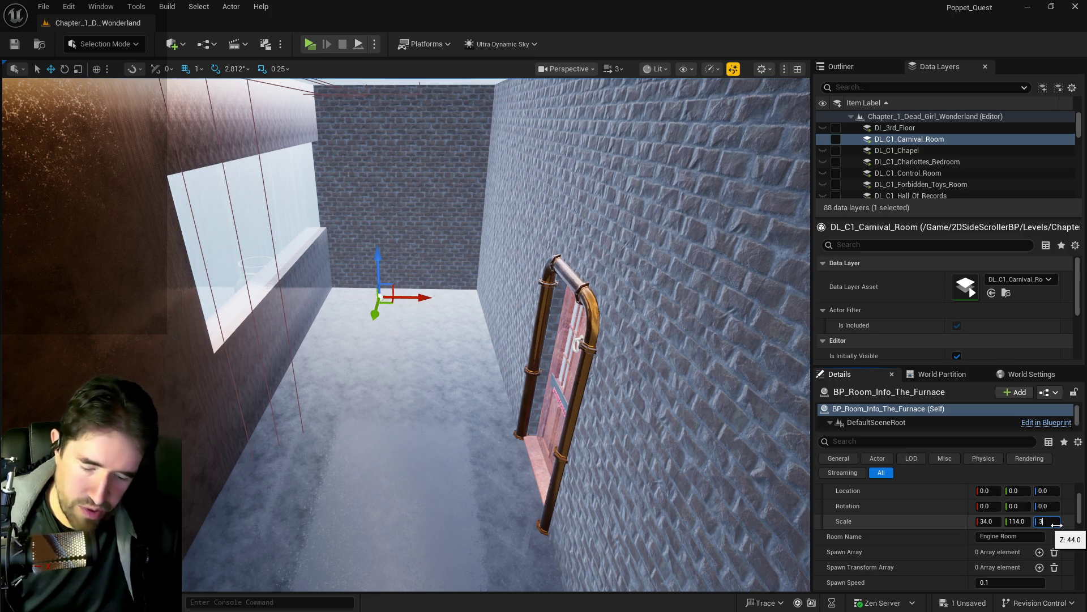
pyautogui.write('0')
pyautogui.press('Return')
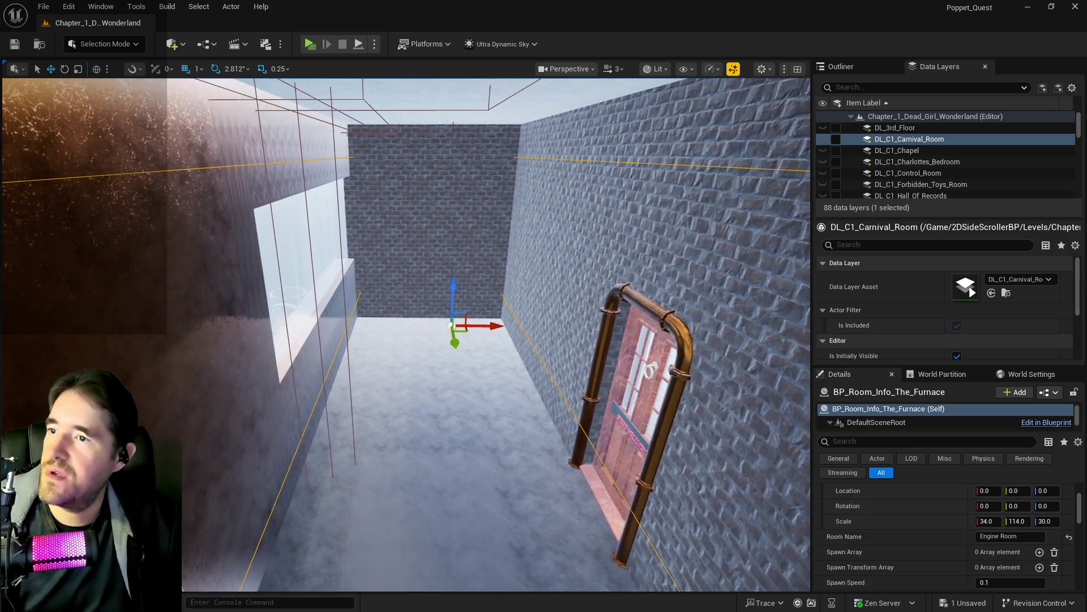
pyautogui.moveTo(498, 338)
pyautogui.mouseDown()
pyautogui.moveTo(510, 341)
pyautogui.moveTo(499, 339)
pyautogui.moveTo(527, 303)
pyautogui.moveTo(473, 306)
pyautogui.mouseUp()
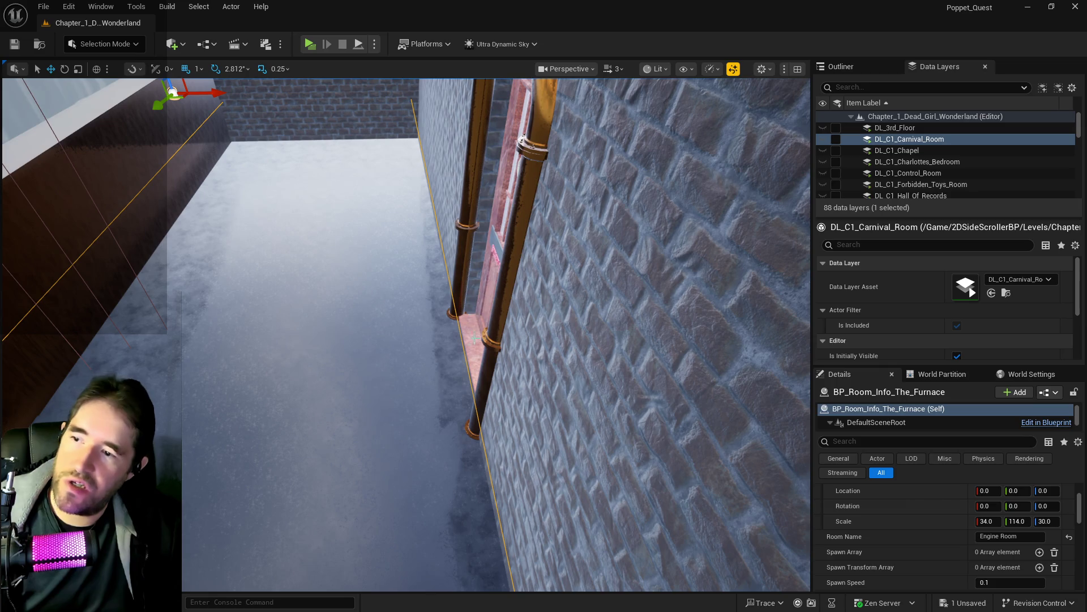
pyautogui.moveTo(451, 359)
pyautogui.mouseDown()
pyautogui.moveTo(503, 398)
pyautogui.moveTo(393, 170)
pyautogui.mouseUp()
pyautogui.moveTo(574, 381); pyautogui.dragTo(455, 136)
pyautogui.moveTo(678, 401); pyautogui.dragTo(665, 407)
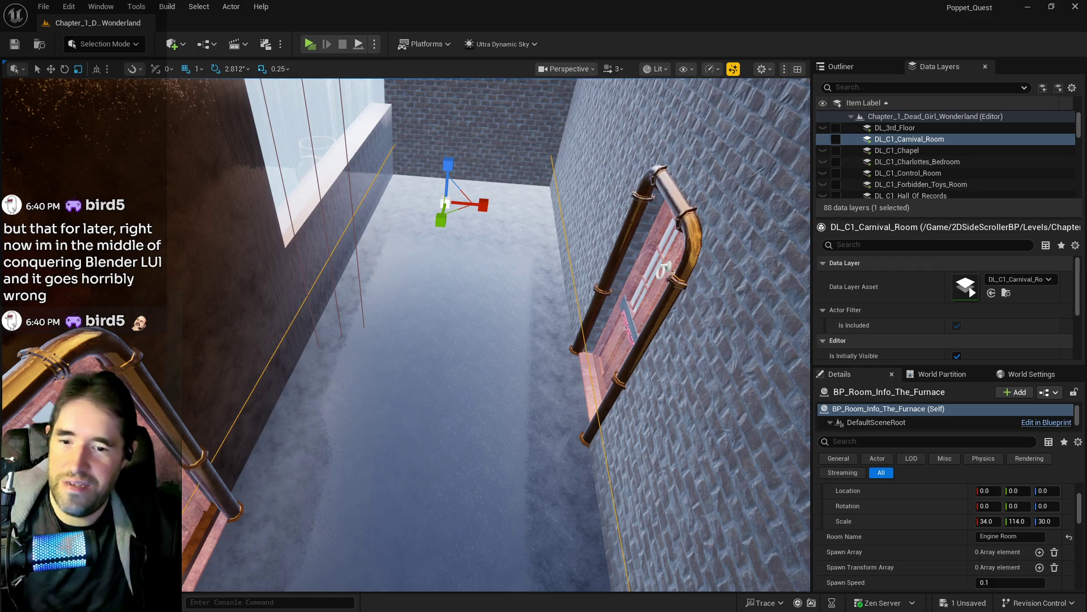
pyautogui.moveTo(447, 481)
pyautogui.mouseDown()
pyautogui.moveTo(447, 436)
pyautogui.moveTo(470, 430)
pyautogui.moveTo(476, 442)
pyautogui.moveTo(447, 430)
pyautogui.moveTo(459, 430)
pyautogui.mouseUp()
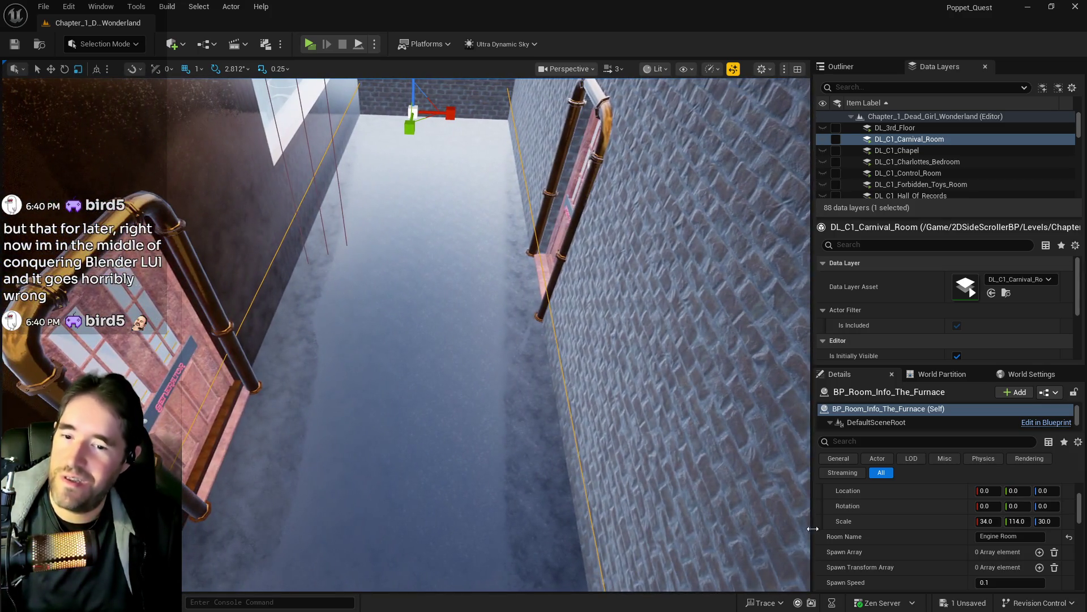
pyautogui.click(991, 521)
pyautogui.write('38')
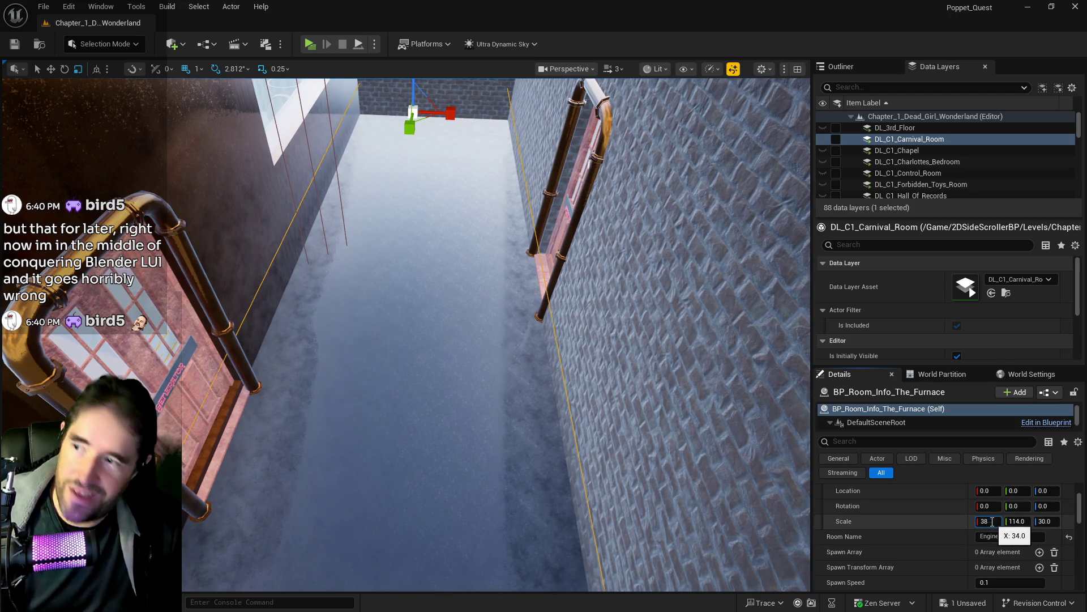
# Set the room info volume's X scale to 40 and frame it in the view.
pyautogui.press('Return')
pyautogui.write('40')
pyautogui.press('Return')
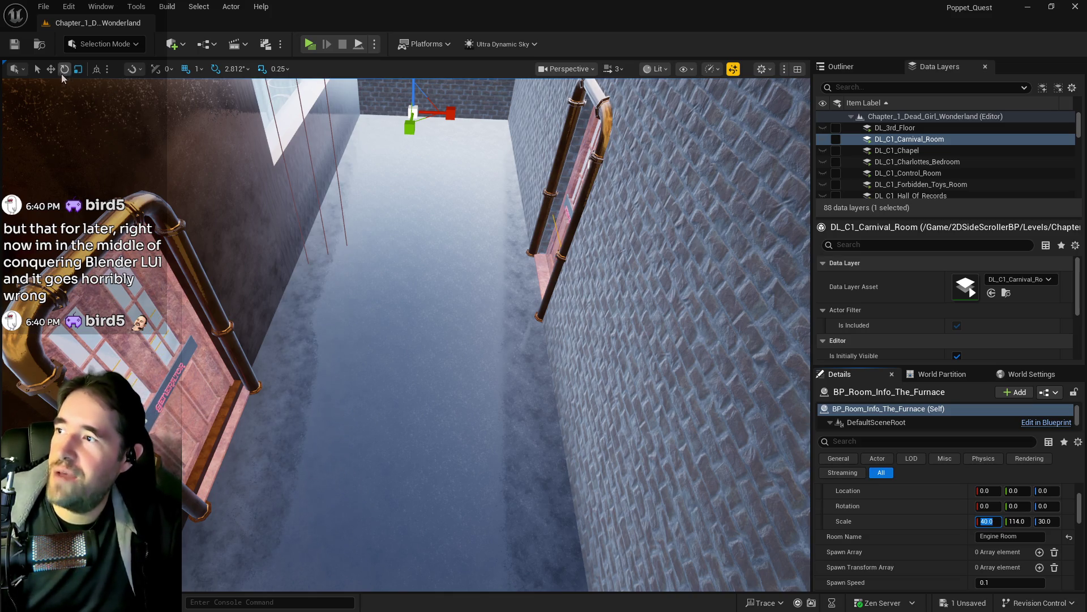
pyautogui.moveTo(396, 340); pyautogui.dragTo(266, 295)
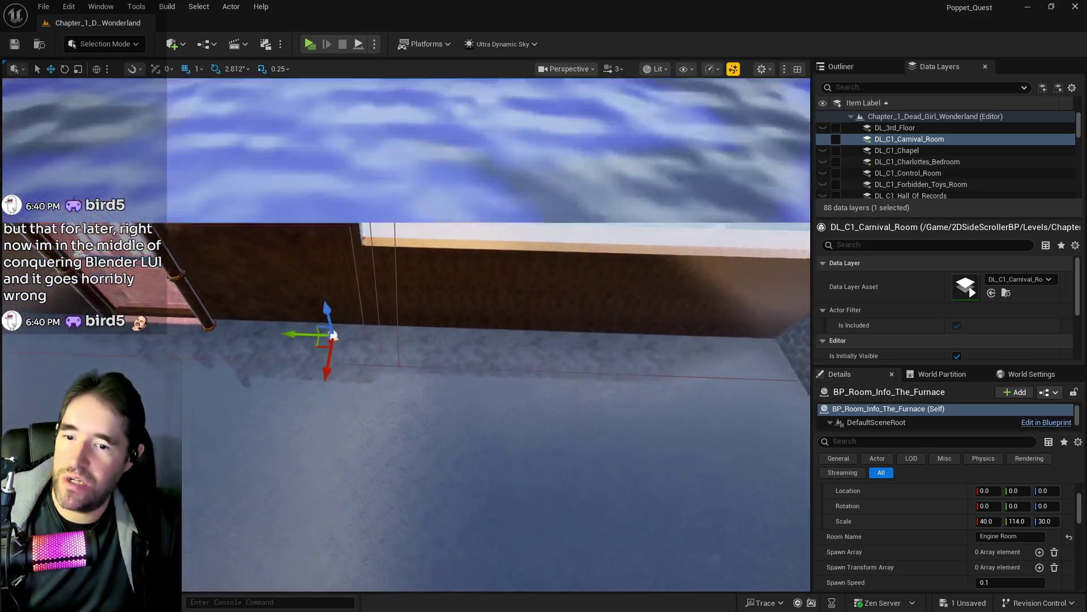
pyautogui.press('f')
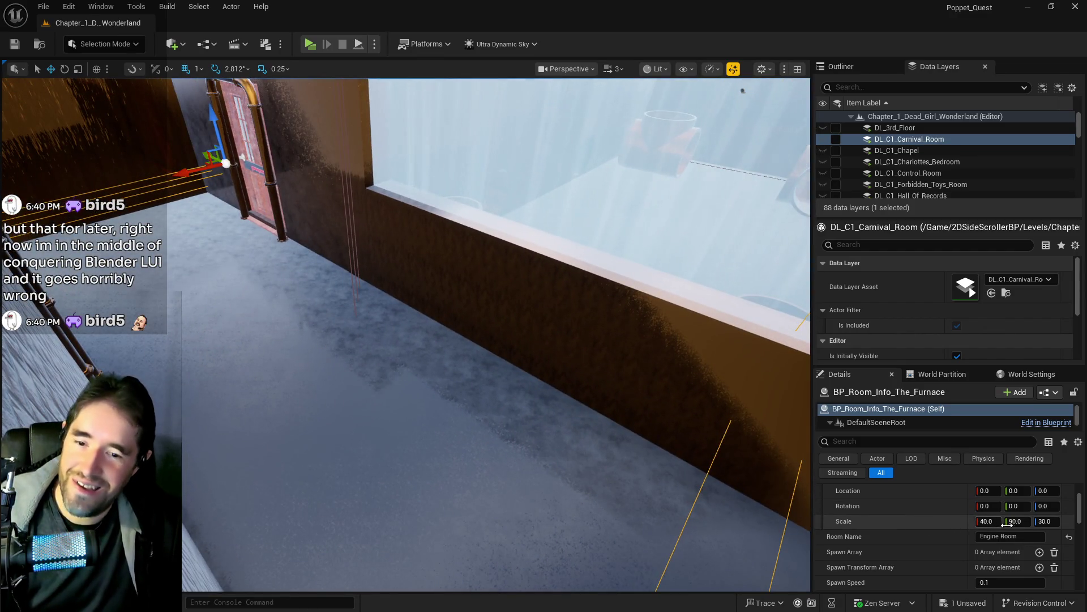
# Try Y scale values of 100 and 110 for the volume.
pyautogui.write('00')
pyautogui.press('Return')
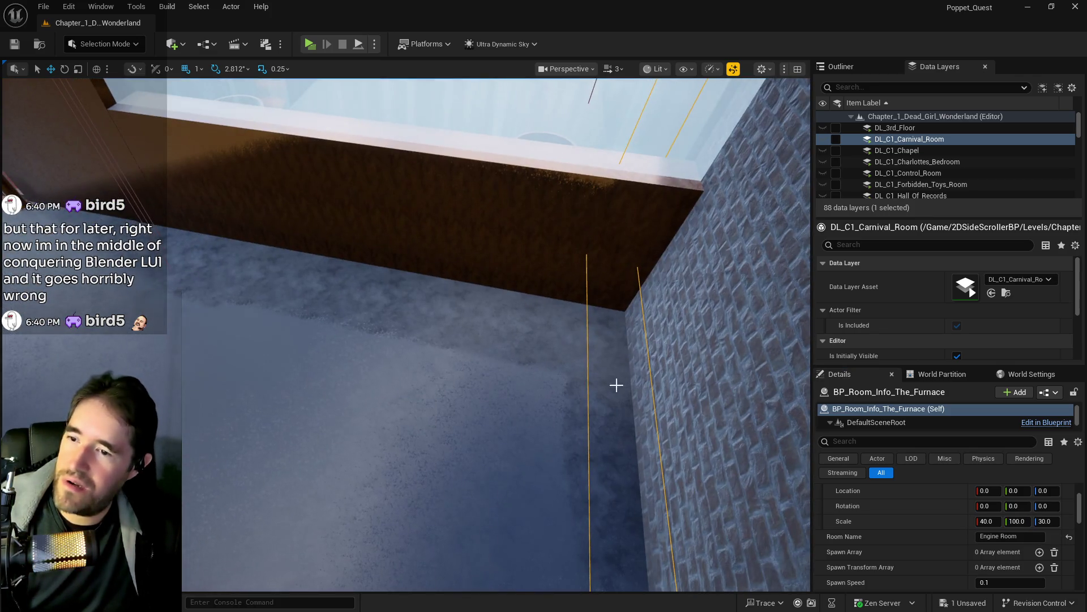
pyautogui.write('0')
pyautogui.press('Return')
pyautogui.moveTo(474, 311); pyautogui.dragTo(496, 316)
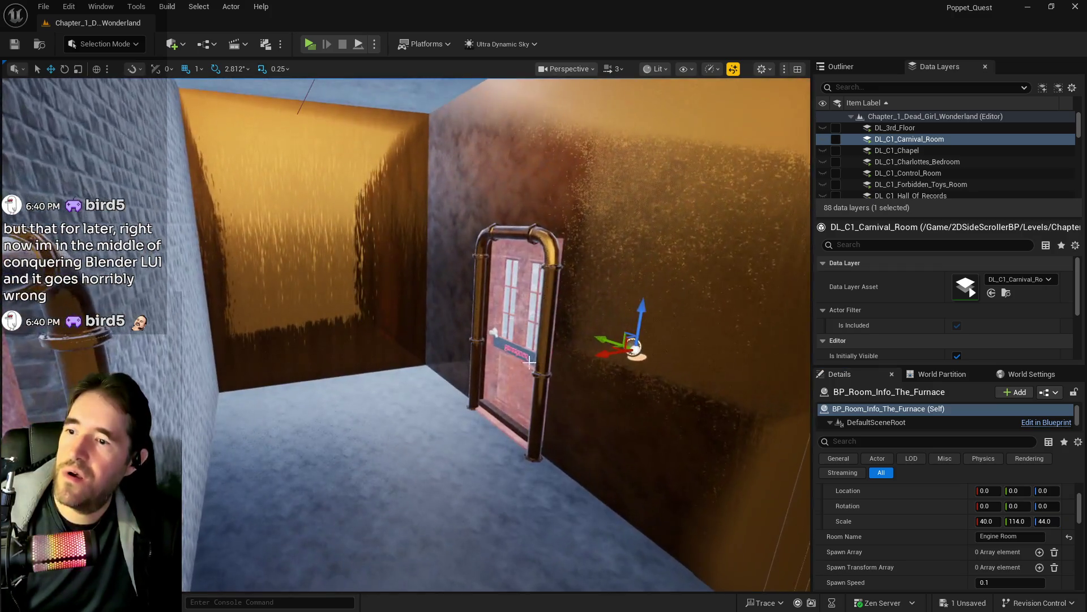
# Change BP_Door_138's Text and Text 2 sign lines to ENGINE ROOM.
pyautogui.scroll(5, 994, 542)
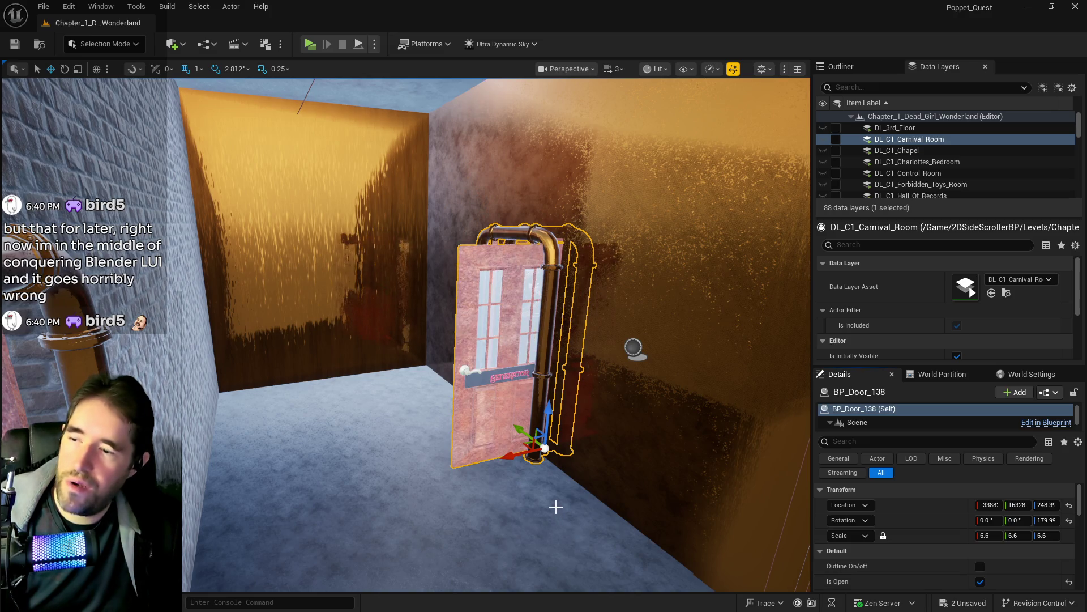
pyautogui.scroll(-3, 923, 559)
pyautogui.click(983, 573)
pyautogui.write('Engine')
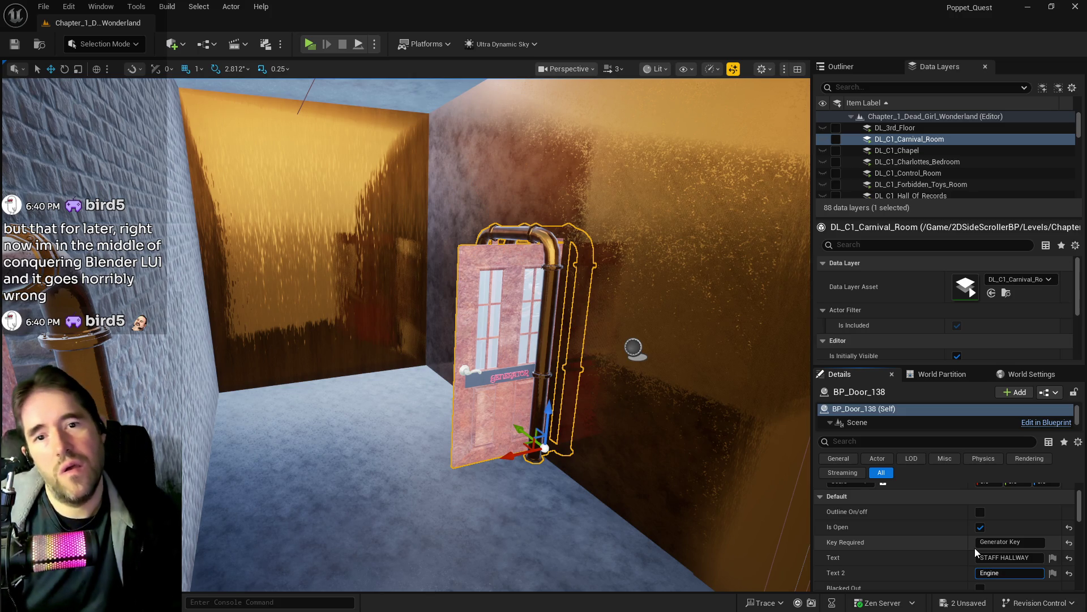
pyautogui.write(' Roo')
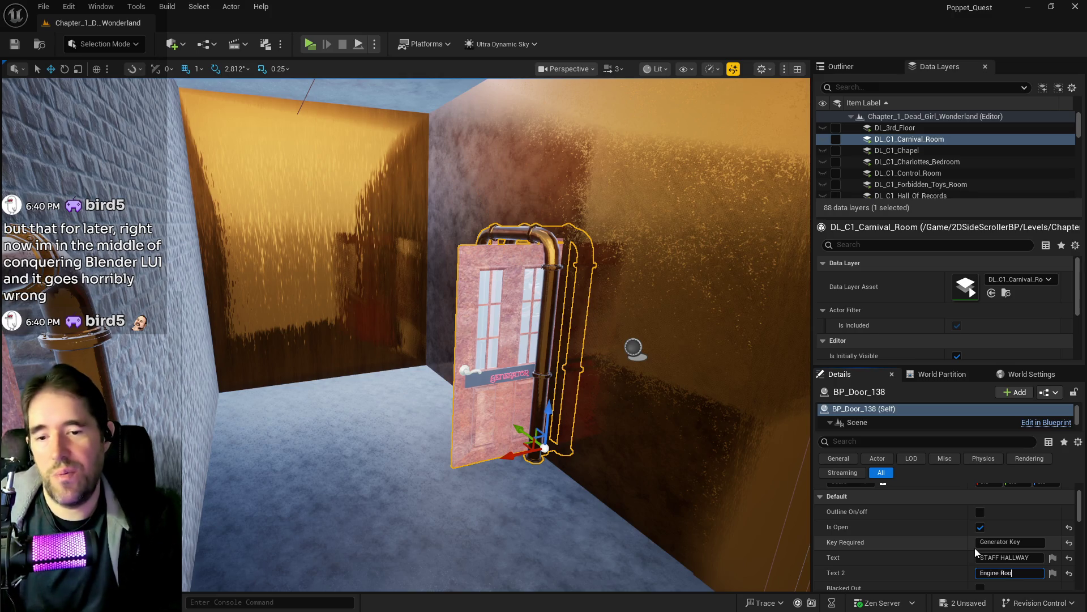
pyautogui.press('BackSpace')
pyautogui.press('BackSpace')
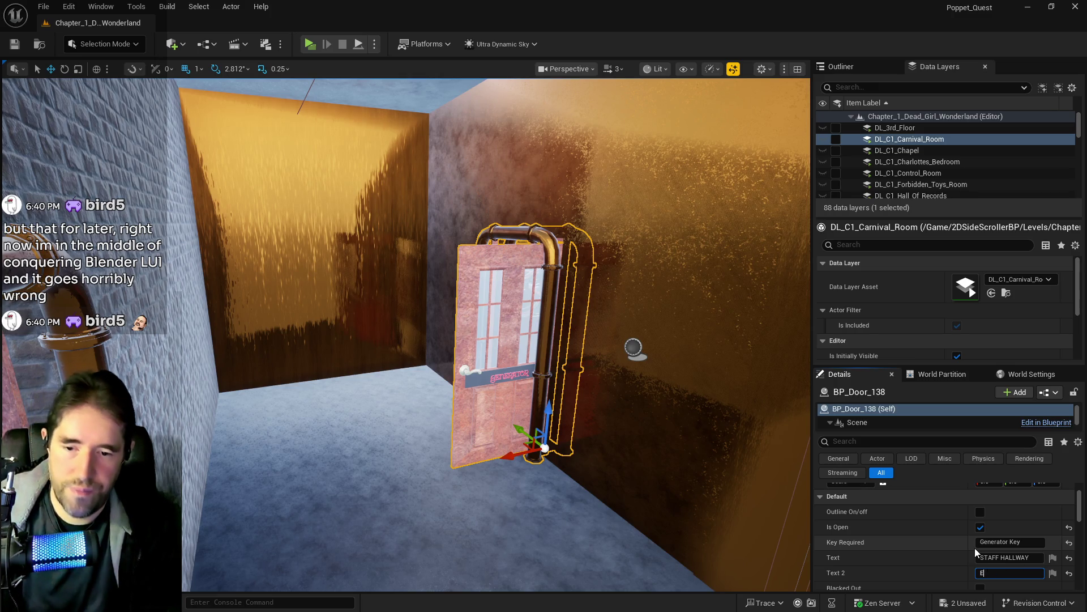
pyautogui.write('NGINE ROOM')
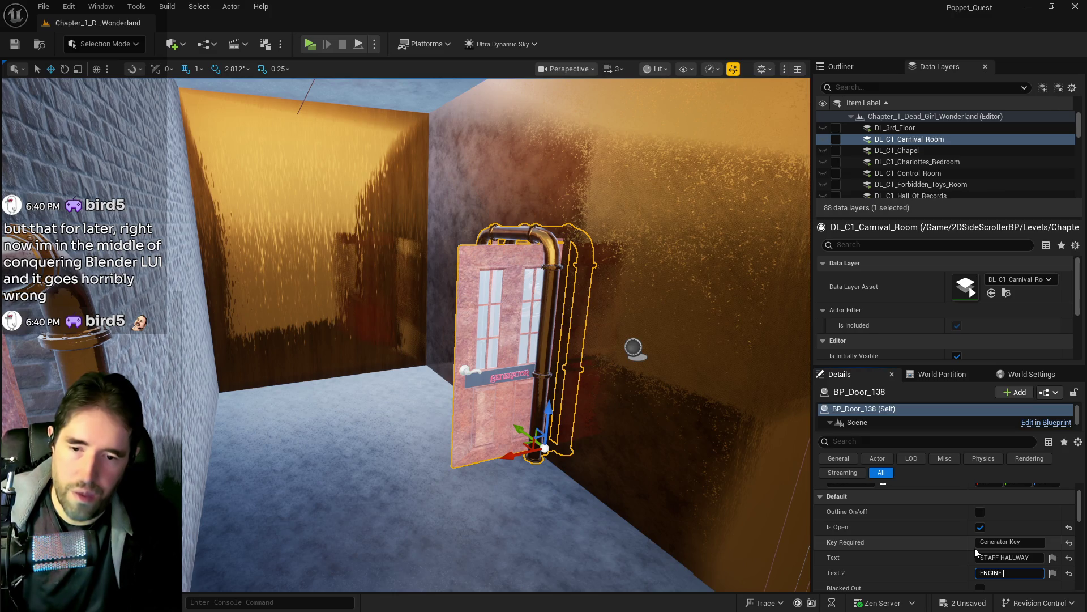
pyautogui.click(980, 557)
pyautogui.write('E')
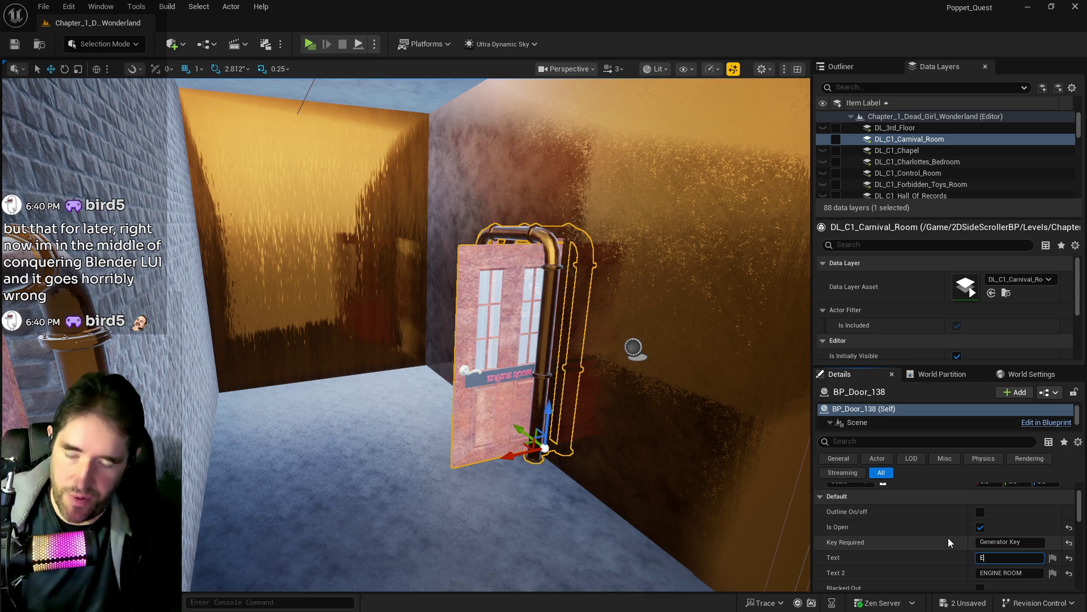
pyautogui.write('NGINE ROOM')
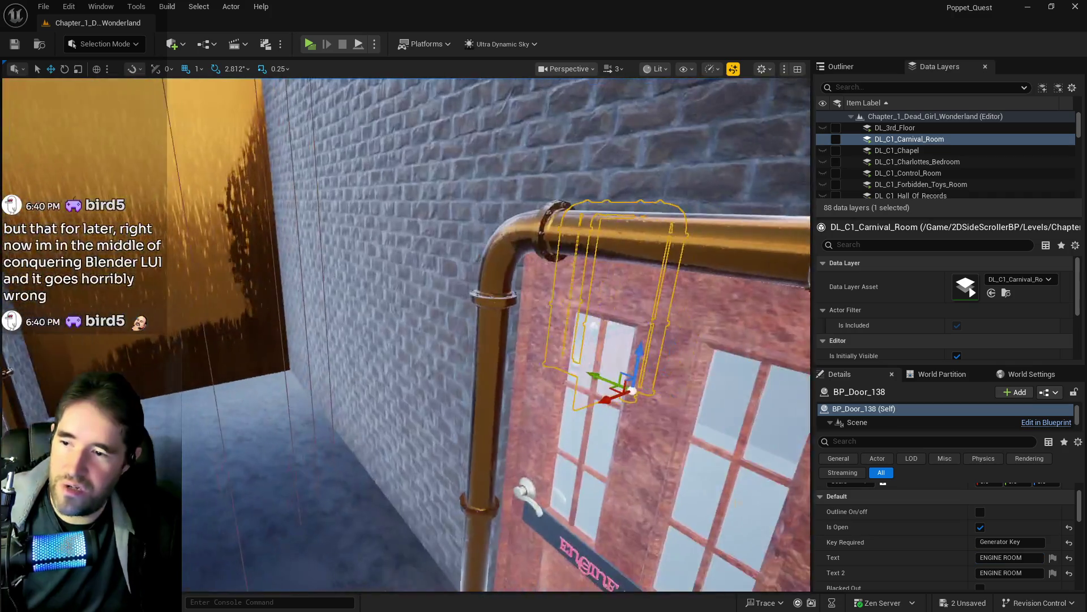
# Set BP_Door_131's Key Required to Engine Room Key and check it in the view.
pyautogui.click(623, 340)
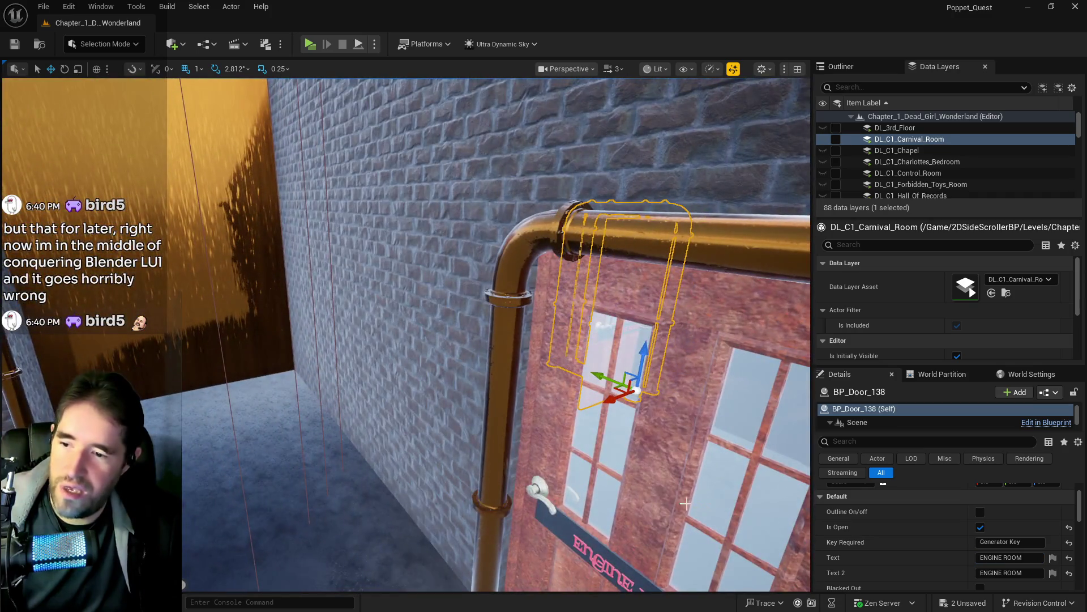
pyautogui.doubleClick(1006, 542)
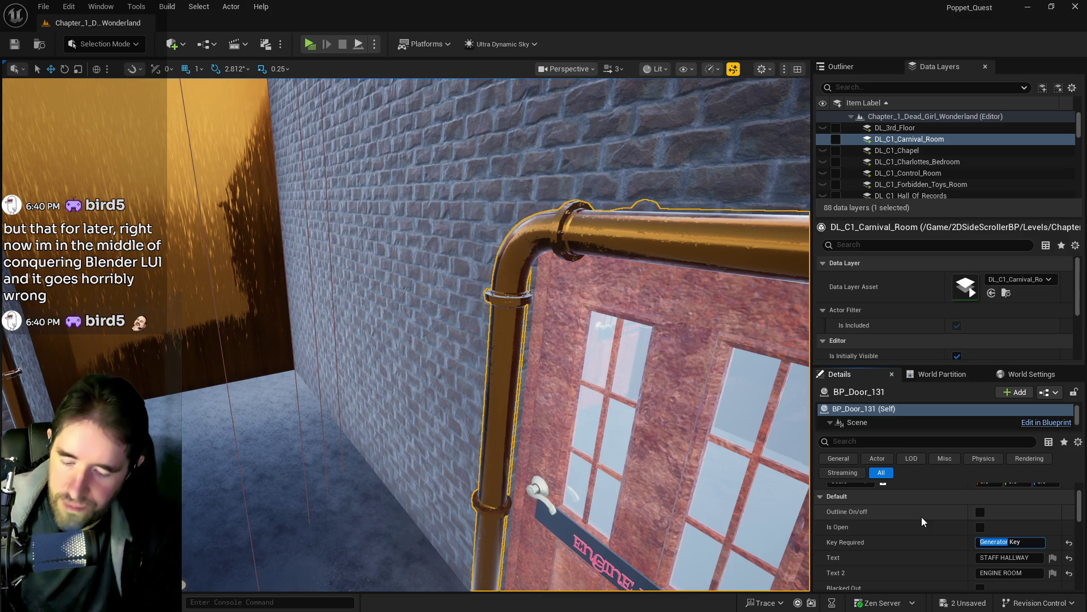
pyautogui.write('Eng')
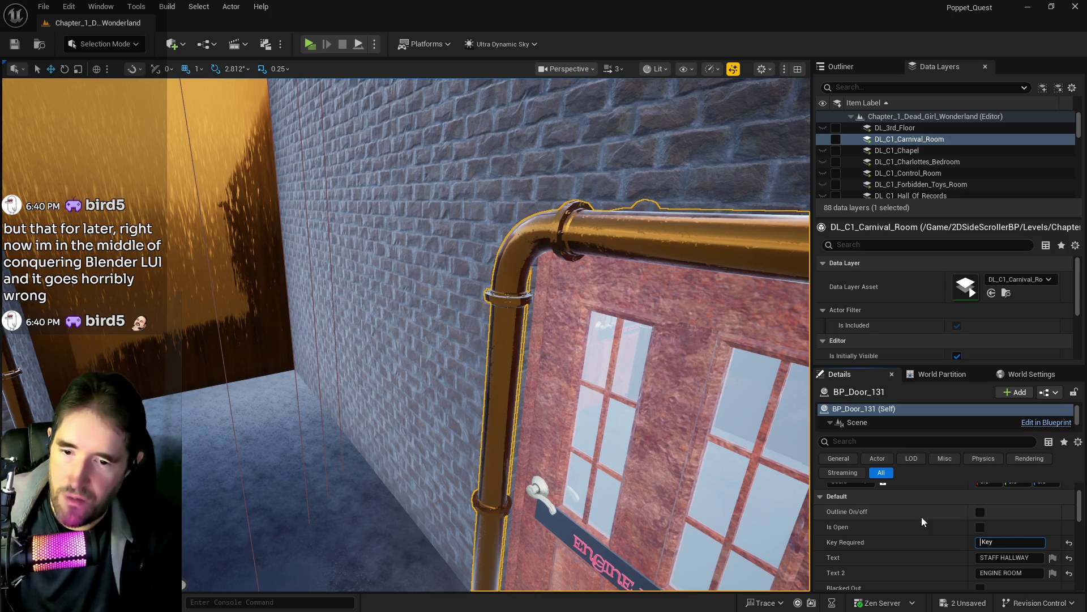
pyautogui.write('ine Room')
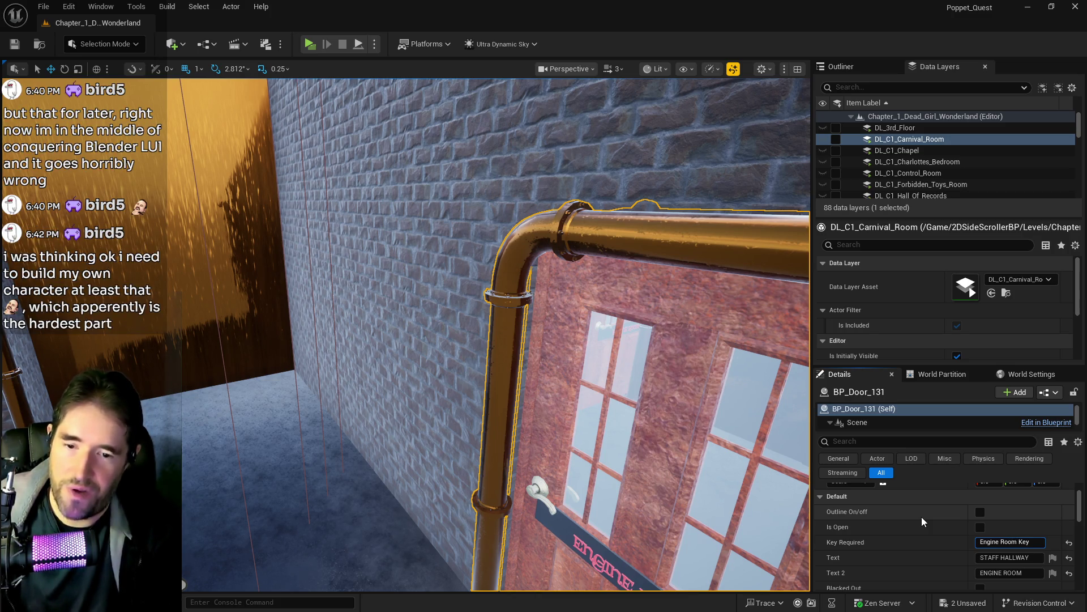
pyautogui.press('Return')
pyautogui.press('f')
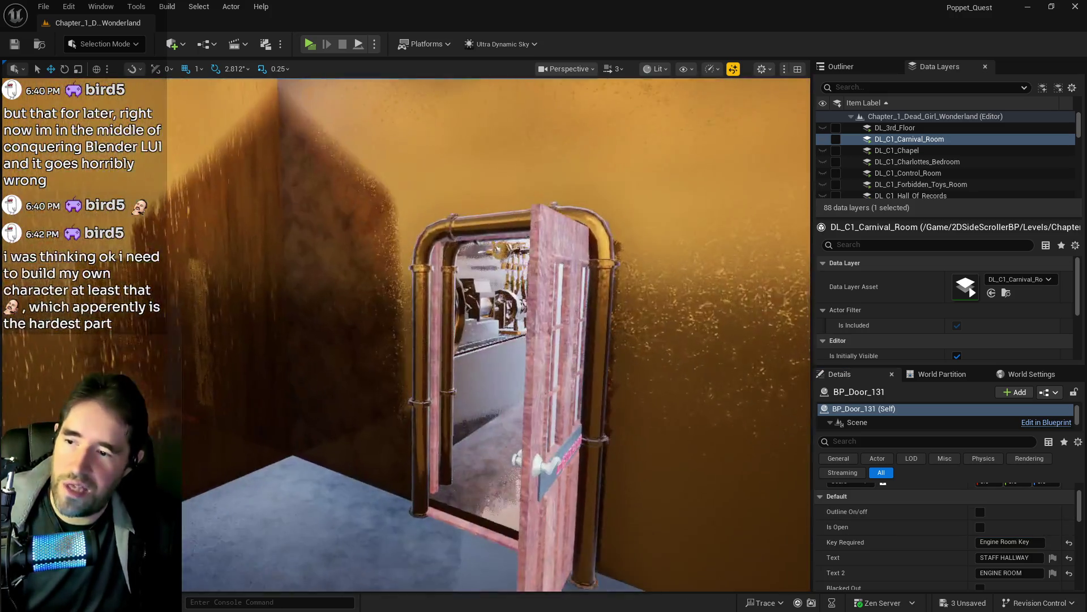
pyautogui.press('w')
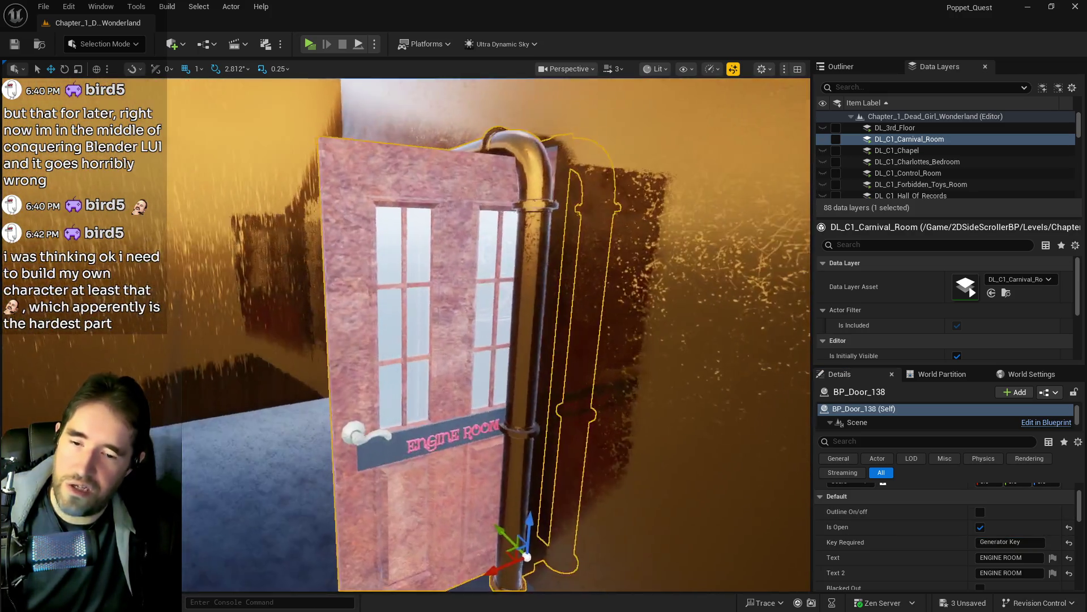
pyautogui.press('f')
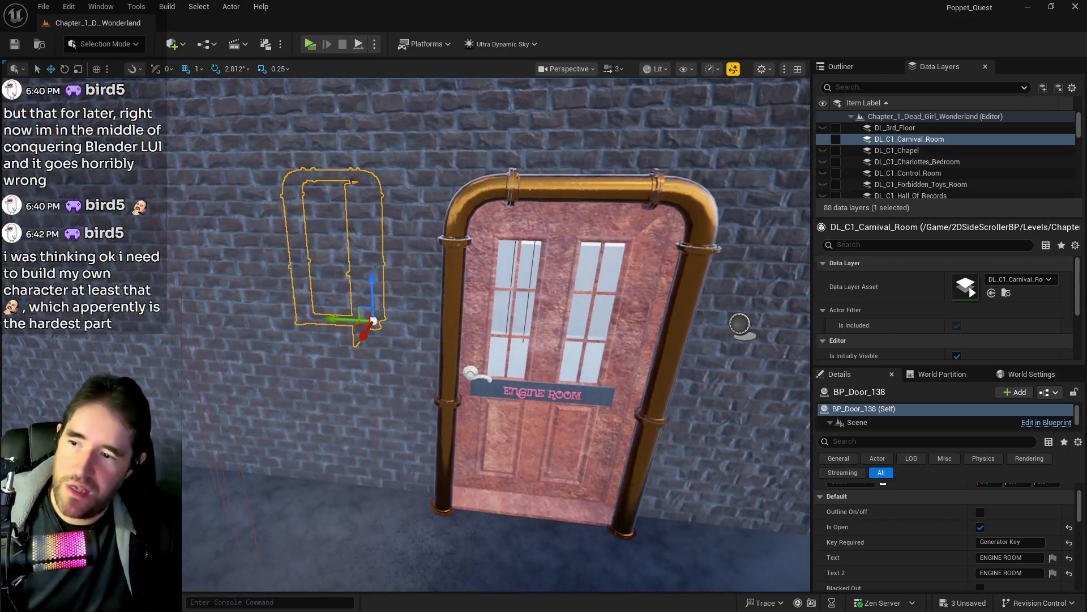
# Tick Is Open on the Engine Room door, fly through it, and save the level.
pyautogui.click(555, 453)
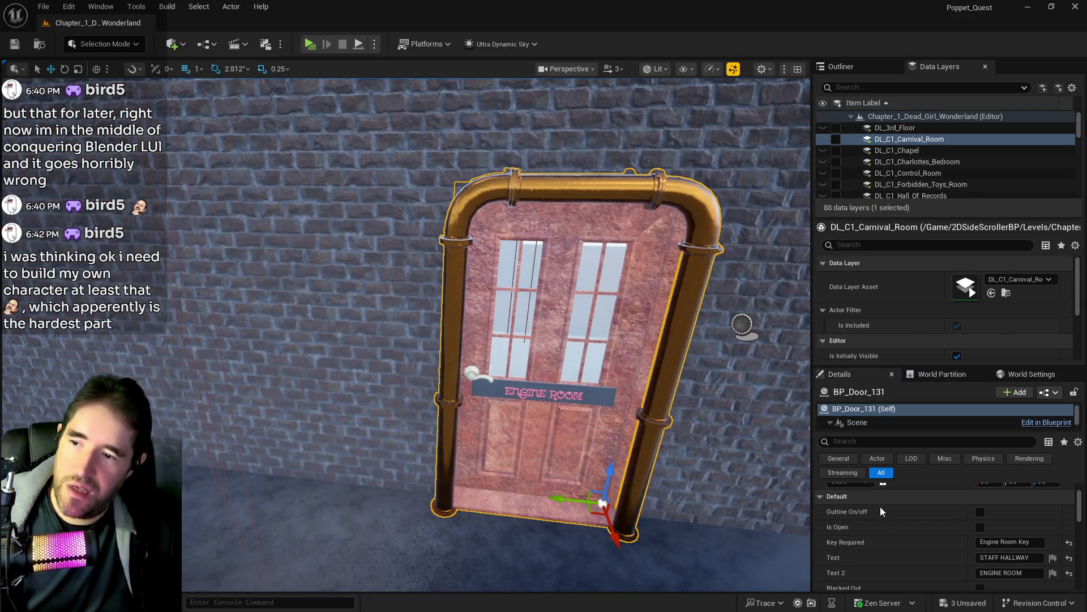
pyautogui.click(981, 526)
pyautogui.press('w')
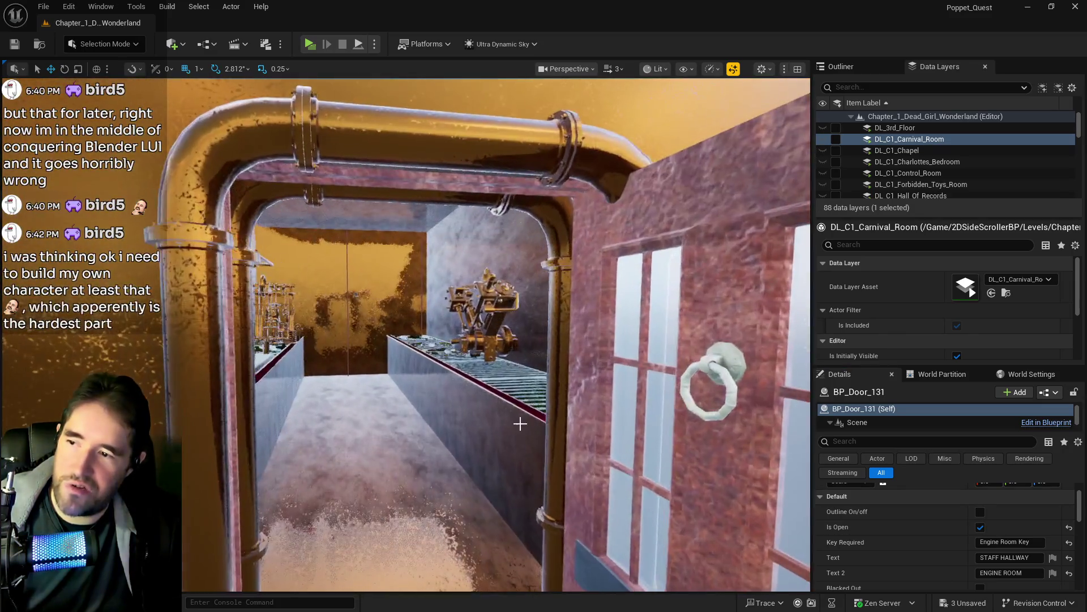
pyautogui.moveTo(520, 423)
pyautogui.mouseDown()
pyautogui.moveTo(566, 419)
pyautogui.moveTo(718, 316)
pyautogui.moveTo(736, 317)
pyautogui.moveTo(736, 235)
pyautogui.moveTo(736, 267)
pyautogui.moveTo(759, 272)
pyautogui.moveTo(759, 340)
pyautogui.moveTo(759, 317)
pyautogui.moveTo(736, 289)
pyautogui.mouseUp()
pyautogui.hotkey('ctrl', 's')
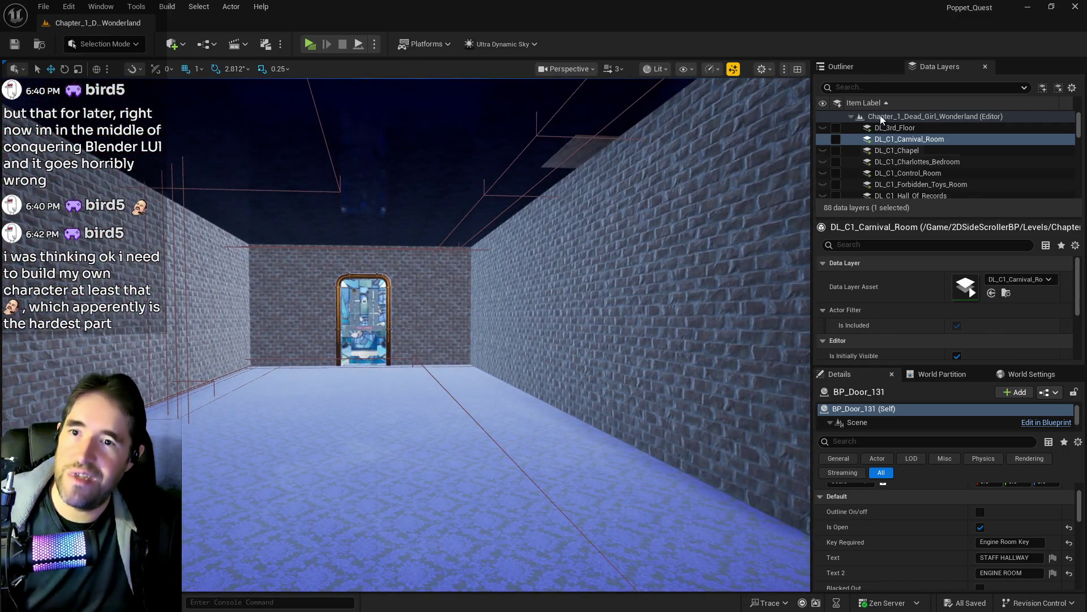
# Load DL_C3_Haunted_Gallery via a 'hau' layer search and fly into the gallery.
pyautogui.write('hau')
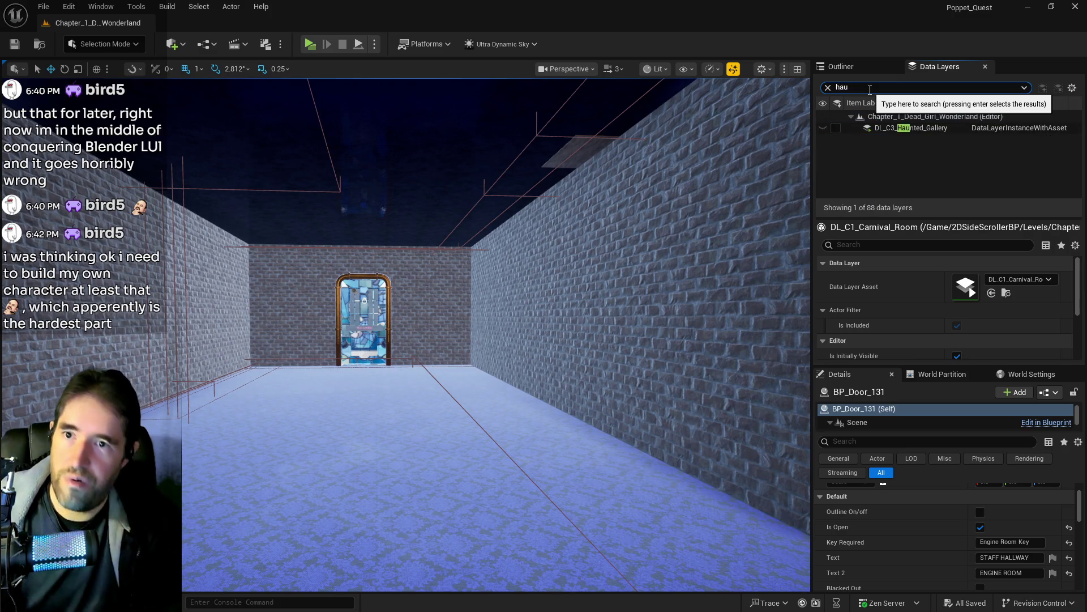
pyautogui.click(836, 128)
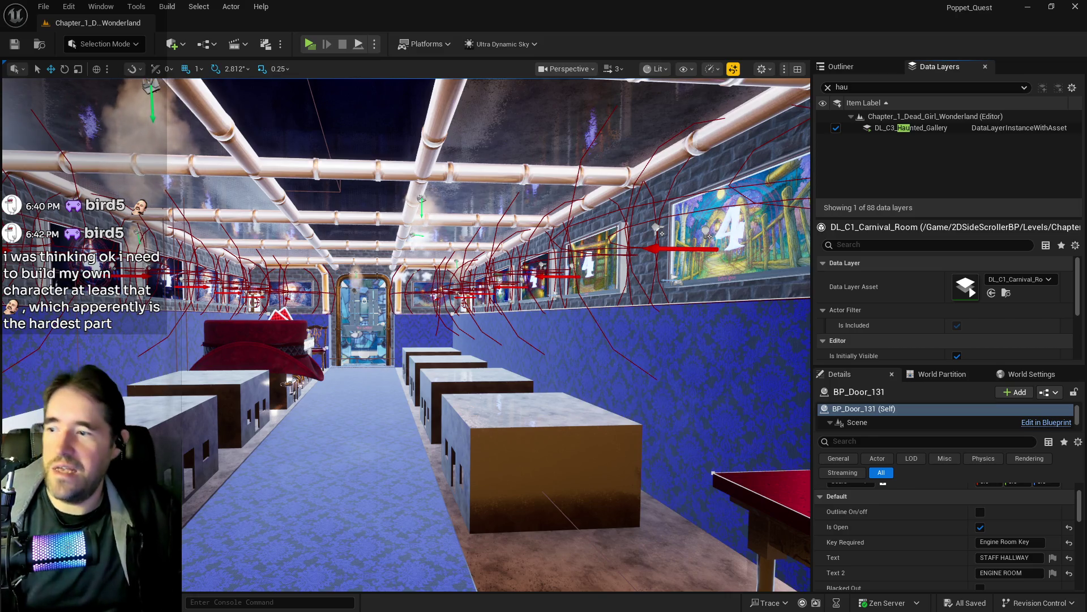
pyautogui.moveTo(430, 351); pyautogui.dragTo(476, 295)
pyautogui.moveTo(550, 379)
pyautogui.mouseDown()
pyautogui.moveTo(578, 382)
pyautogui.moveTo(578, 351)
pyautogui.mouseUp()
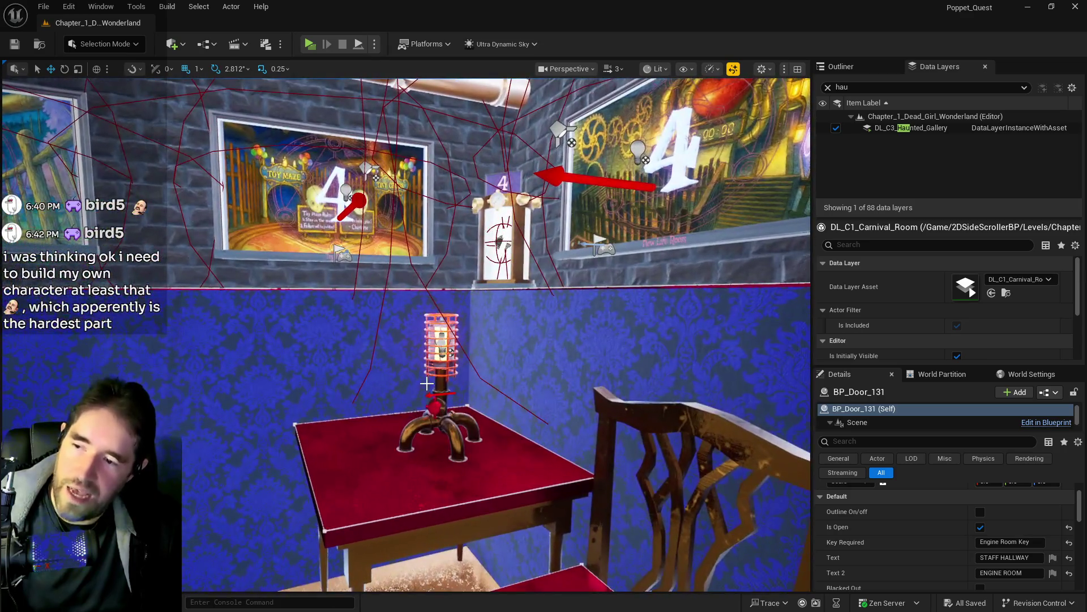
pyautogui.moveTo(441, 374); pyautogui.dragTo(427, 385)
pyautogui.click(427, 385)
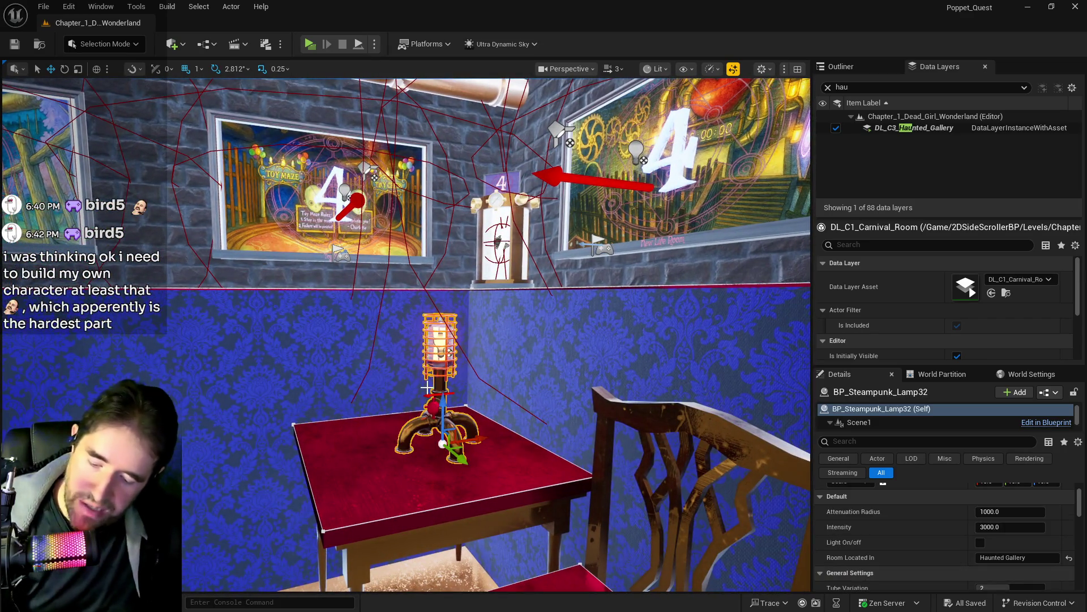
pyautogui.moveTo(389, 428); pyautogui.dragTo(460, 396)
pyautogui.moveTo(460, 171); pyautogui.dragTo(363, 438)
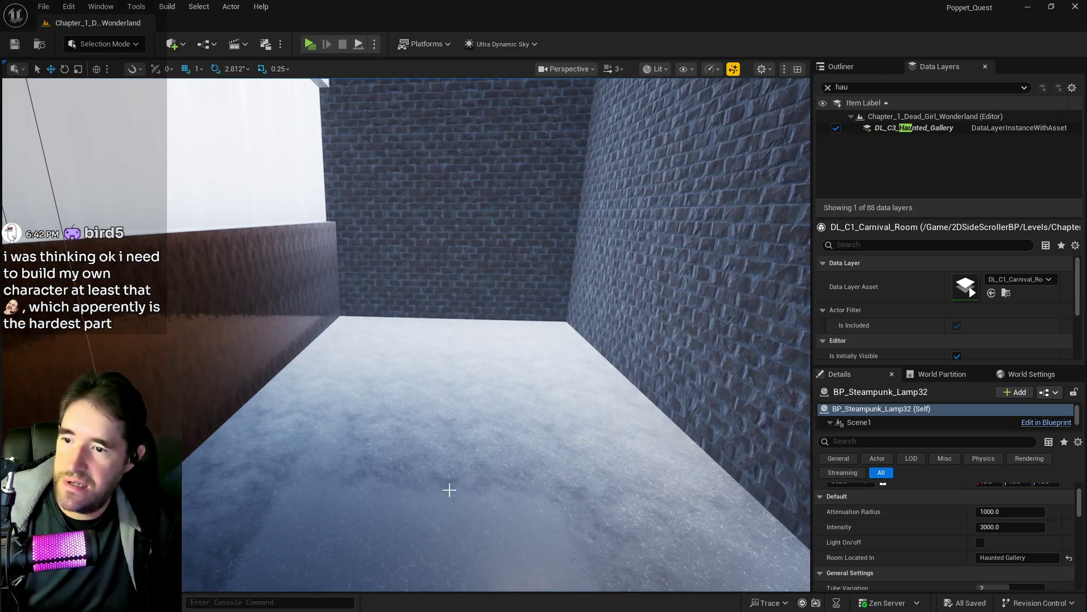
# Select the gallery's table, lamp and chair together.
pyautogui.moveTo(449, 490); pyautogui.dragTo(449, 490)
pyautogui.moveTo(346, 271); pyautogui.dragTo(347, 272)
pyautogui.click(346, 271)
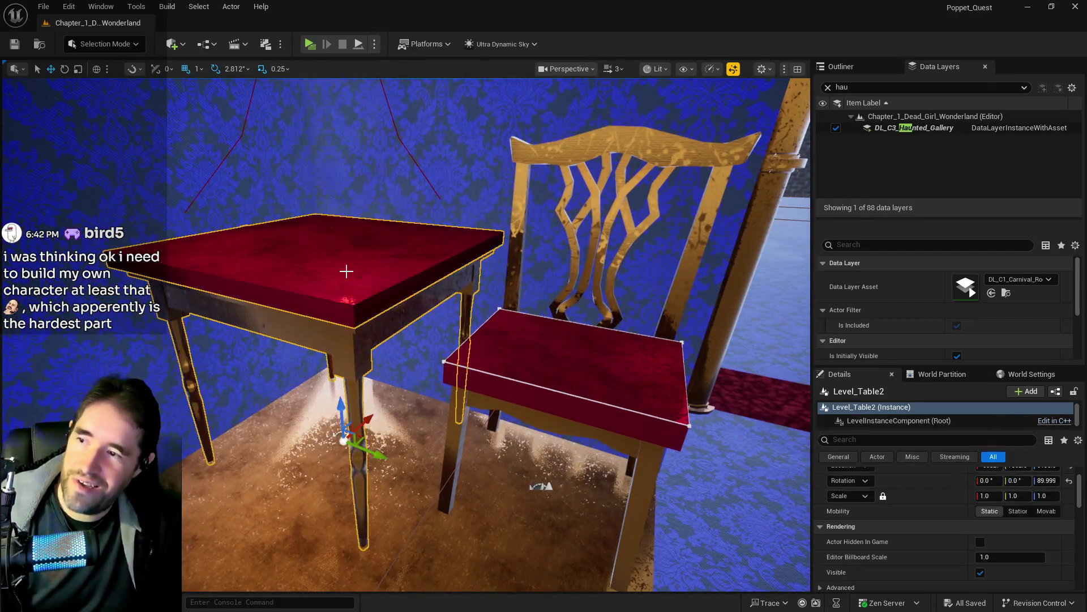
pyautogui.keyDown('ctrl'); pyautogui.click(339, 170); pyautogui.keyUp('ctrl')
pyautogui.keyDown('ctrl'); pyautogui.click(536, 376); pyautogui.keyUp('ctrl')
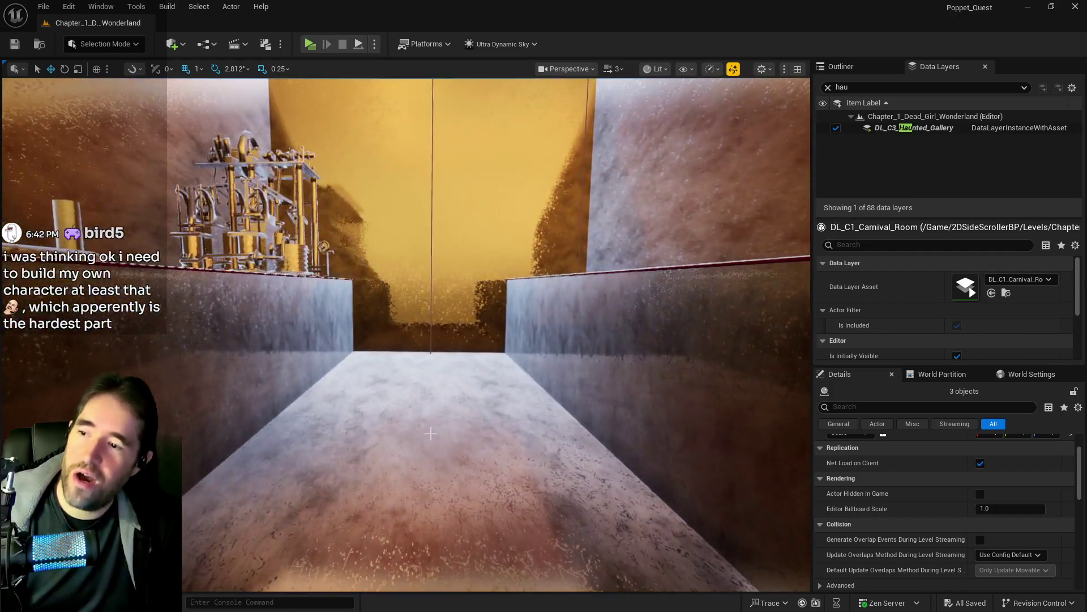
# Paste the copied table, chair and lamp at the spot on the Engine Room floor.
pyautogui.rightClick(421, 370)
pyautogui.moveTo(589, 427)
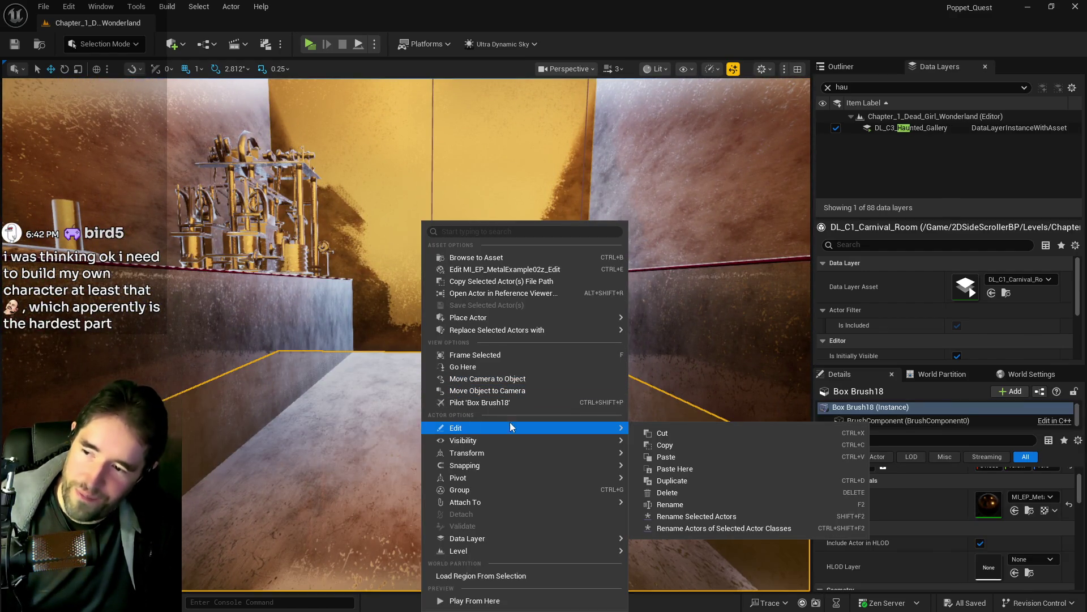
pyautogui.click(651, 440)
pyautogui.hotkey('ctrl', 'v')
# Raise, rotate and slide the furniture set against the far wall.
pyautogui.moveTo(394, 347); pyautogui.dragTo(395, 289)
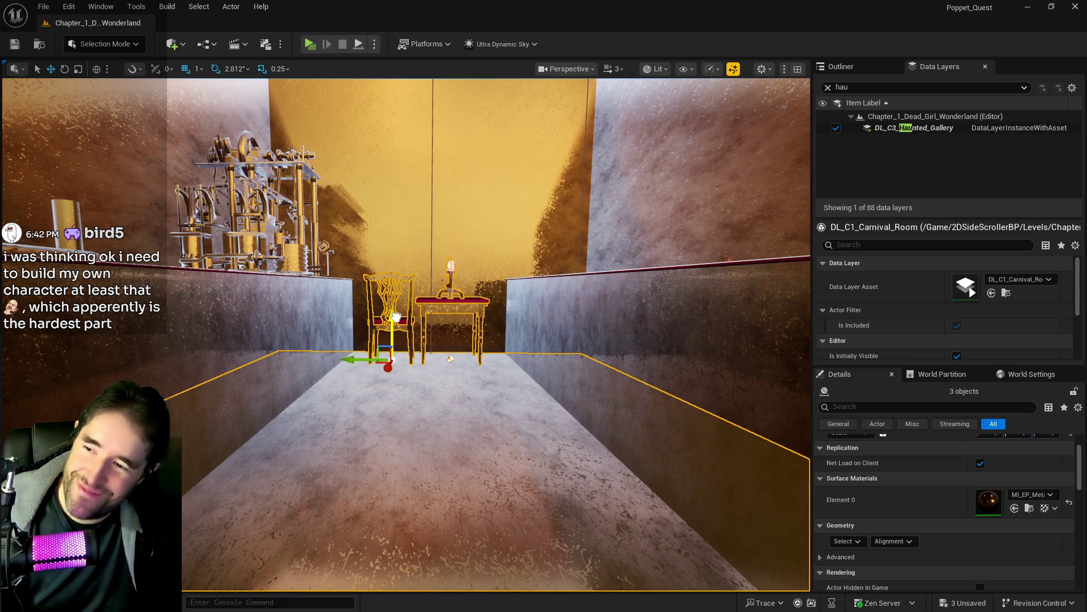
pyautogui.scroll(5, 397, 318)
pyautogui.moveTo(397, 318)
pyautogui.mouseDown()
pyautogui.moveTo(472, 287)
pyautogui.moveTo(405, 282)
pyautogui.moveTo(393, 314)
pyautogui.moveTo(476, 285)
pyautogui.moveTo(478, 271)
pyautogui.mouseUp()
pyautogui.press('e')
pyautogui.press('r')
pyautogui.press('f')
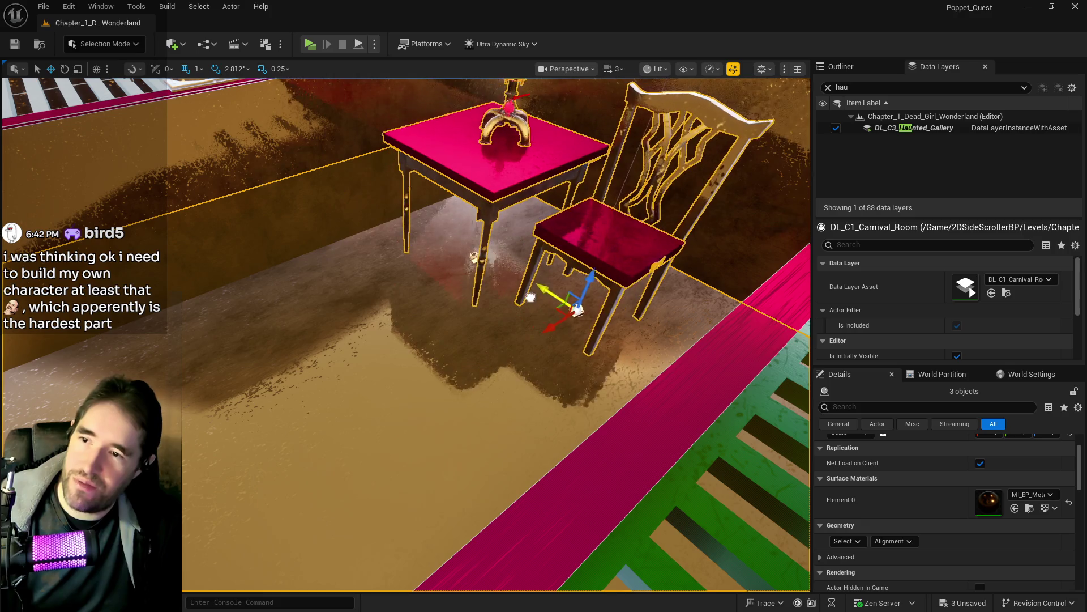
pyautogui.scroll(-3, 509, 326)
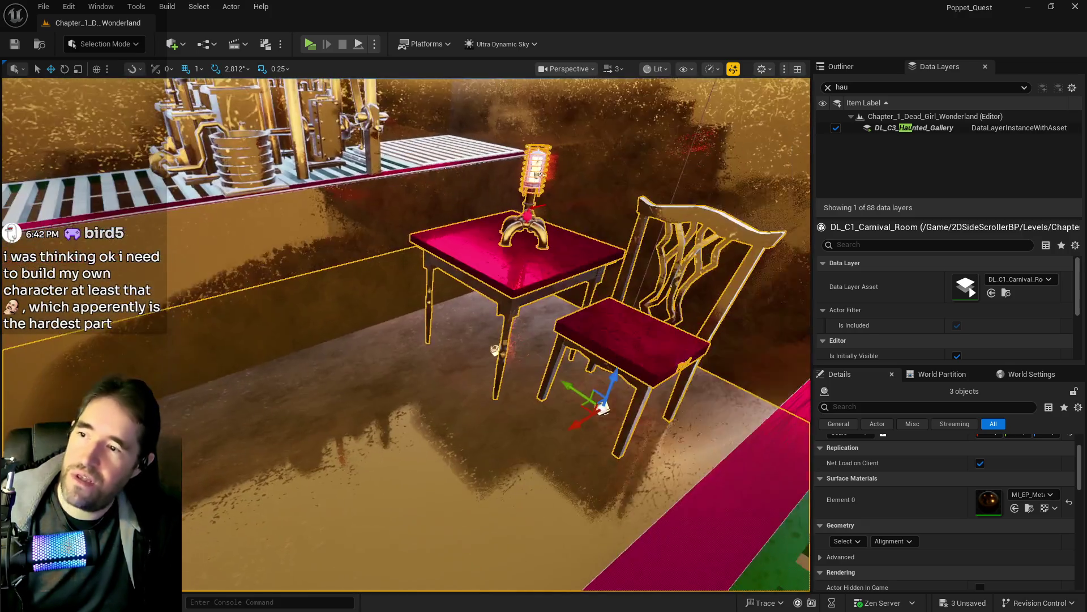
pyautogui.moveTo(577, 422)
pyautogui.mouseDown()
pyautogui.moveTo(601, 399)
pyautogui.moveTo(663, 377)
pyautogui.moveTo(629, 391)
pyautogui.moveTo(640, 380)
pyautogui.moveTo(493, 336)
pyautogui.mouseUp()
# Remove the furniture from the Haunted Gallery layer, then search layers for 'engin'.
pyautogui.rightClick(894, 128)
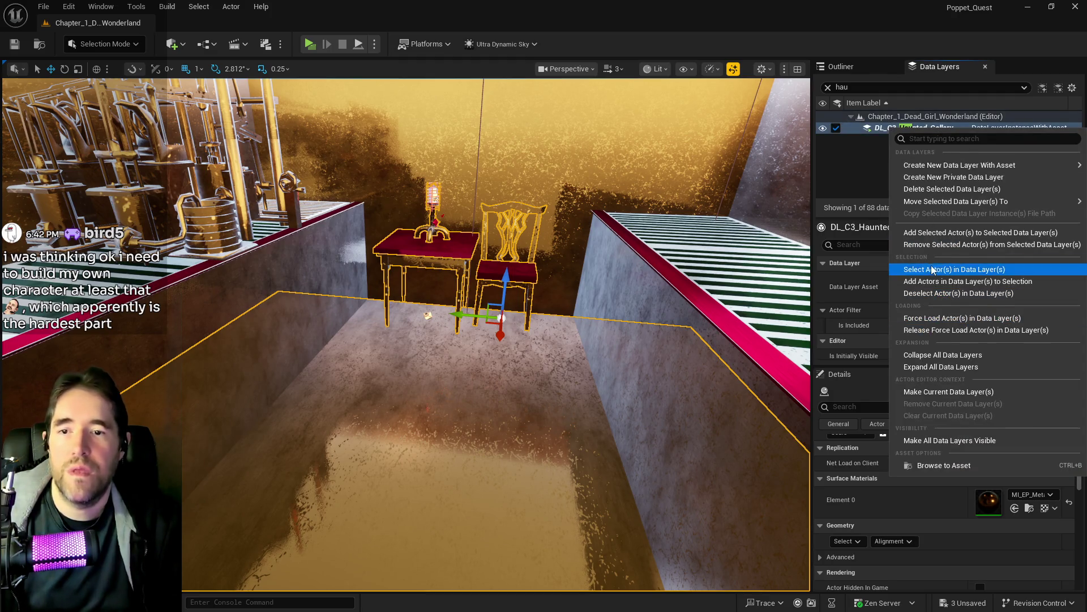
pyautogui.click(929, 245)
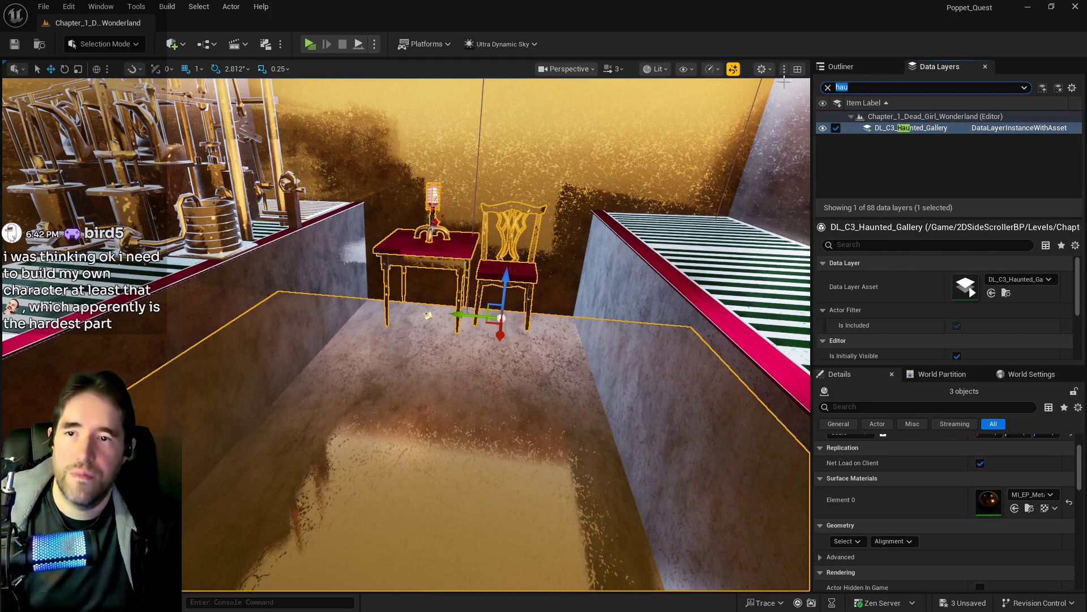
pyautogui.write('engin')
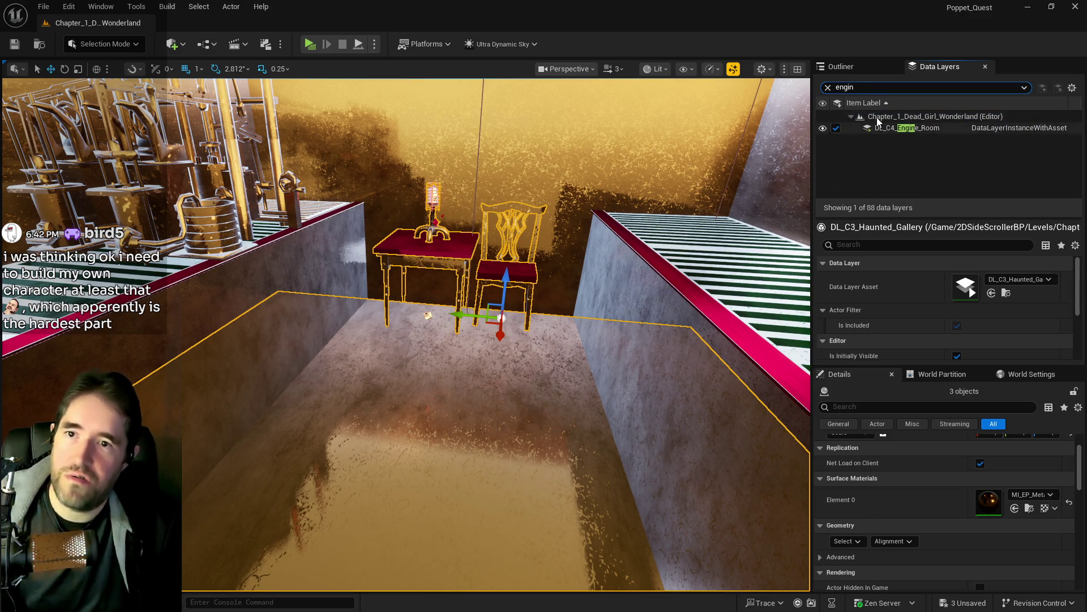
# Add the selected furniture to the Engine Room data layer, then select only the floor brush.
pyautogui.rightClick(878, 128)
pyautogui.click(903, 238)
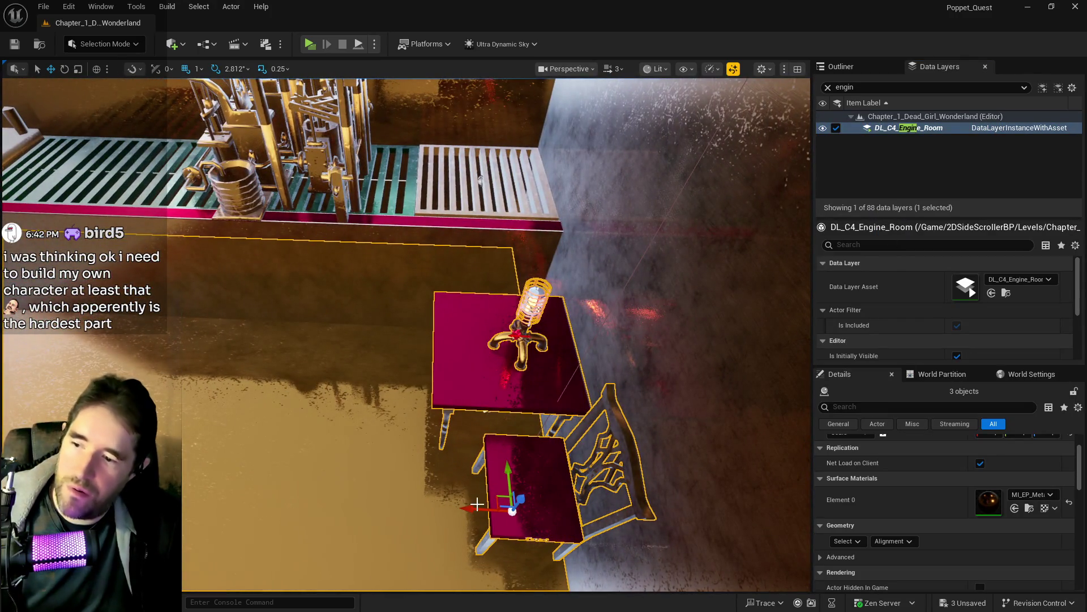
pyautogui.keyDown('ctrl'); pyautogui.click(396, 460); pyautogui.keyUp('ctrl')
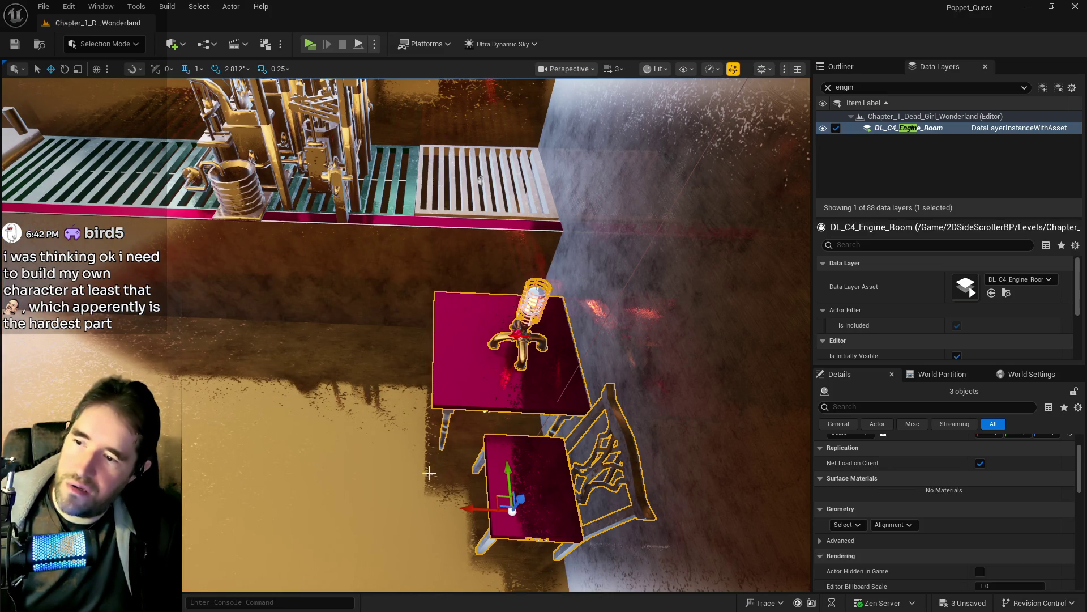
pyautogui.keyDown('ctrl'); pyautogui.click(357, 471); pyautogui.keyUp('ctrl')
pyautogui.press('f')
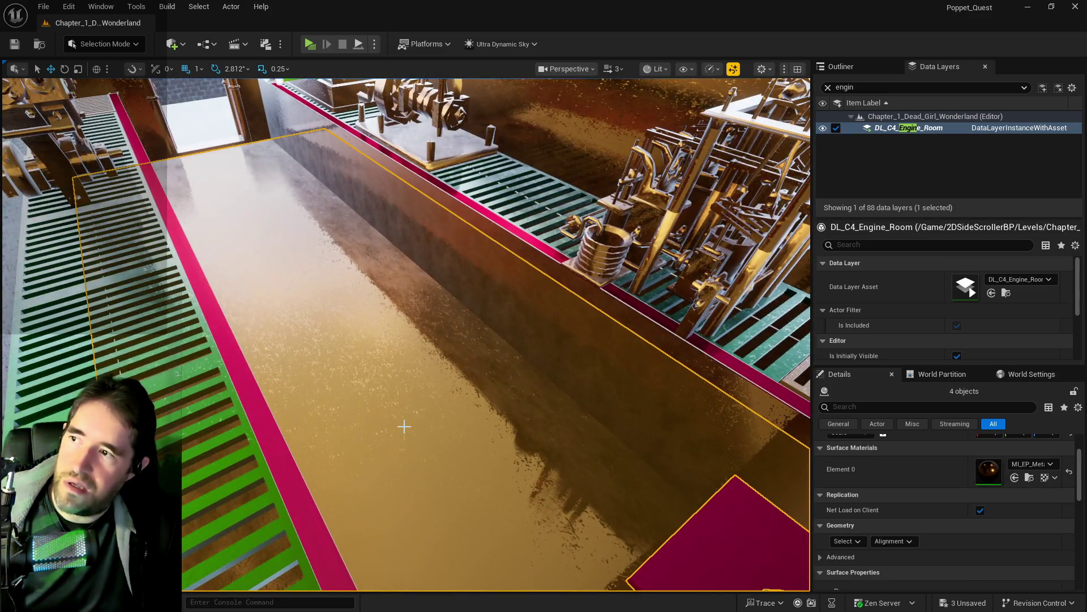
pyautogui.click(502, 315)
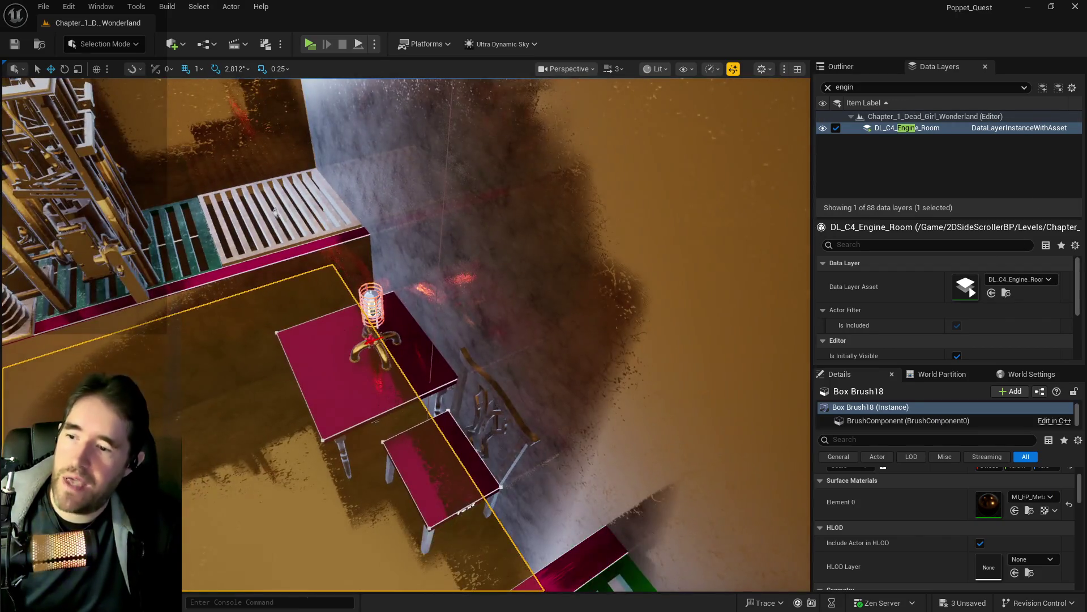
# Select the chair, table and lamp and Alt-drag to duplicate them.
pyautogui.click(416, 476)
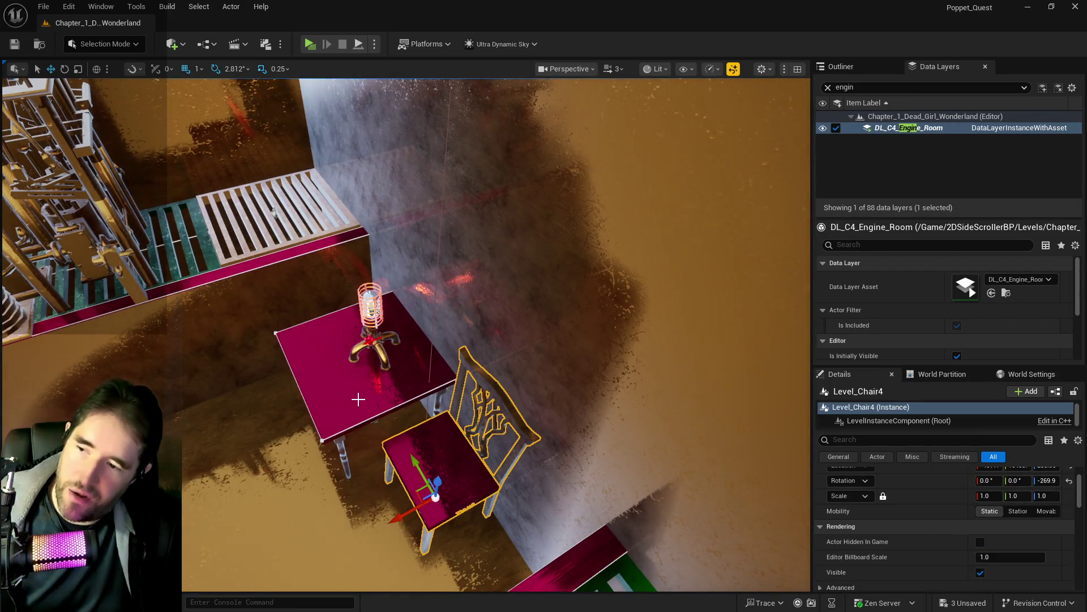
pyautogui.keyDown('ctrl'); pyautogui.click(358, 400); pyautogui.keyUp('ctrl')
pyautogui.keyDown('ctrl'); pyautogui.click(371, 349); pyautogui.keyUp('ctrl')
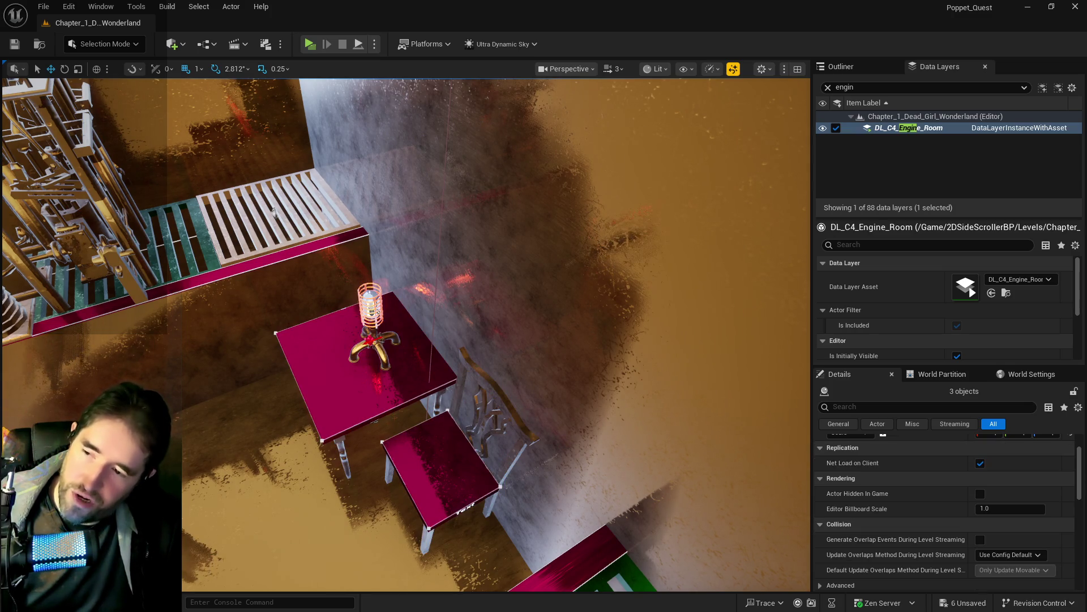
pyautogui.keyDown('alt'); pyautogui.moveTo(344, 363); pyautogui.dragTo(187, 396); pyautogui.keyUp('alt')
pyautogui.press('f')
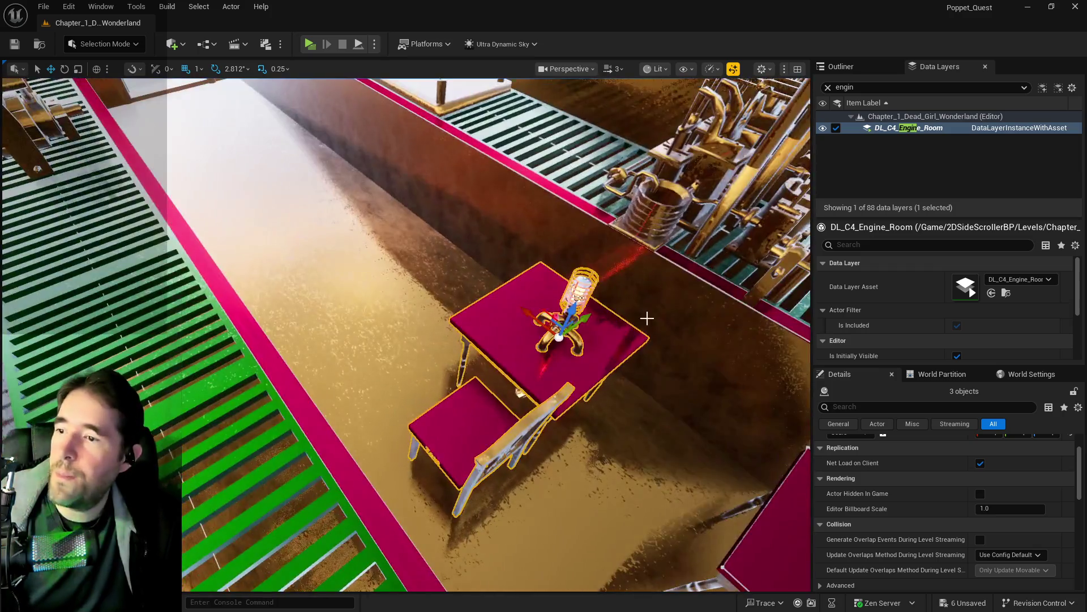
# Rotate the copied set about 84° and slide it into the Engine Room beside the door.
pyautogui.moveTo(537, 324); pyautogui.dragTo(537, 324)
pyautogui.press('e')
pyautogui.moveTo(509, 264); pyautogui.dragTo(476, 268)
pyautogui.click(531, 274)
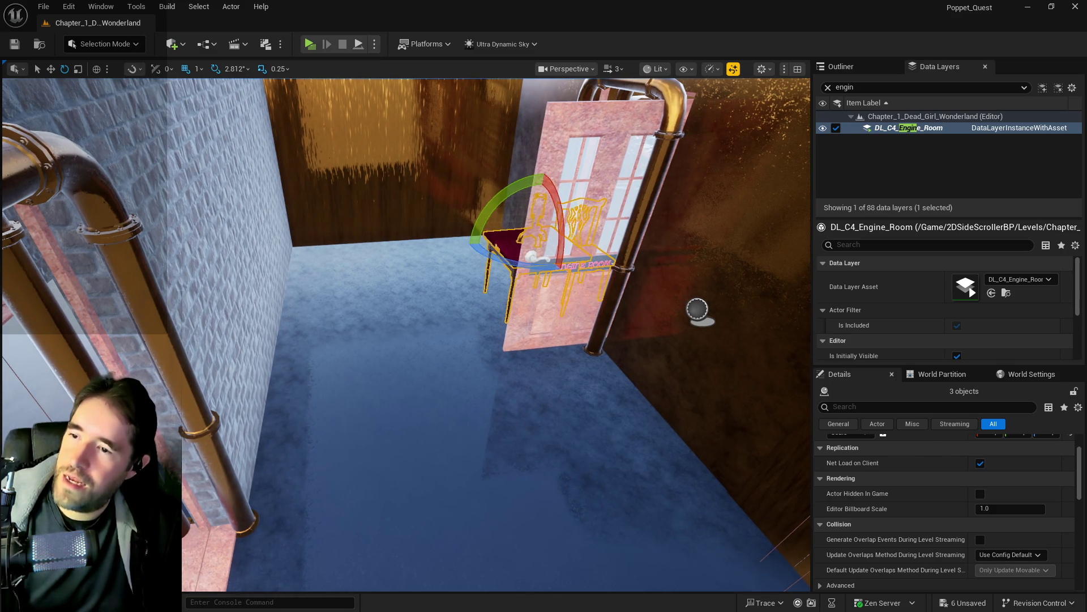
pyautogui.hotkey('ctrl', 'z')
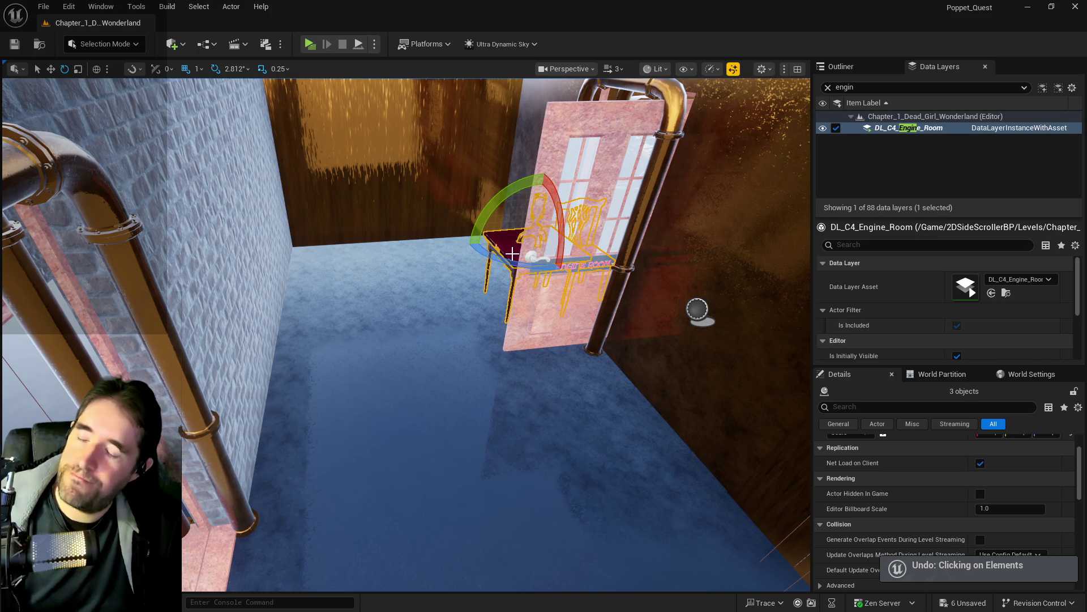
pyautogui.moveTo(526, 261); pyautogui.dragTo(531, 256)
pyautogui.press('w')
pyautogui.press('f')
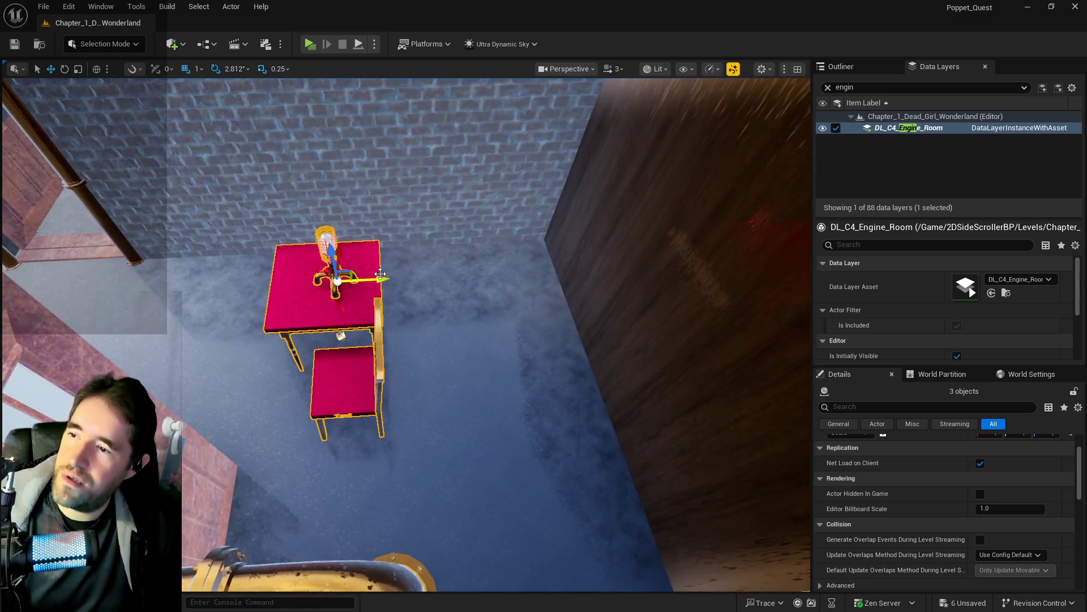
pyautogui.moveTo(374, 278); pyautogui.dragTo(627, 284)
# Set Room Located In to Engine Room for the lamp on the table.
pyautogui.click(596, 249)
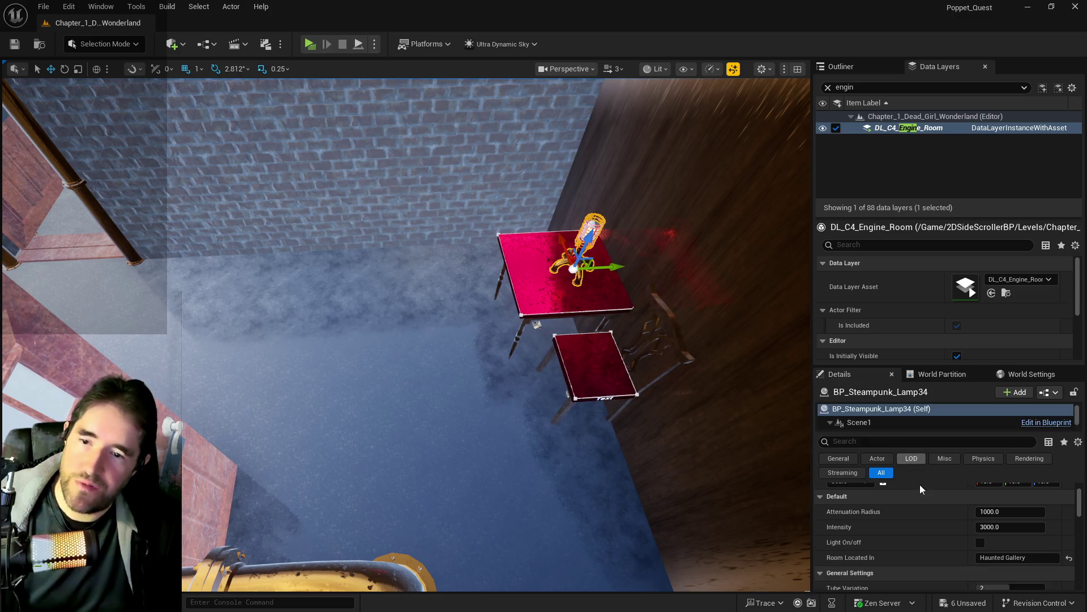
pyautogui.scroll(-1, 1013, 552)
pyautogui.write('En')
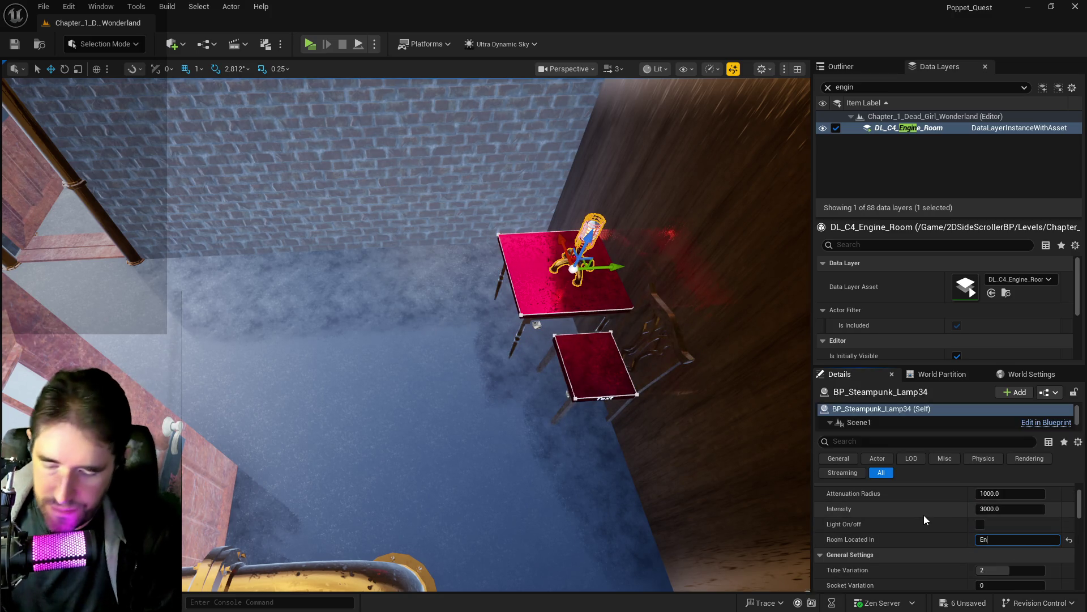
pyautogui.write('gine Room')
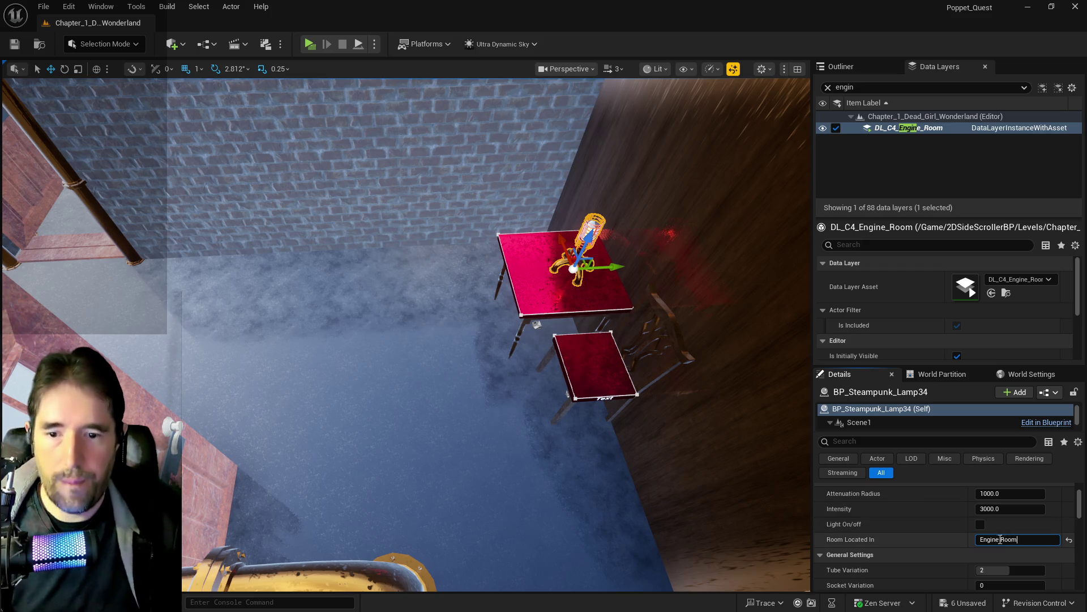
pyautogui.press('Return')
pyautogui.scroll(-5, 889, 413)
pyautogui.scroll(-3, 880, 416)
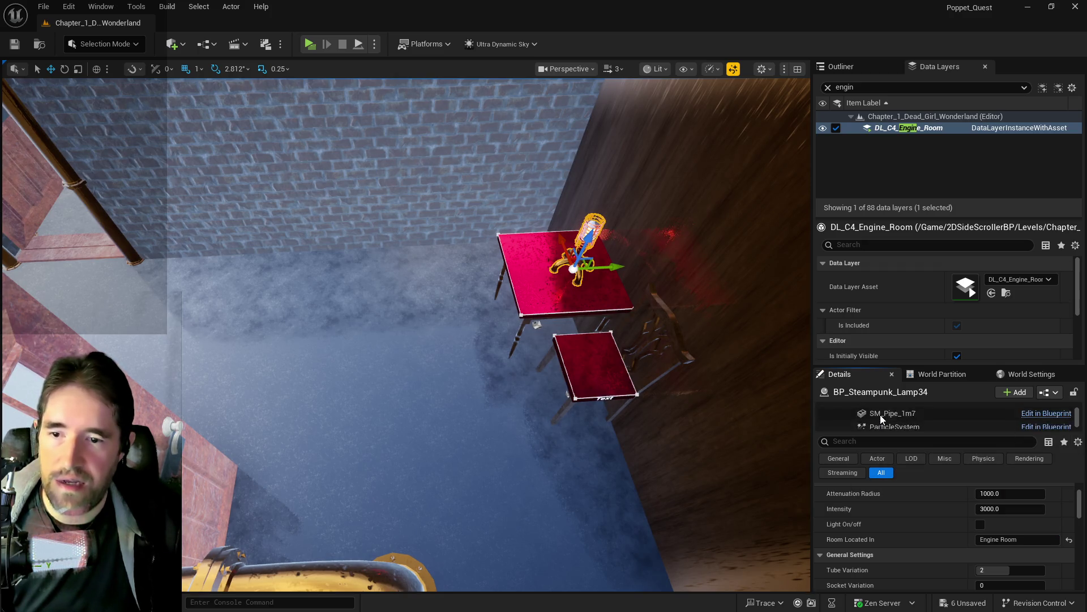
pyautogui.click(878, 421)
# Set Room Located In to Engine Room for the other copied lamp as well.
pyautogui.press('f')
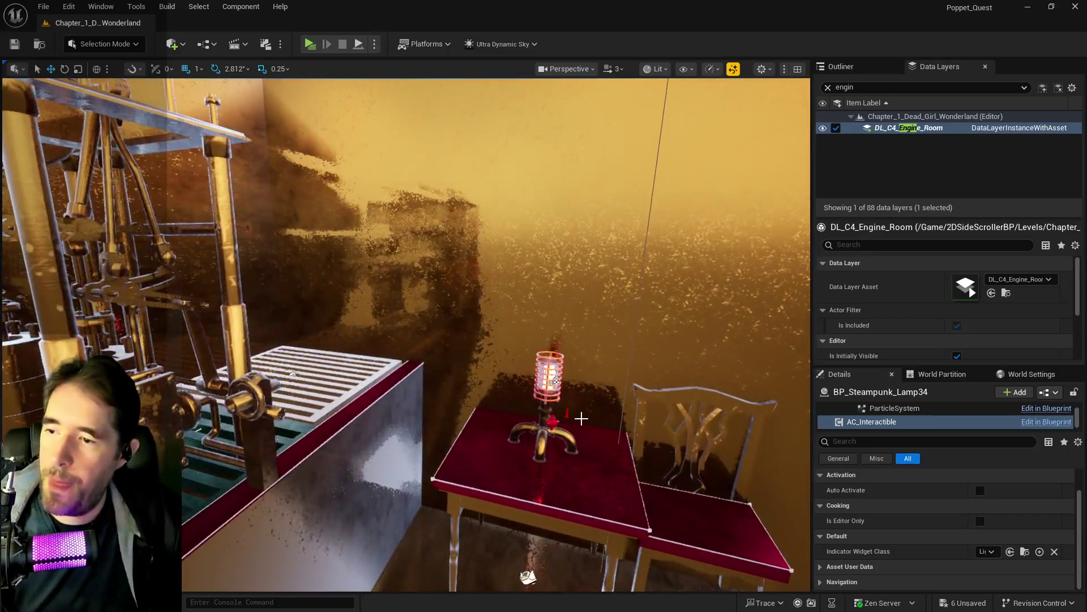
pyautogui.click(558, 394)
pyautogui.click(1000, 581)
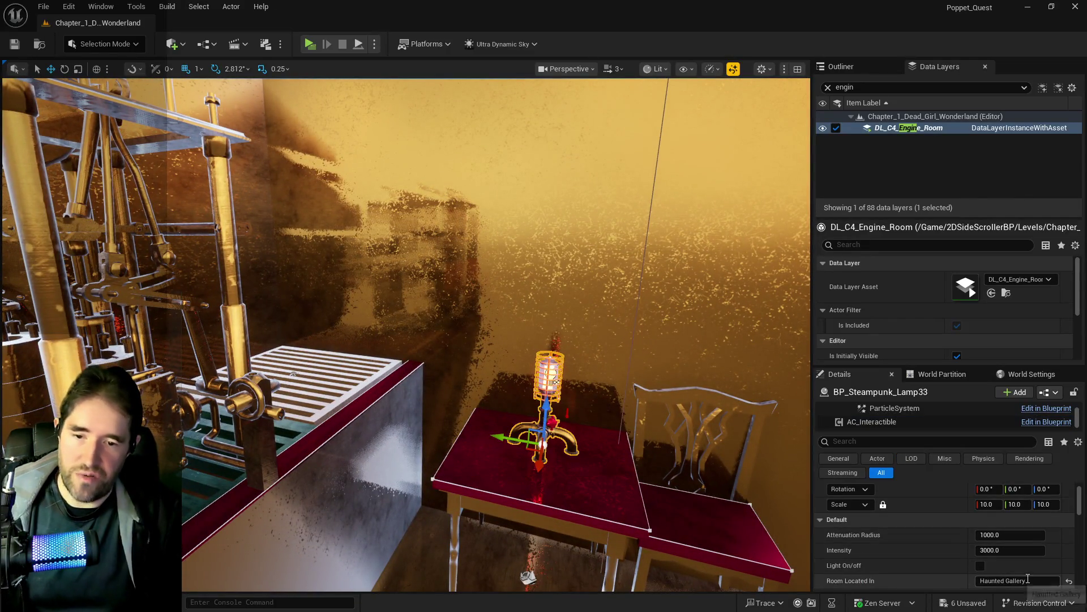
pyautogui.write('Engine Room')
pyautogui.hotkey('ctrl', 's')
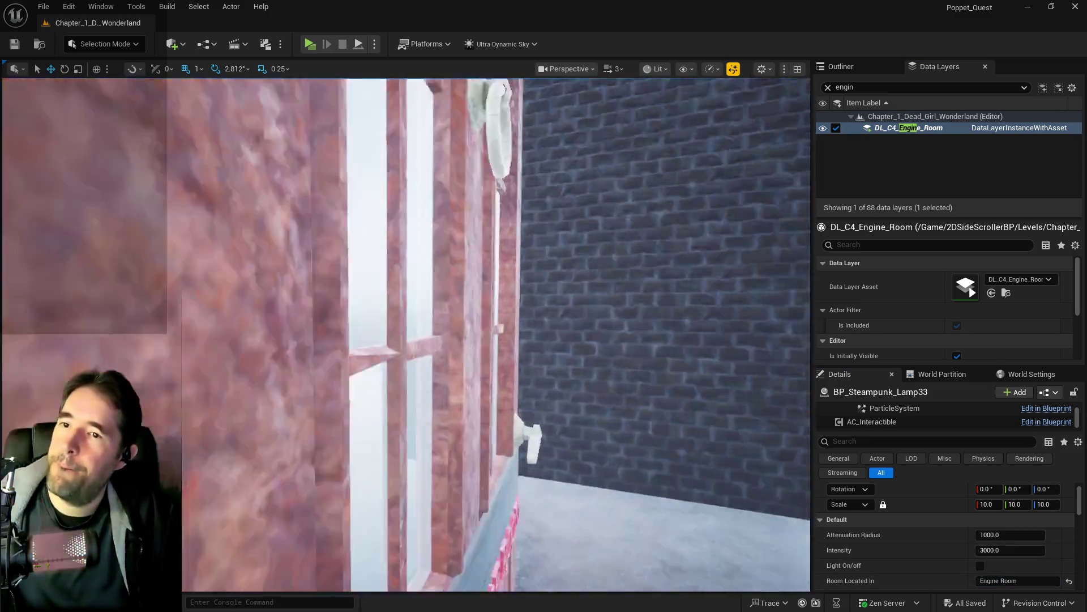
# Find and select the Ultra_Dynamic_Sky actor in the level actor list.
pyautogui.write('brush')
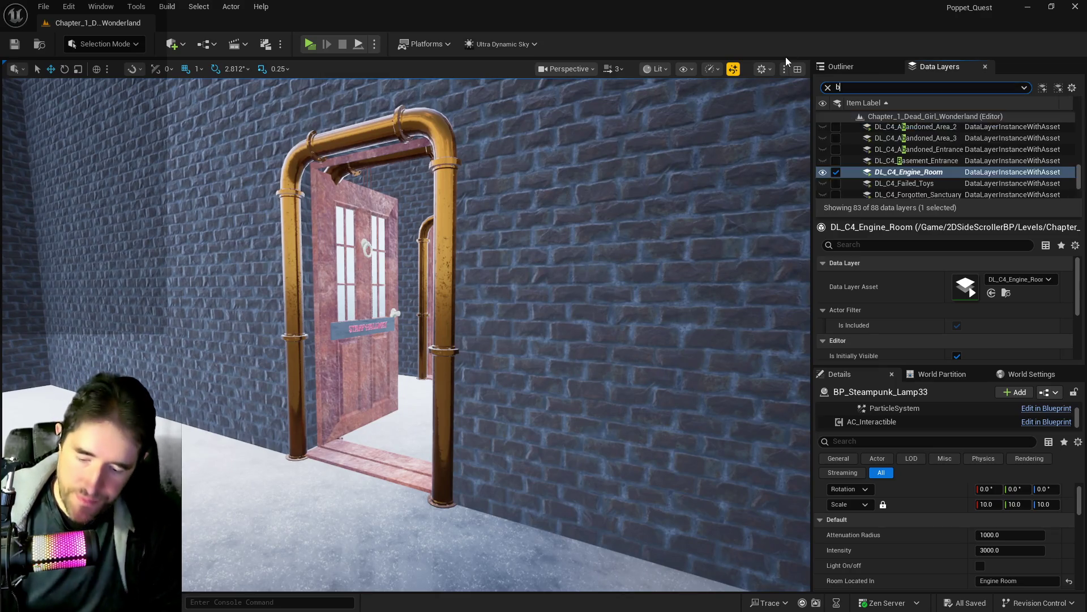
pyautogui.click(829, 87)
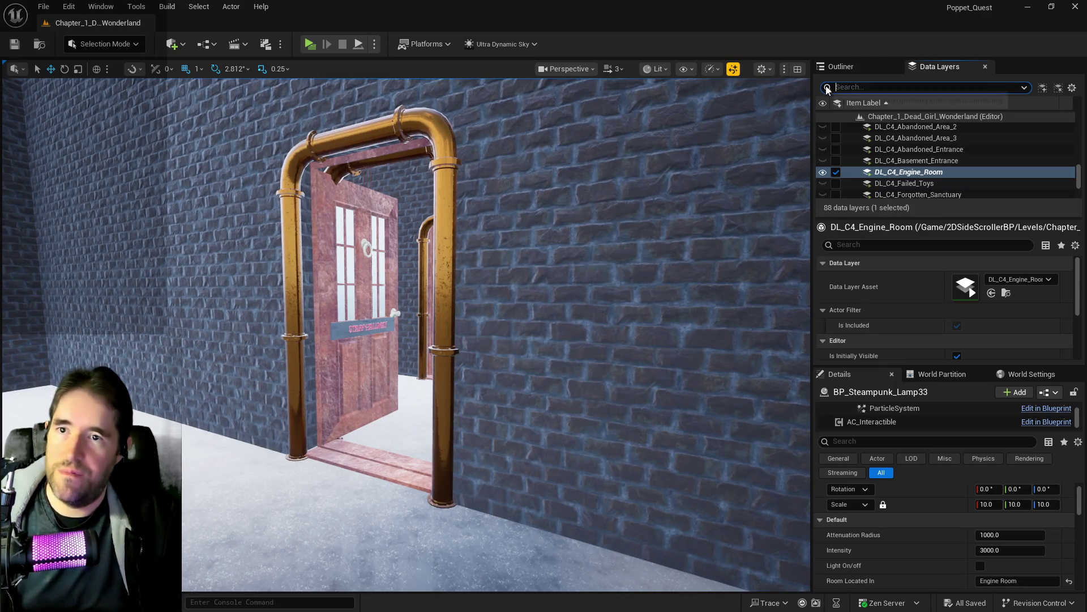
pyautogui.click(834, 68)
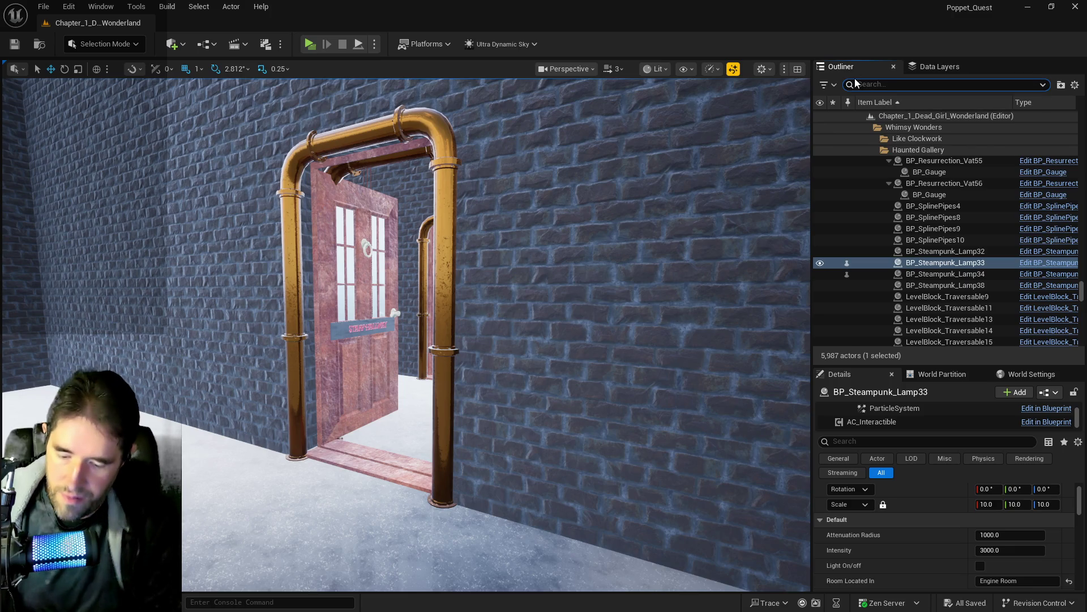
pyautogui.write('ultra')
pyautogui.click(936, 138)
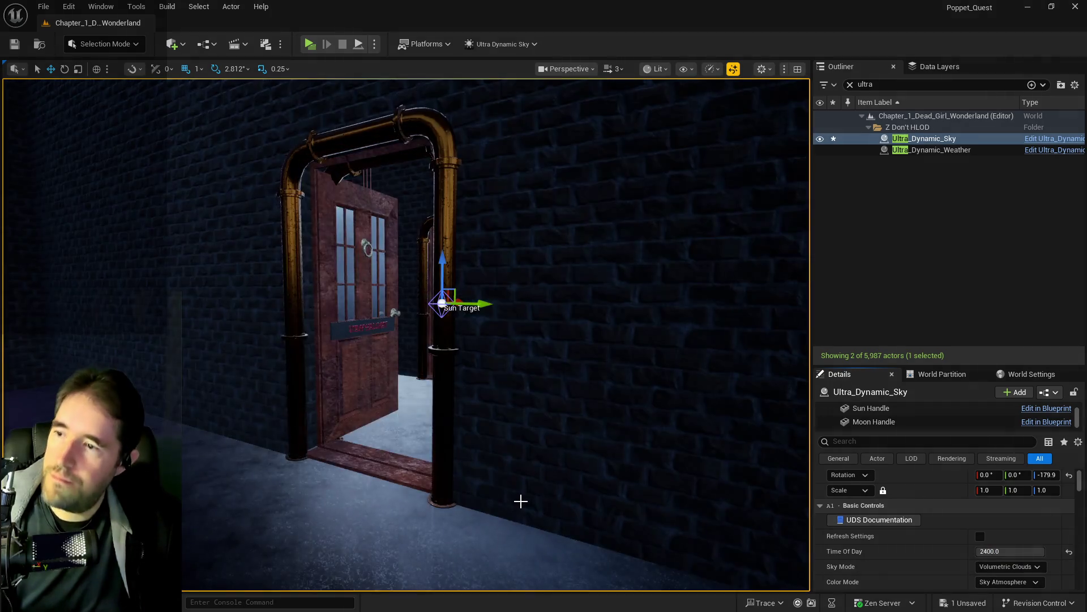
pyautogui.moveTo(522, 502); pyautogui.dragTo(522, 502)
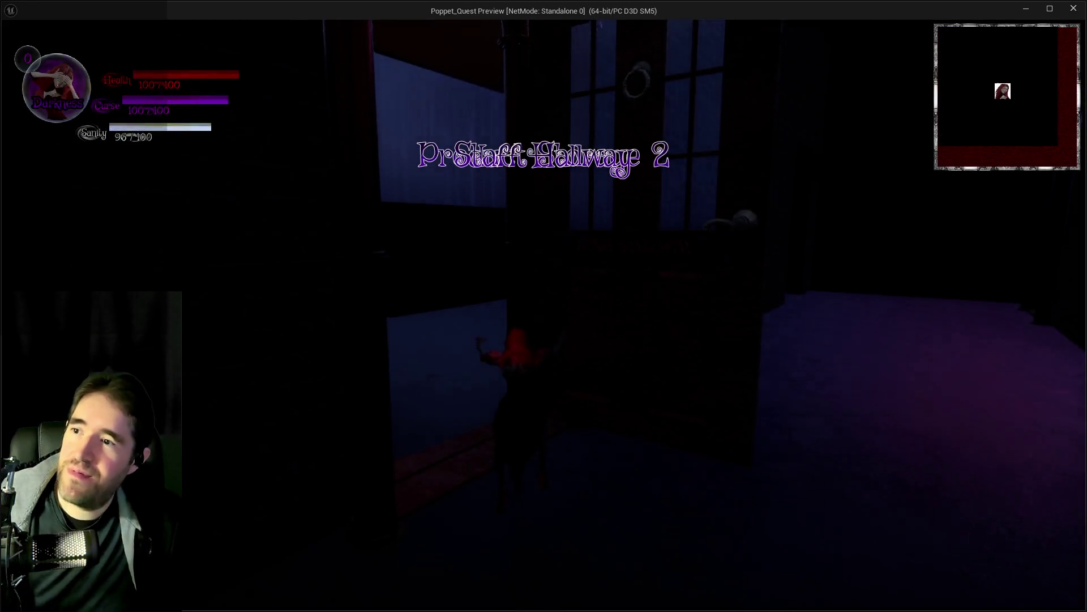
# Walk the character through the alley into the Engine Room, check its title, then stop playtesting.
pyautogui.press('w')
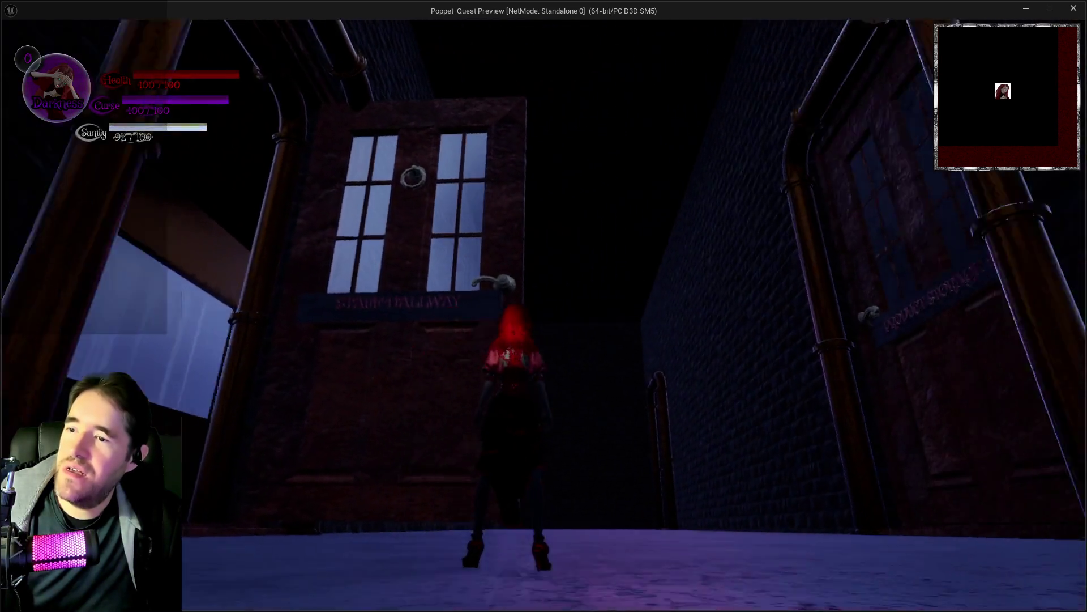
pyautogui.press('w')
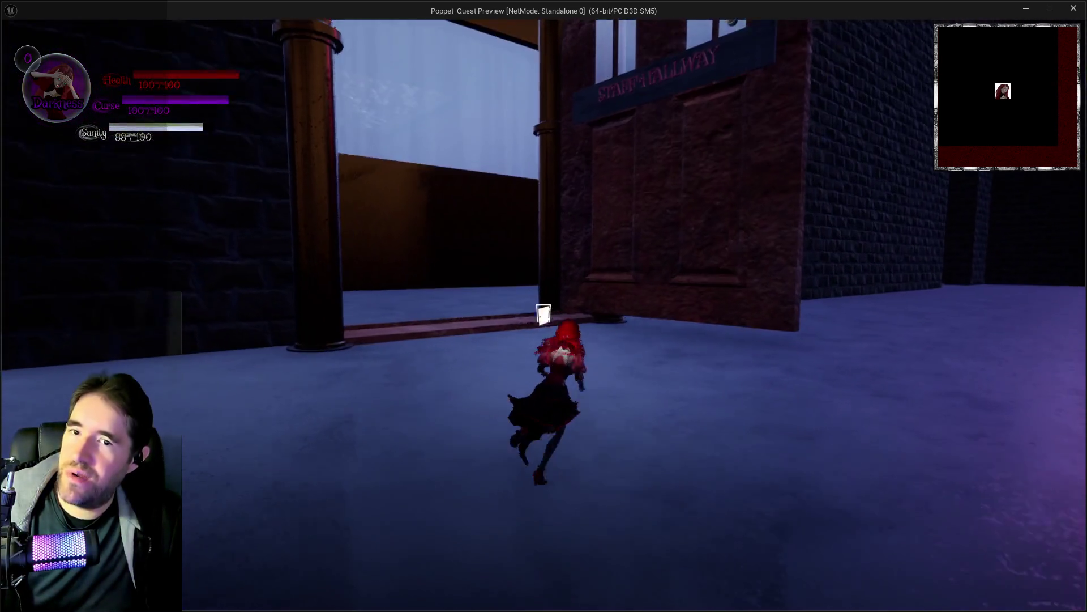
pyautogui.press('w')
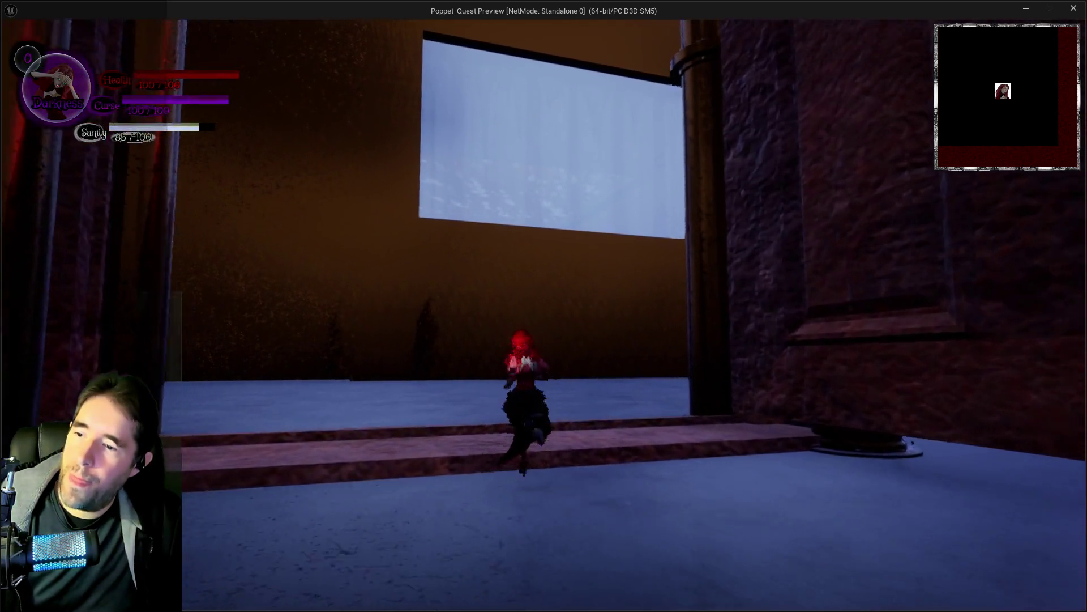
pyautogui.press('w')
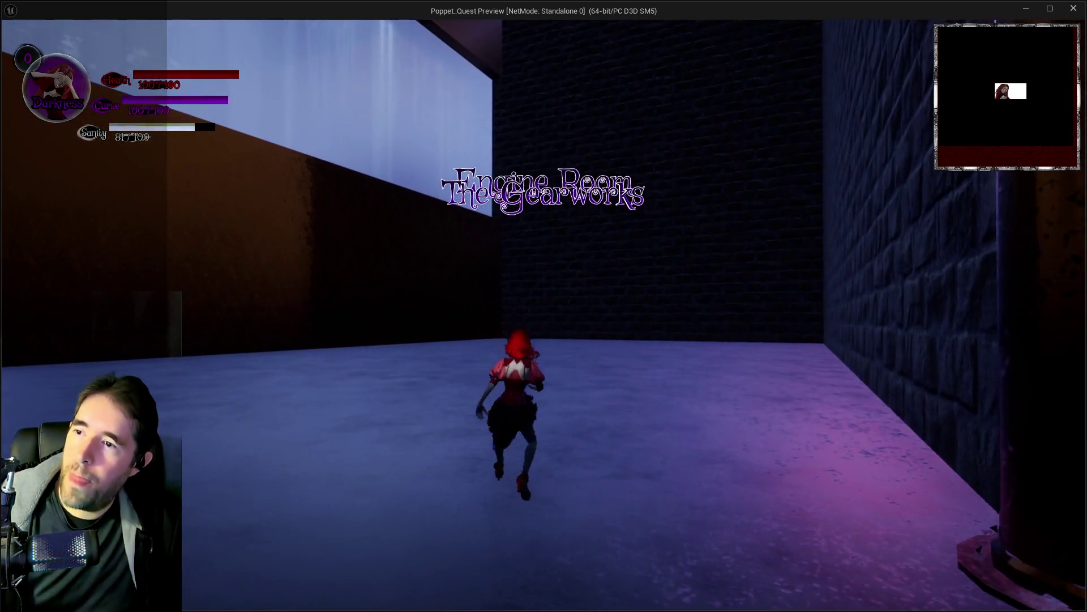
pyautogui.press('w')
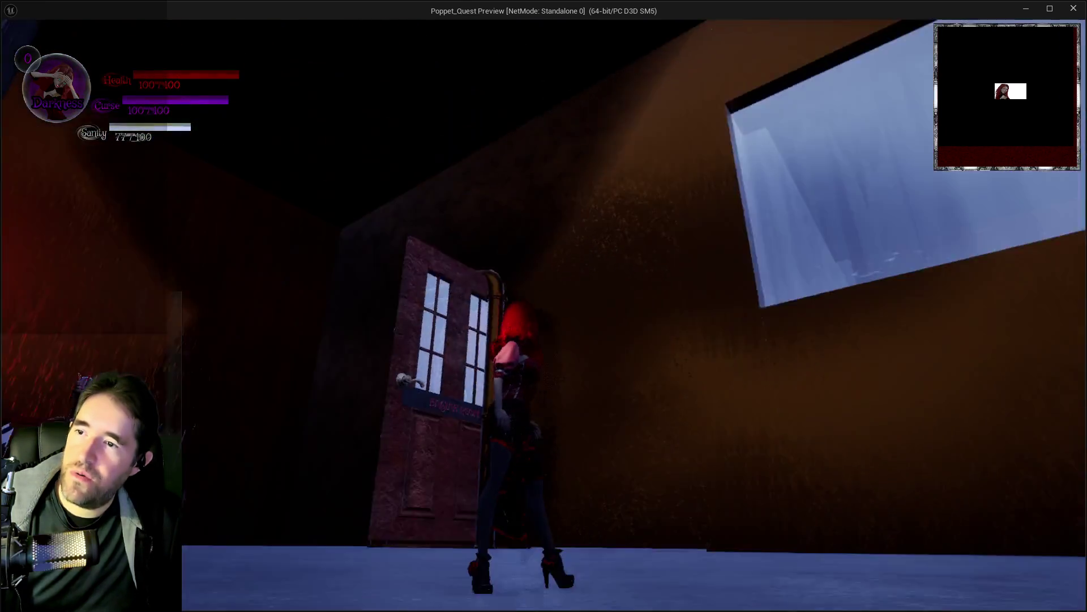
pyautogui.hotkey('alt', 'Tab')
pyautogui.press('Escape')
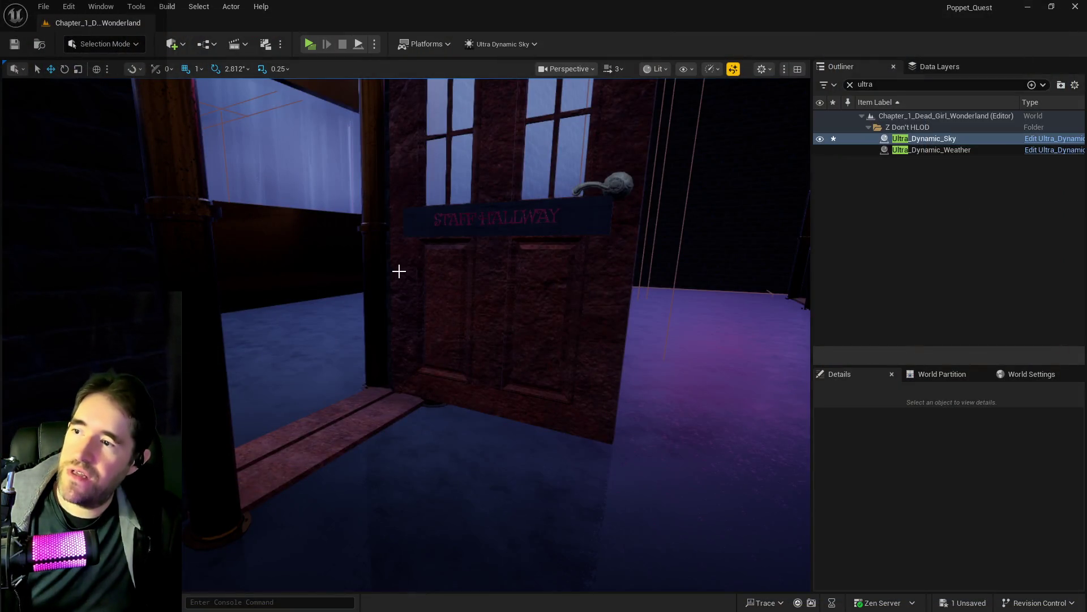
# Rename the The_Furnace room info actor to BP_Room_Info_Engine_Room_1.
pyautogui.press('w')
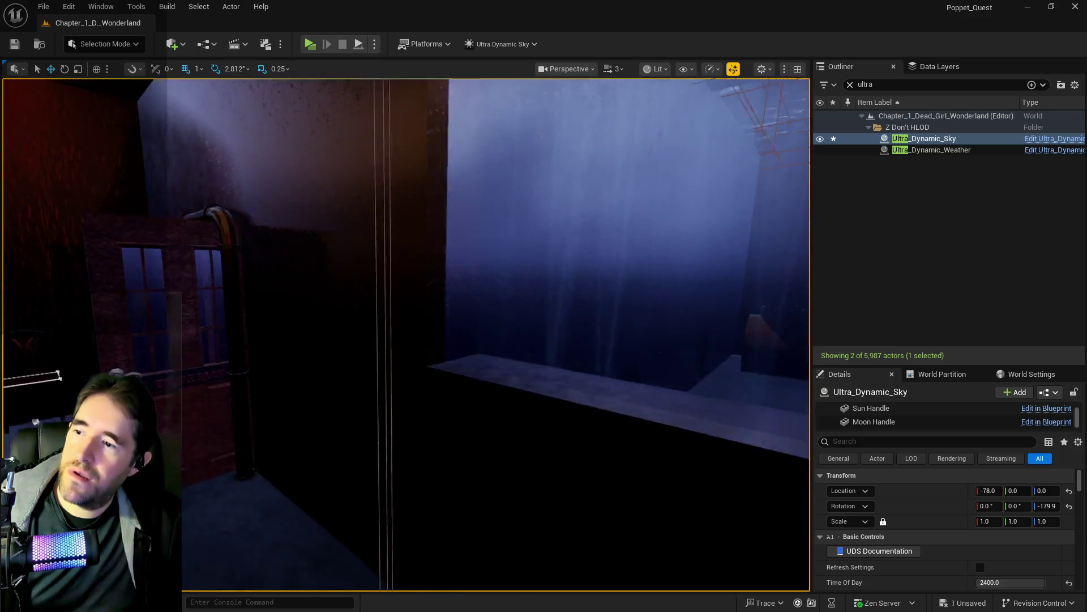
pyautogui.press('w')
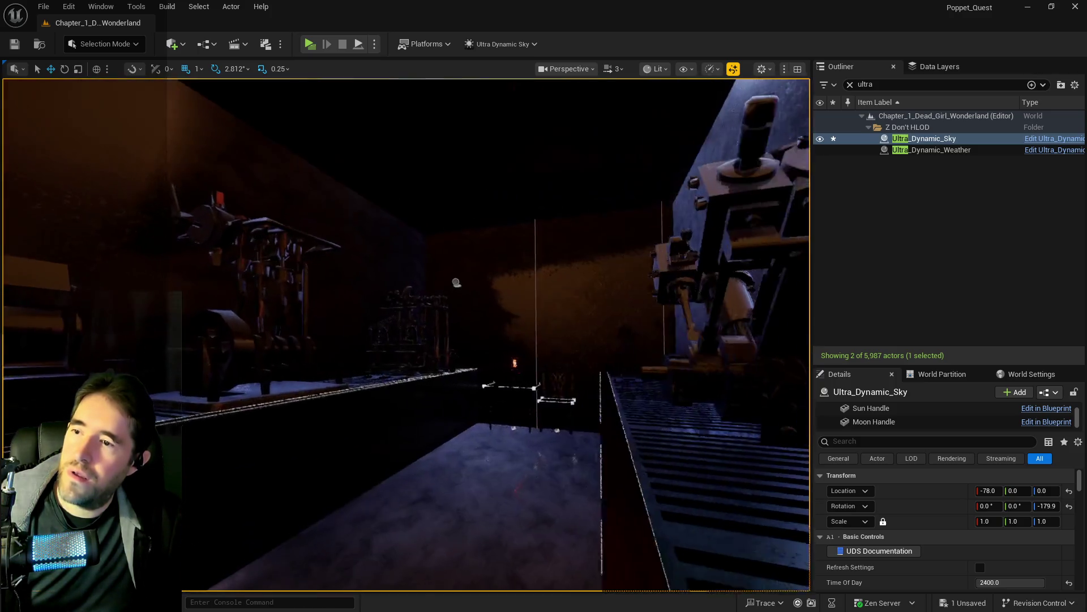
pyautogui.press('w')
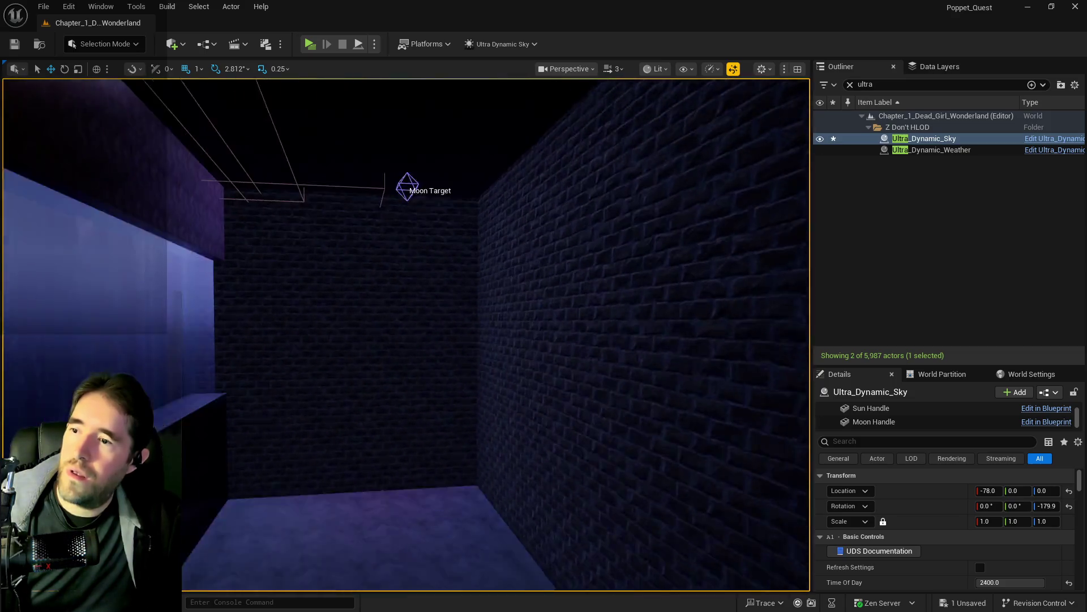
pyautogui.click(409, 350)
pyautogui.click(849, 84)
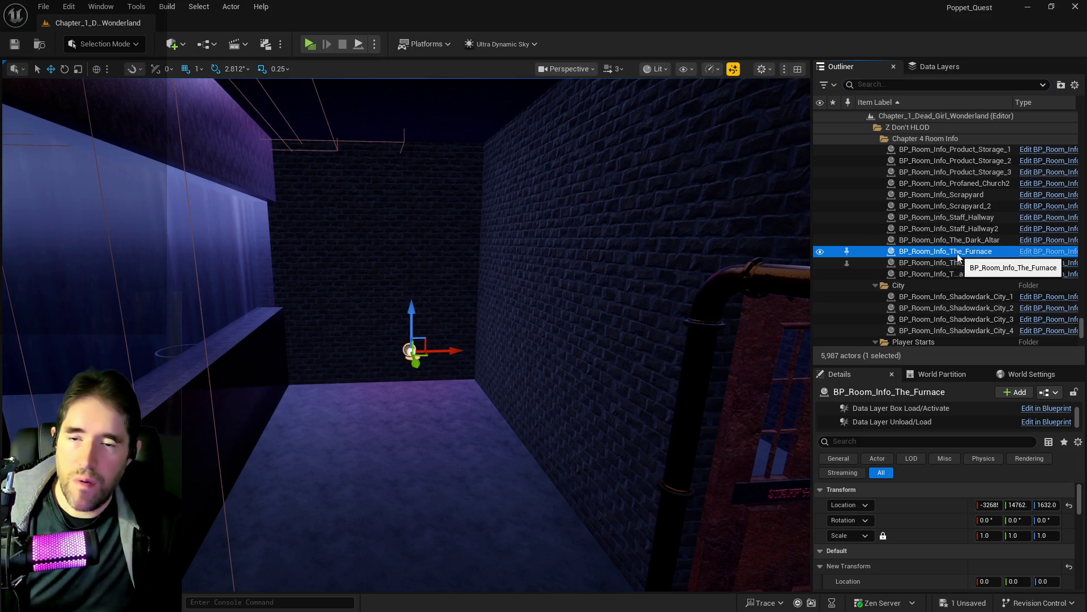
pyautogui.click(956, 256)
pyautogui.moveTo(955, 252); pyautogui.dragTo(1003, 254)
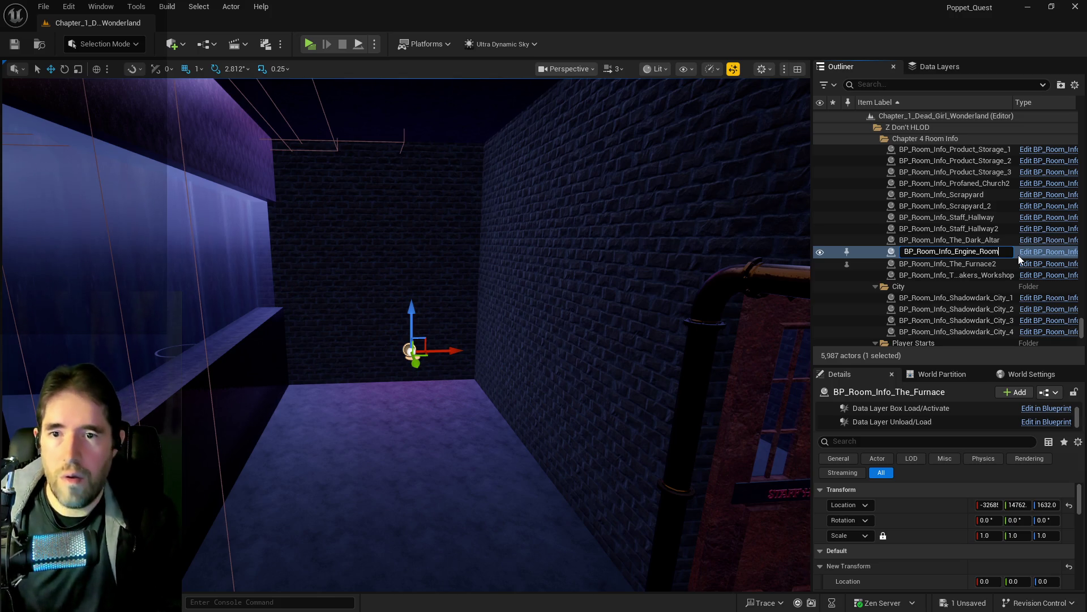
pyautogui.write('_1')
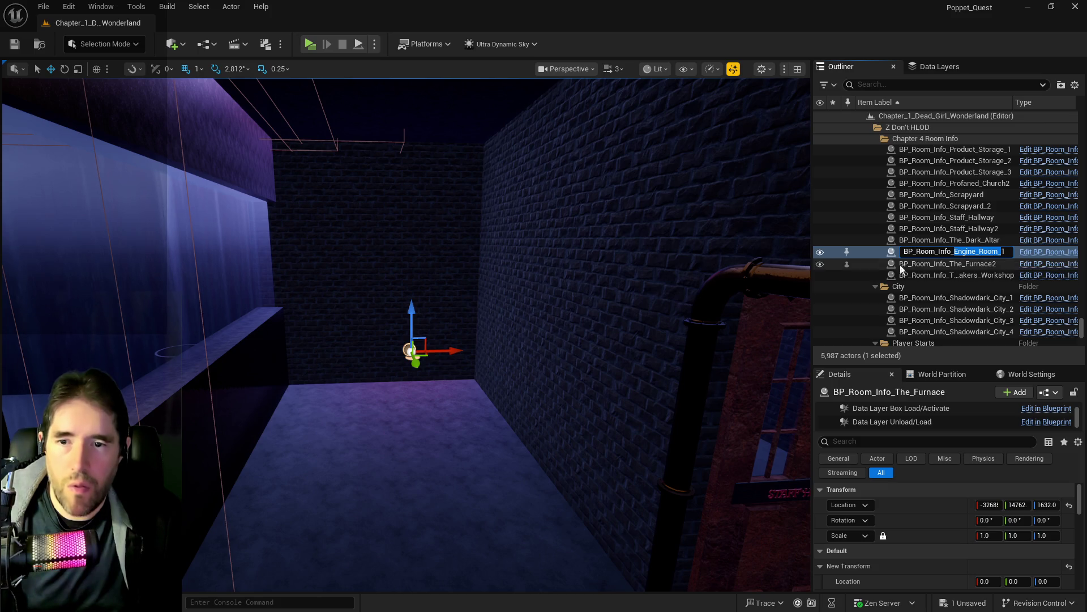
pyautogui.press('Return')
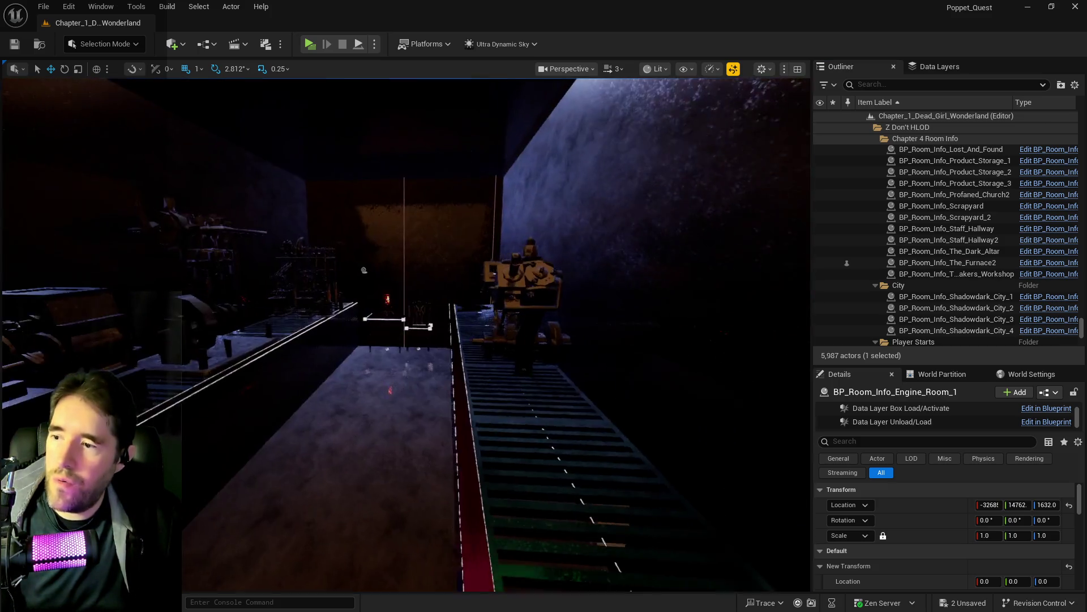
# Rename The_Furnace2 to BP_Room_Info_Engine_Room_2.
pyautogui.click(364, 269)
pyautogui.click(971, 265)
pyautogui.click(962, 264)
pyautogui.write('Engine_Room_2')
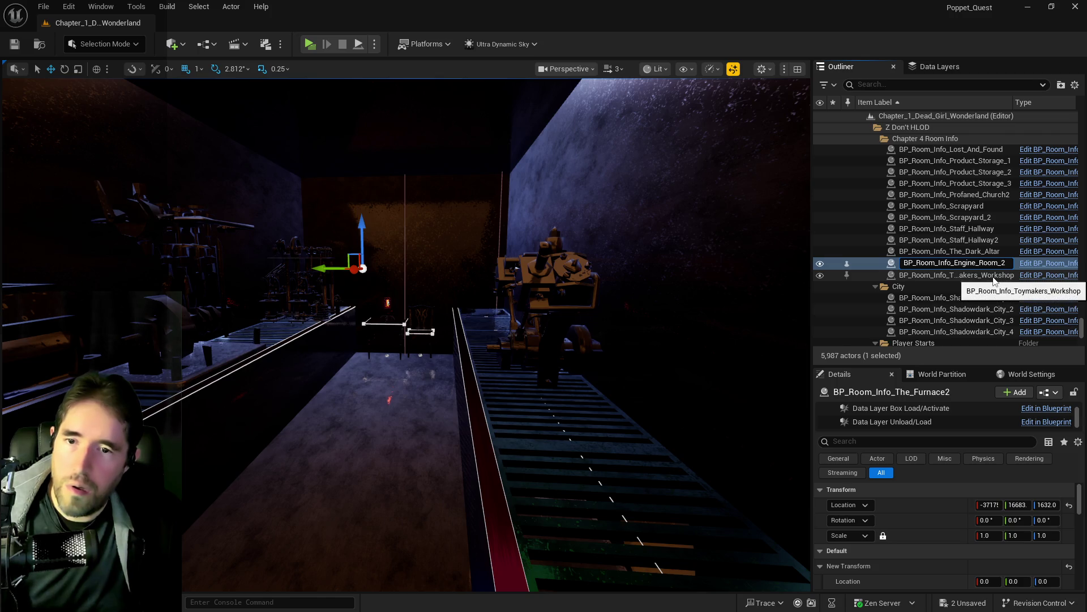
pyautogui.press('Return')
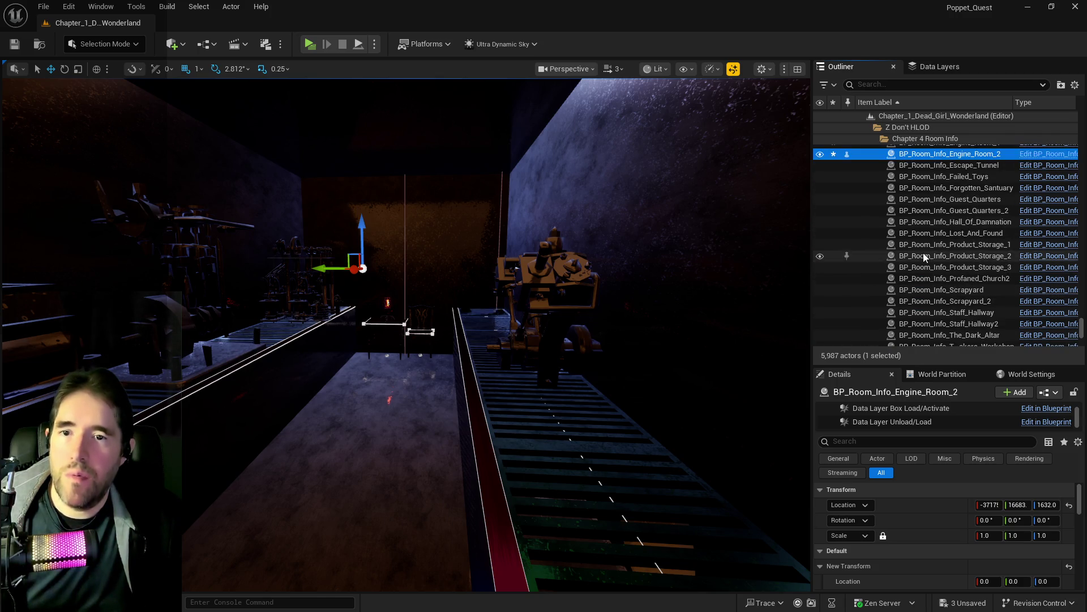
pyautogui.click(894, 84)
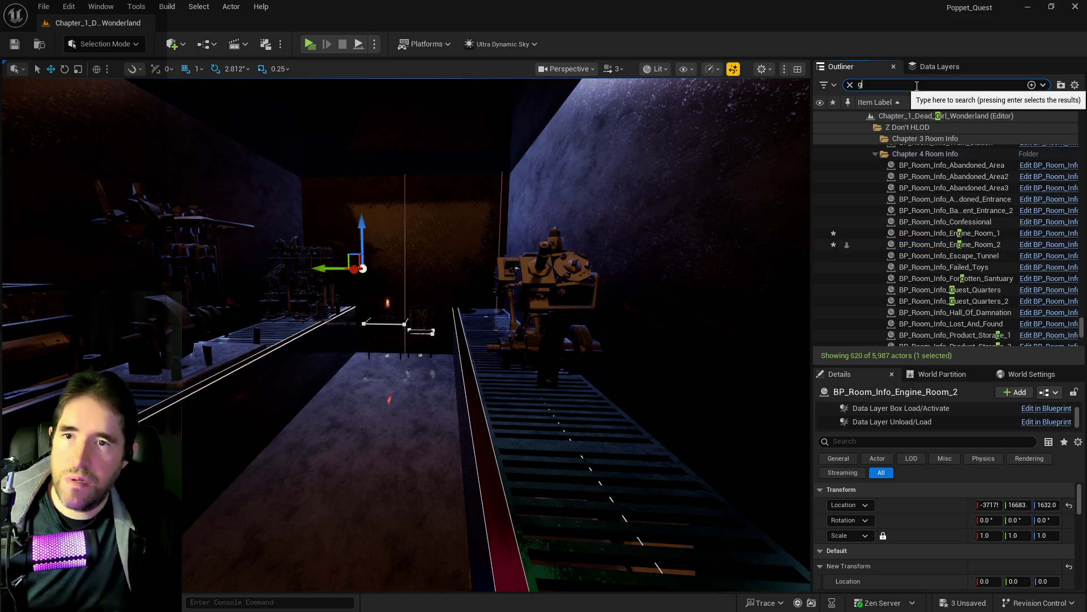
# Search 'gearworks' and rename Toy_City_The_Gearworks to Toy_City_Haunted_Gallery.
pyautogui.write('gear')
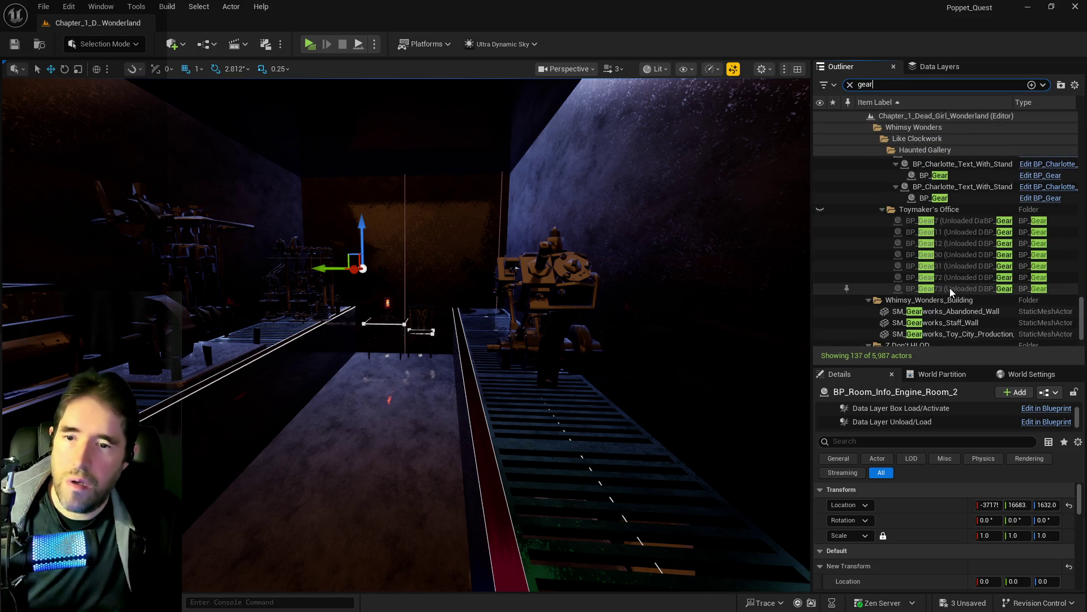
pyautogui.write('works')
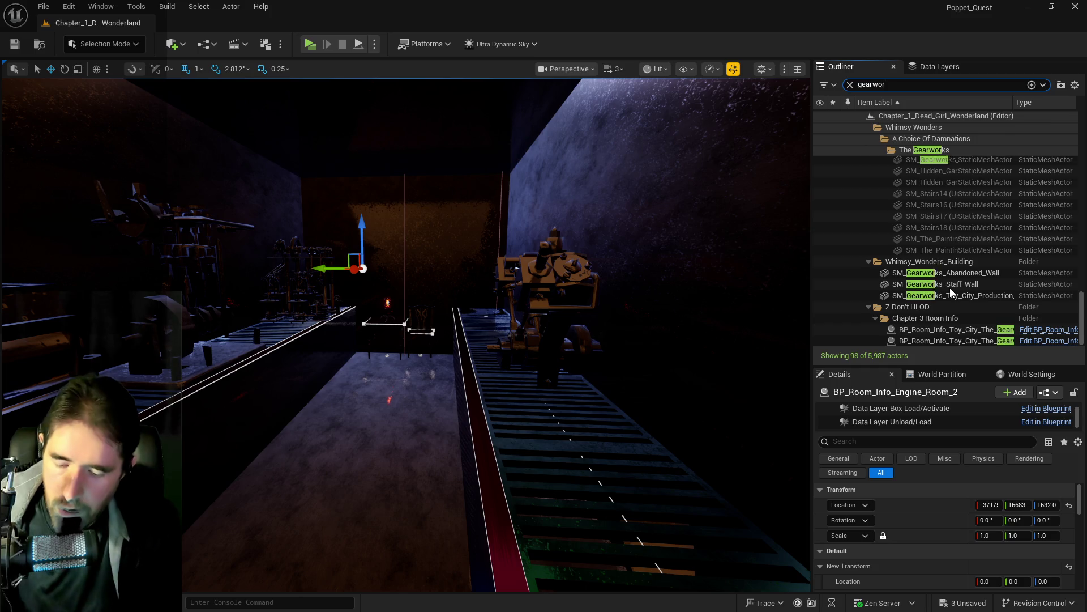
pyautogui.doubleClick(948, 330)
pyautogui.moveTo(752, 339)
pyautogui.mouseDown()
pyautogui.moveTo(748, 306)
pyautogui.moveTo(821, 385)
pyautogui.mouseUp()
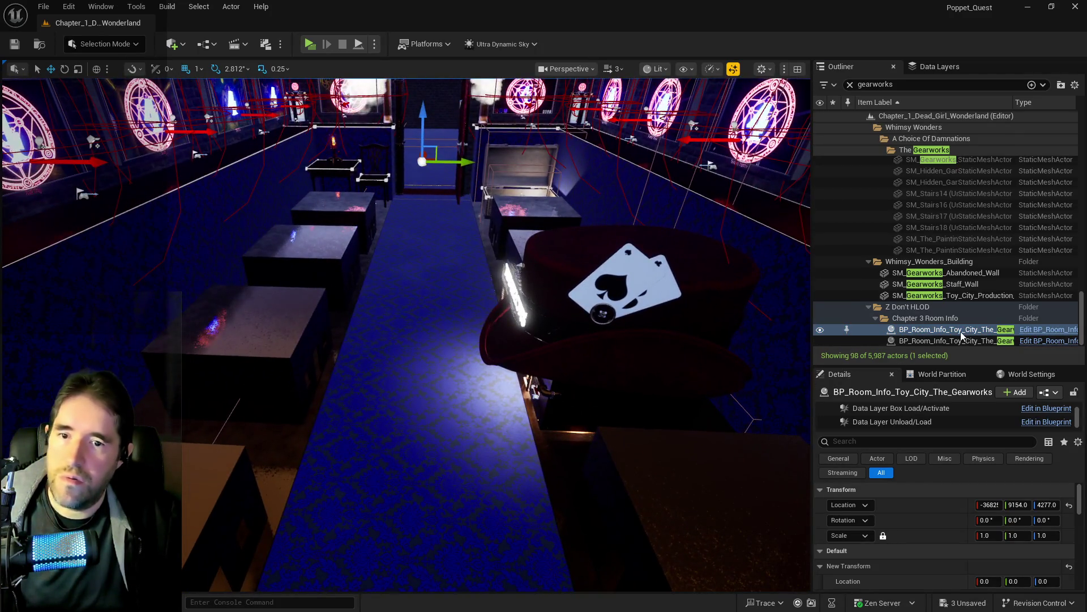
pyautogui.scroll(-3, 963, 527)
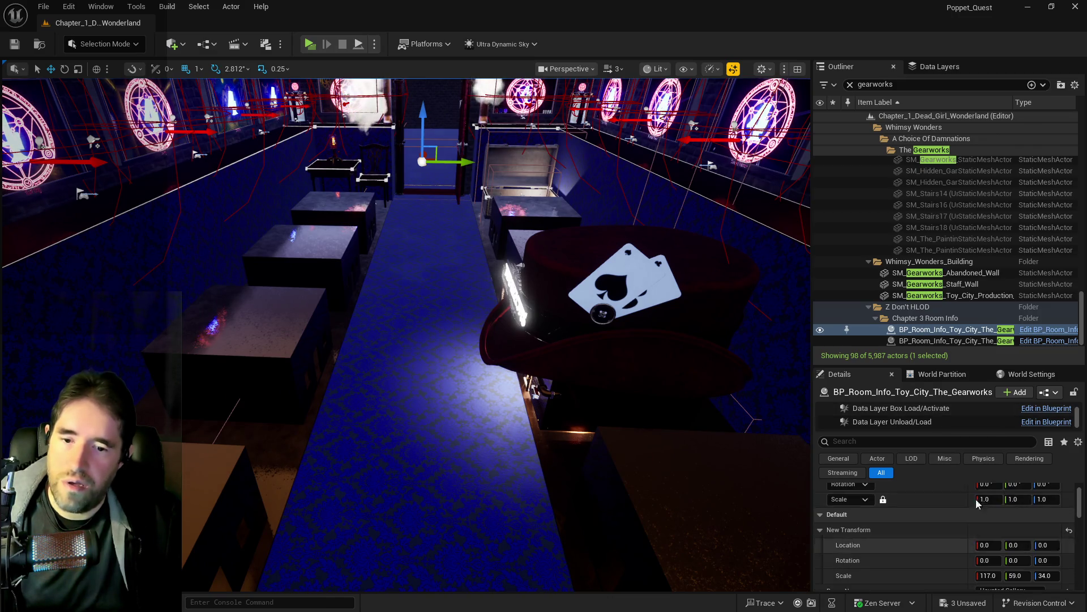
pyautogui.click(984, 330)
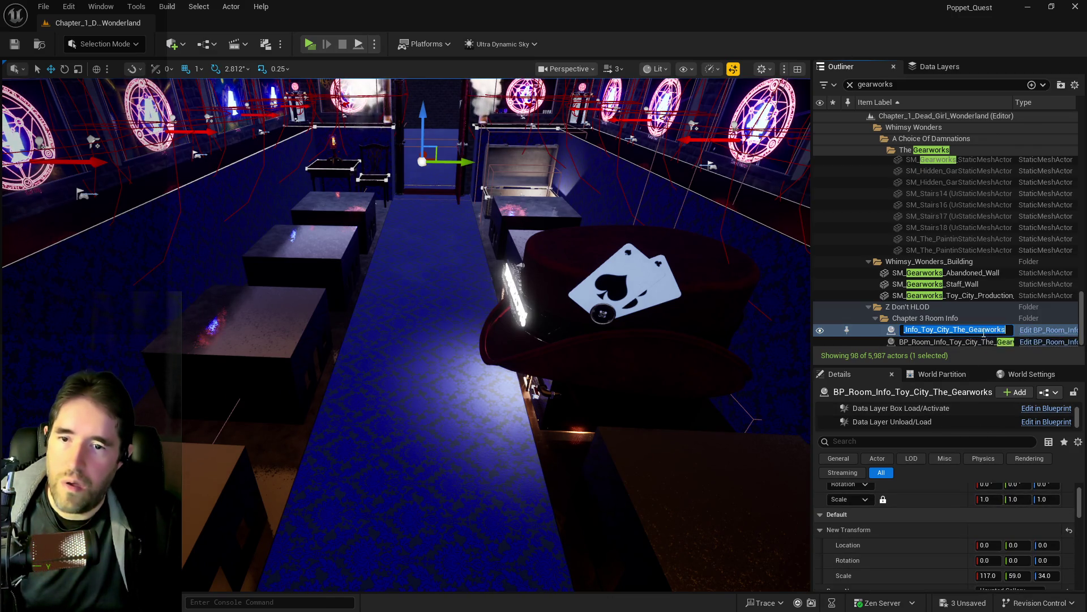
pyautogui.click(959, 331)
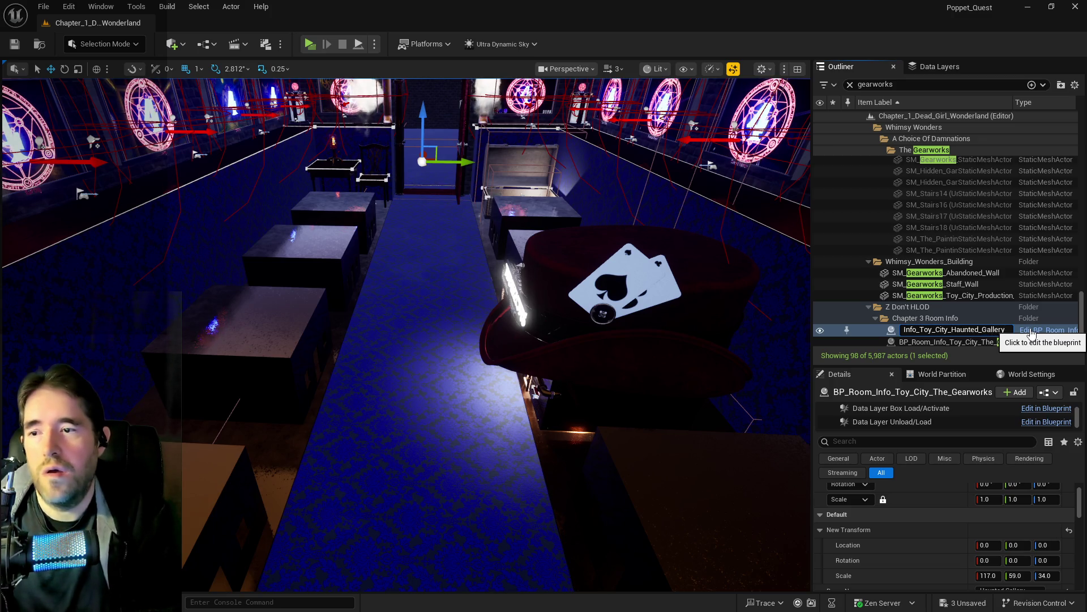
pyautogui.press('Return')
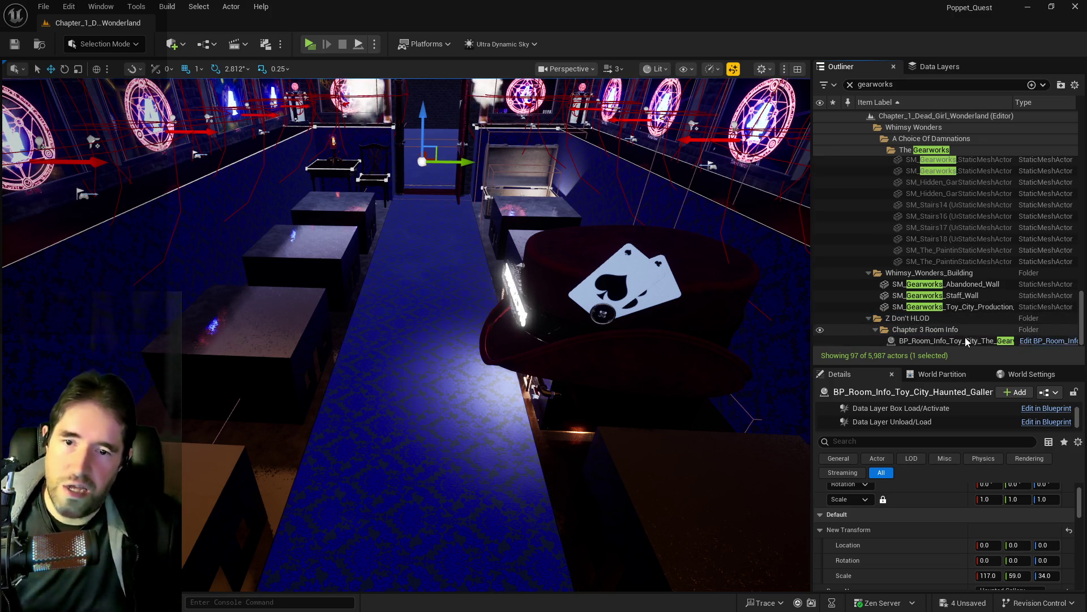
# Inspect the remaining Gearworks room info and select the Hidden_Grotto_Sunken_Depths_Pool3 volume.
pyautogui.doubleClick(963, 340)
pyautogui.moveTo(633, 327)
pyautogui.mouseDown()
pyautogui.moveTo(633, 362)
pyautogui.moveTo(632, 295)
pyautogui.moveTo(624, 317)
pyautogui.moveTo(589, 314)
pyautogui.moveTo(584, 328)
pyautogui.mouseUp()
pyautogui.moveTo(366, 230); pyautogui.dragTo(340, 218)
pyautogui.click(351, 223)
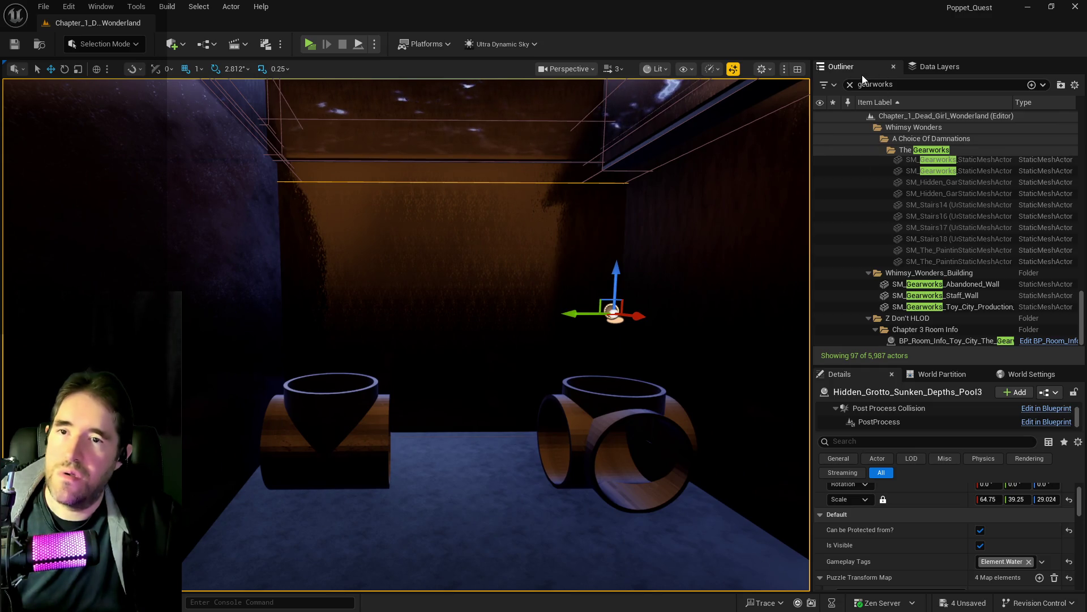
# Clear the gearworks filter and select the Staff_Hallway2 room info over the brick corridor.
pyautogui.click(850, 84)
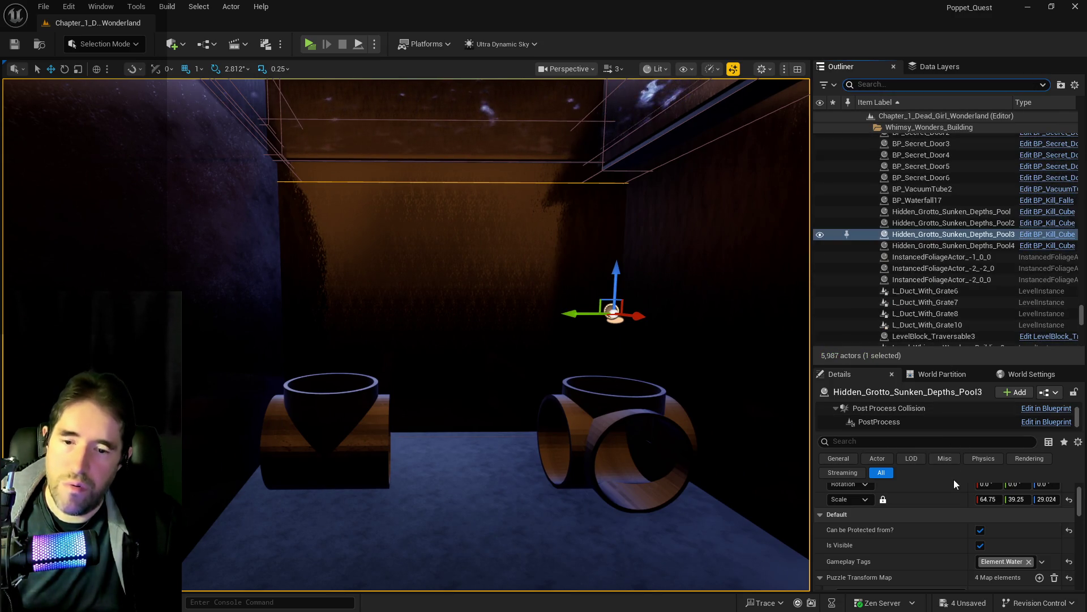
pyautogui.scroll(-2, 954, 479)
pyautogui.moveTo(568, 440); pyautogui.dragTo(568, 440)
pyautogui.moveTo(417, 360); pyautogui.dragTo(417, 360)
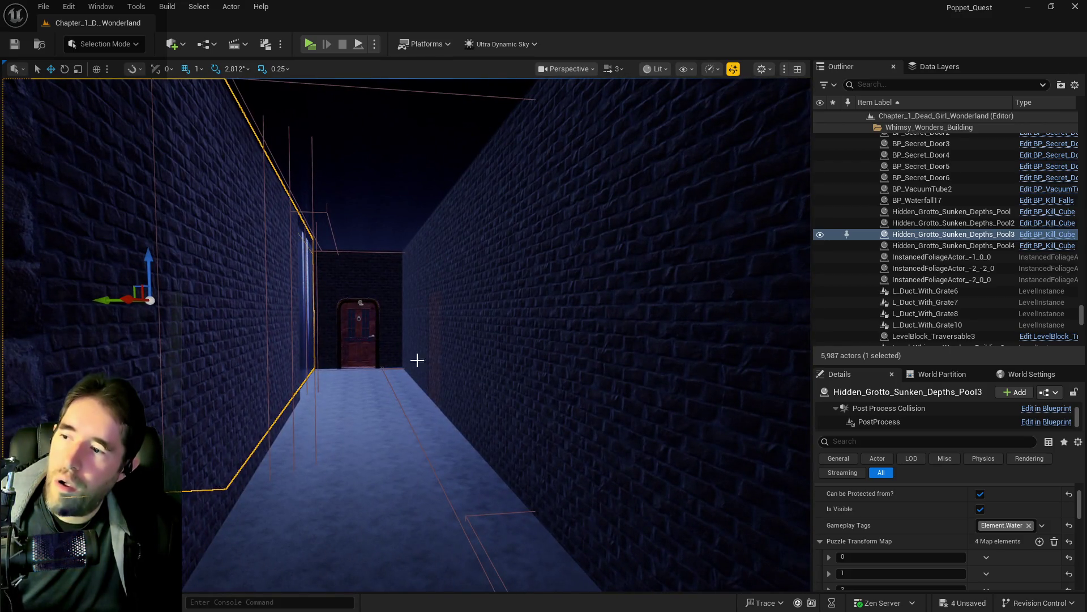
pyautogui.click(360, 302)
pyautogui.moveTo(361, 302); pyautogui.dragTo(369, 299)
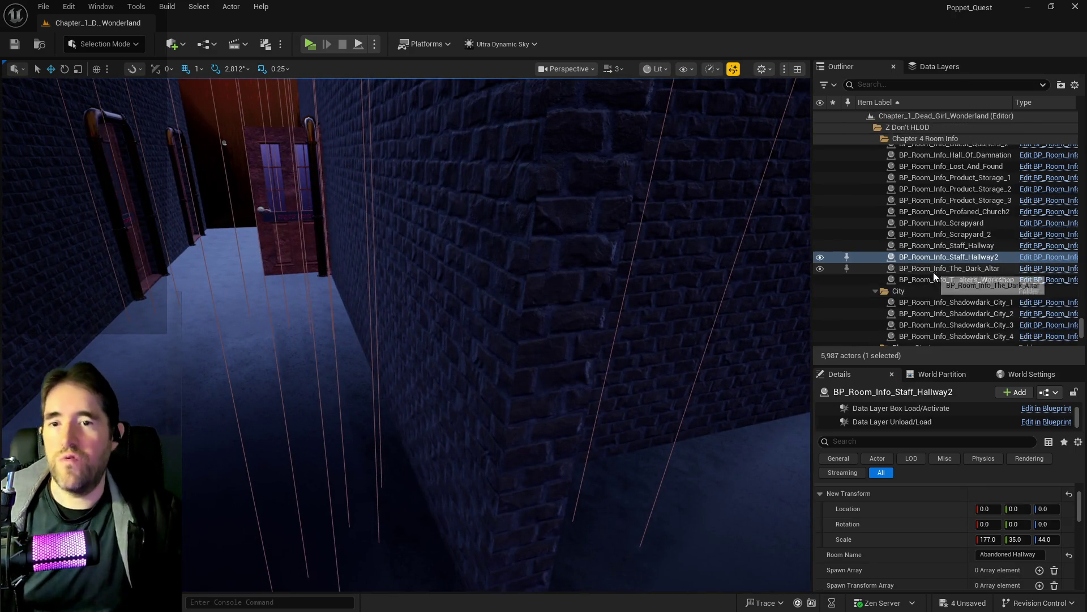
# Rename the Scrapyard room info actor to BP_Room_Info_The_Gearworks.
pyautogui.doubleClick(934, 277)
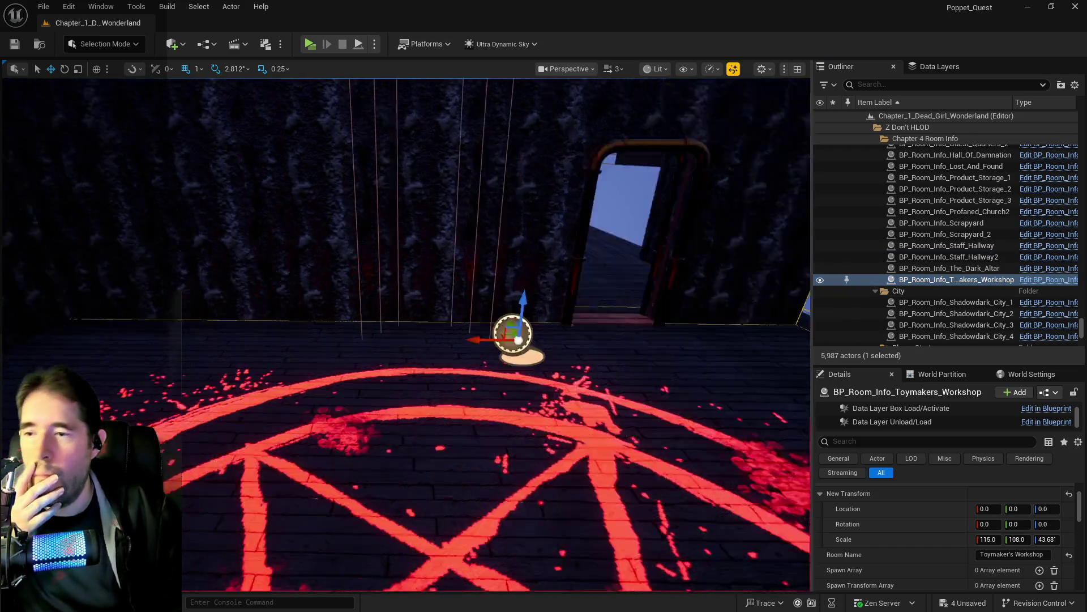
pyautogui.scroll(1, 991, 255)
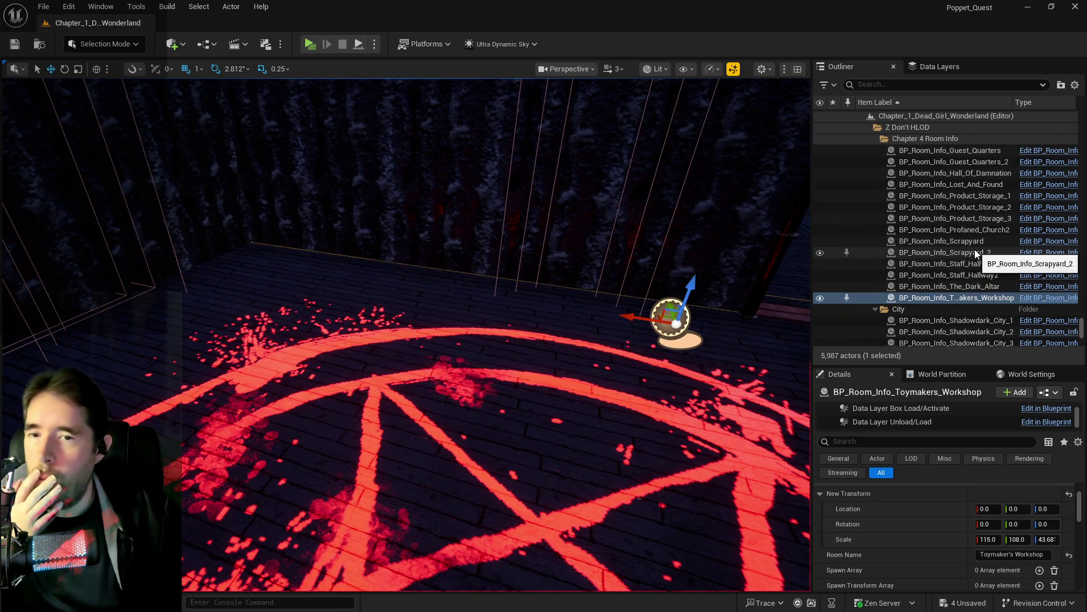
pyautogui.doubleClick(971, 252)
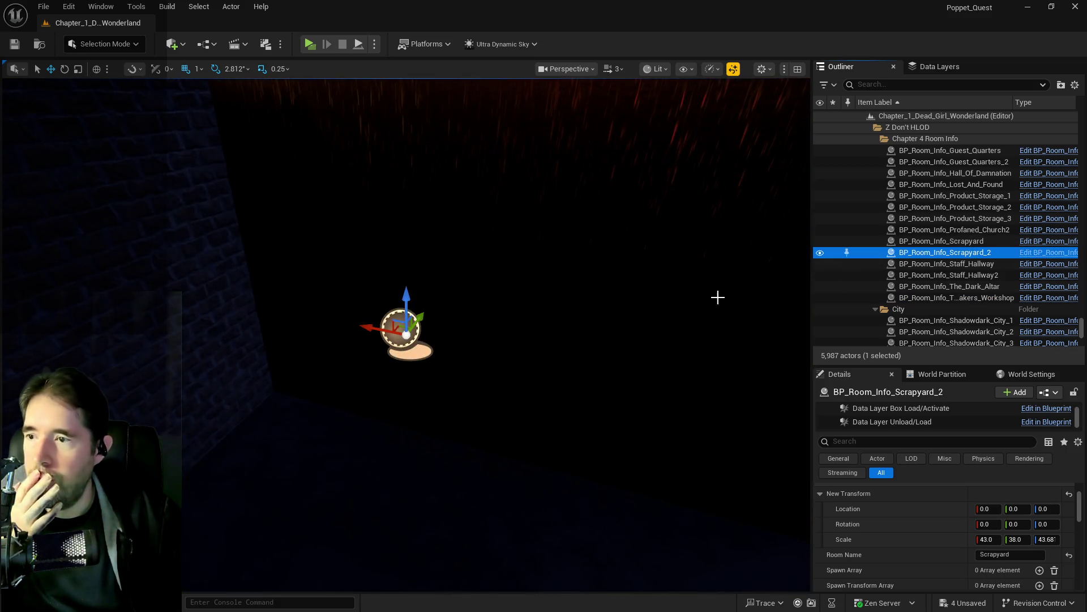
pyautogui.doubleClick(906, 242)
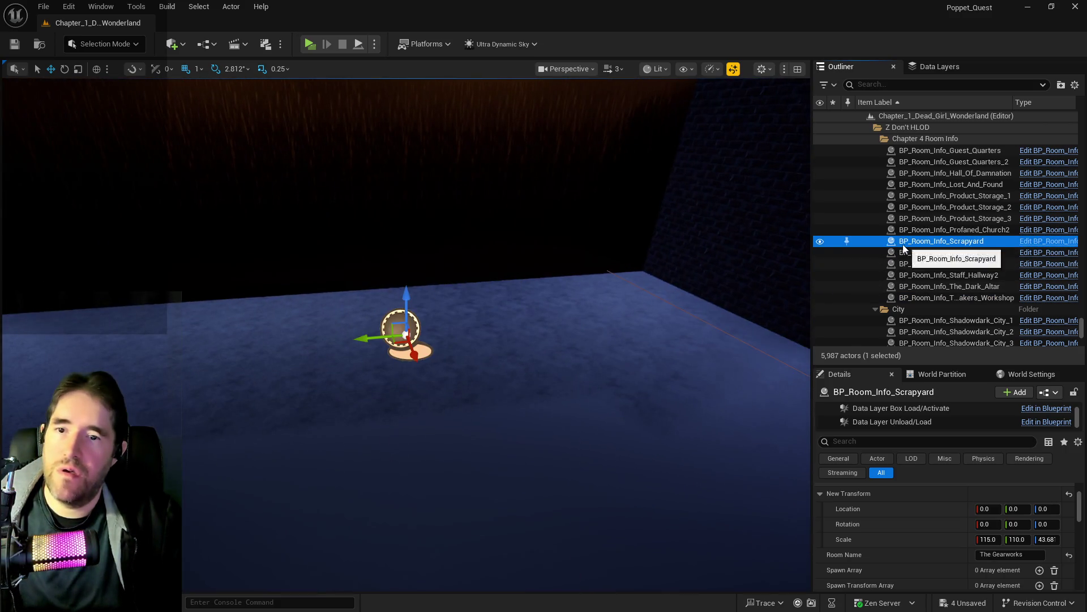
pyautogui.click(951, 242)
pyautogui.doubleClick(972, 241)
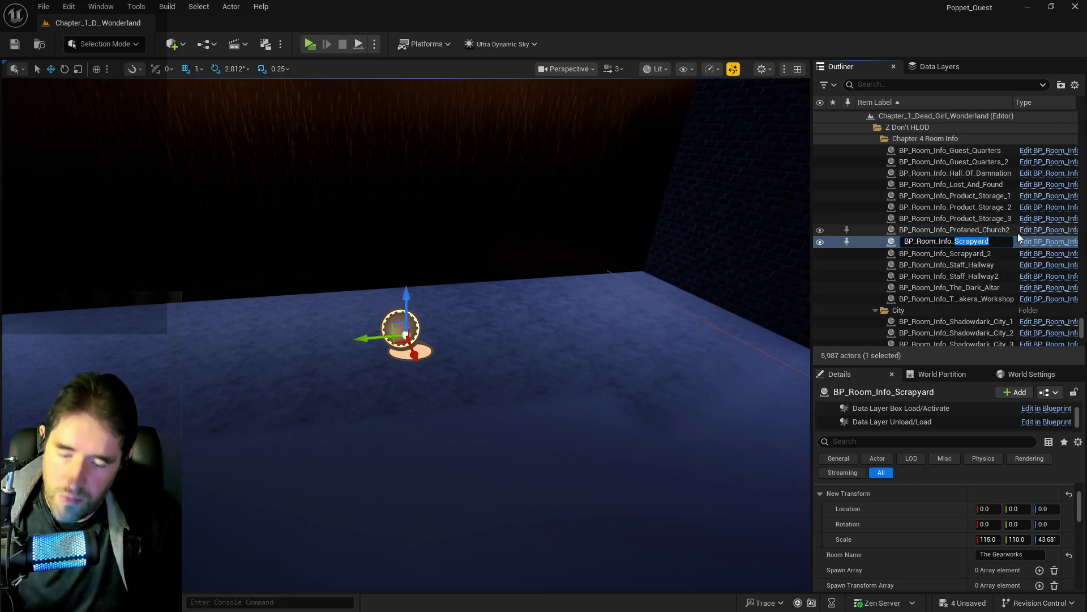
pyautogui.write('The_Gear')
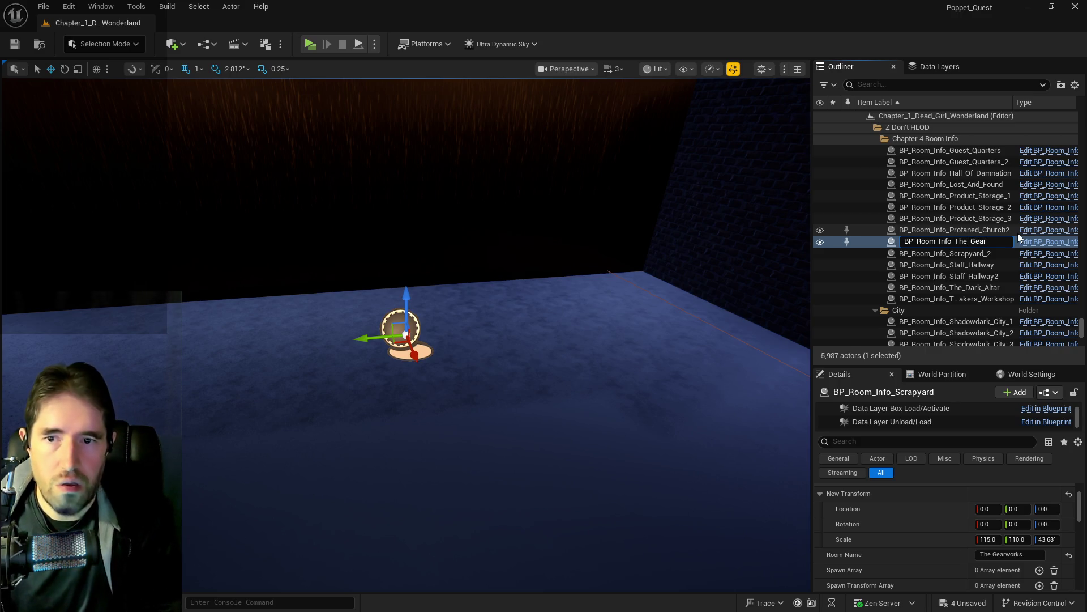
pyautogui.write('works')
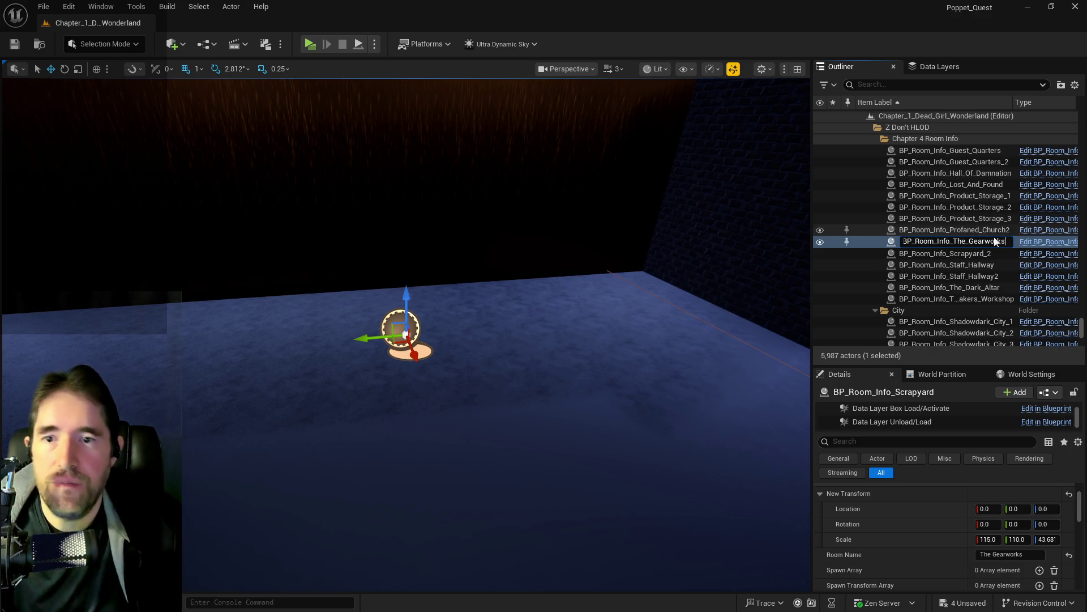
pyautogui.press('Return')
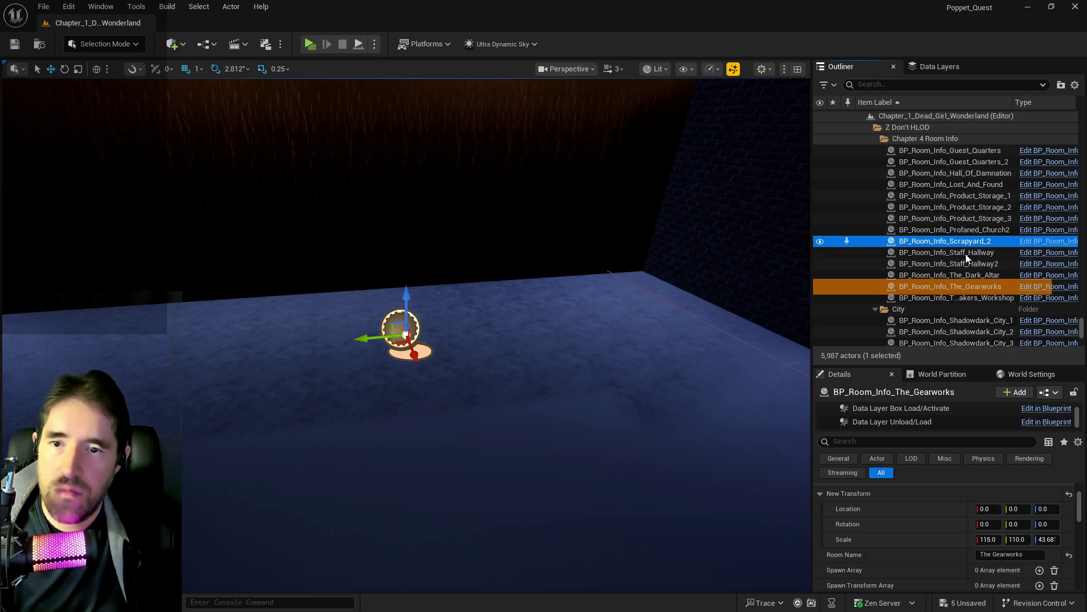
# Rename Scrapyard_2 to BP_Room_Info_The_Gearworks_2 using the pasted name.
pyautogui.click(952, 241)
pyautogui.click(953, 242)
pyautogui.hotkey('ctrl', 'v')
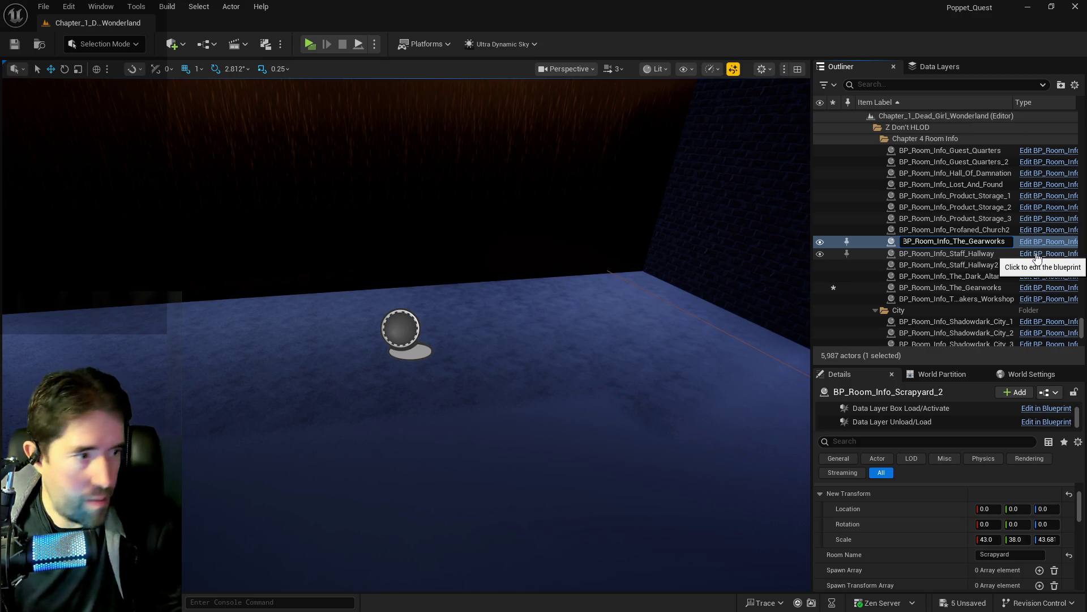
pyautogui.press('Return')
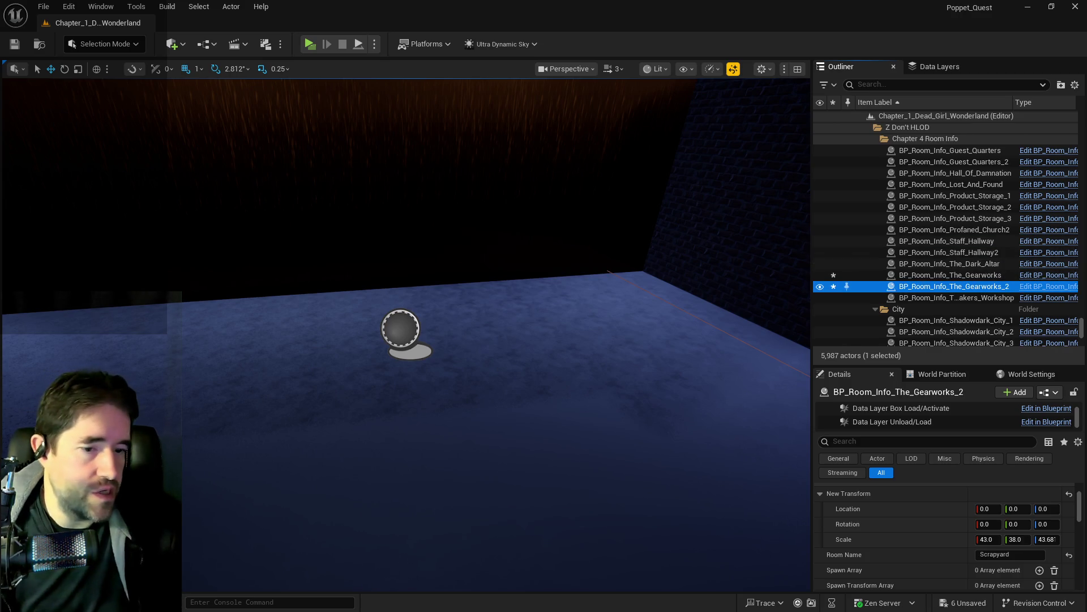
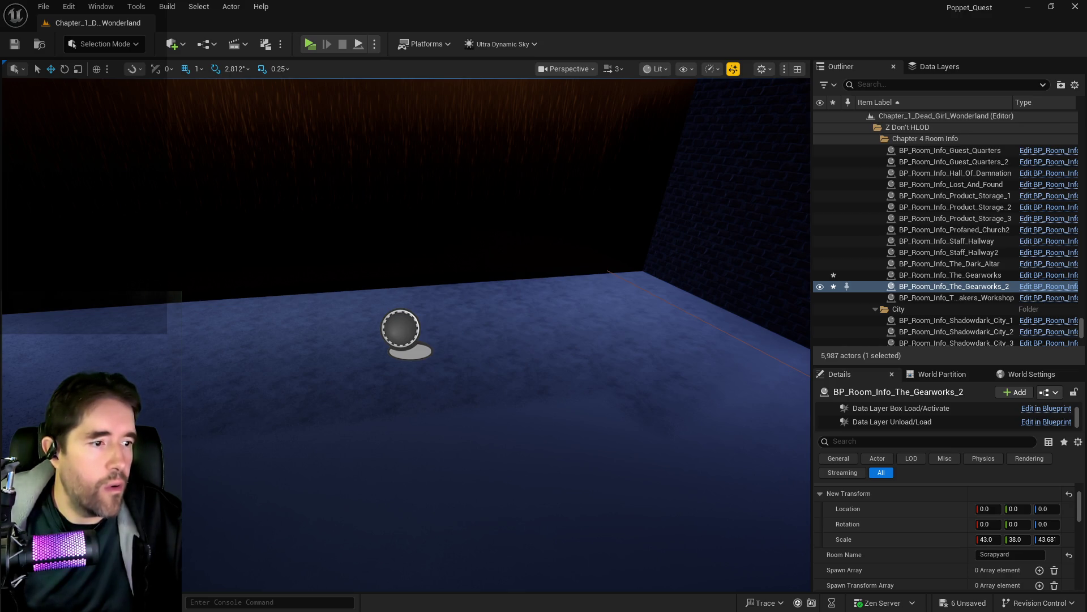
# Replace 'Abandoned' with 'Staff' in BP_Room_Info_Staff_Hallway2's Room Name, giving 'Staff Hallway'.
pyautogui.moveTo(584, 393)
pyautogui.mouseDown()
pyautogui.moveTo(560, 340)
pyautogui.moveTo(589, 368)
pyautogui.mouseUp()
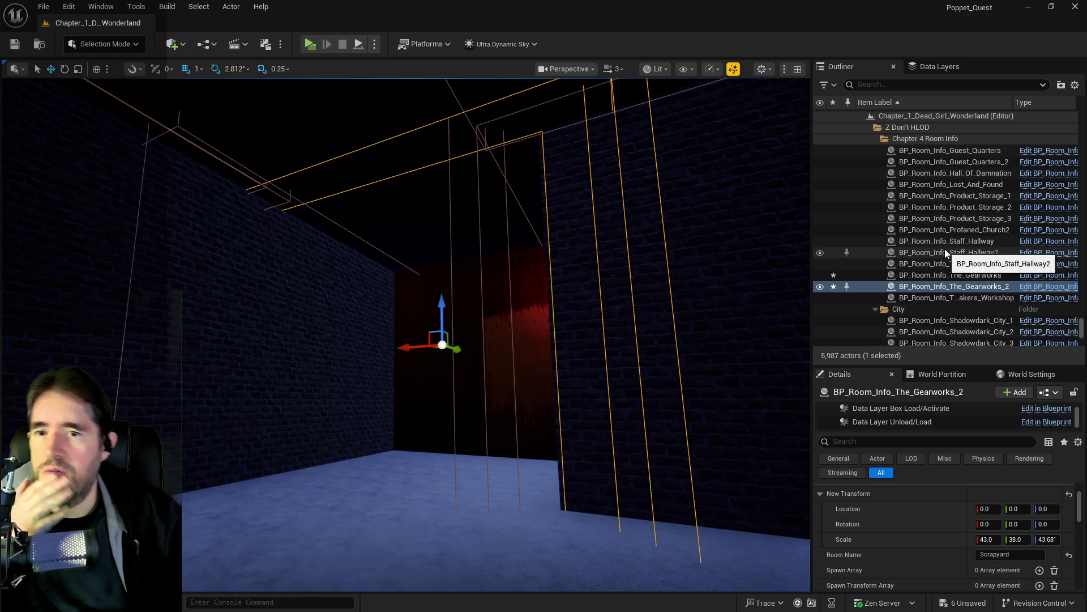
pyautogui.doubleClick(944, 250)
pyautogui.moveTo(702, 312); pyautogui.dragTo(680, 314)
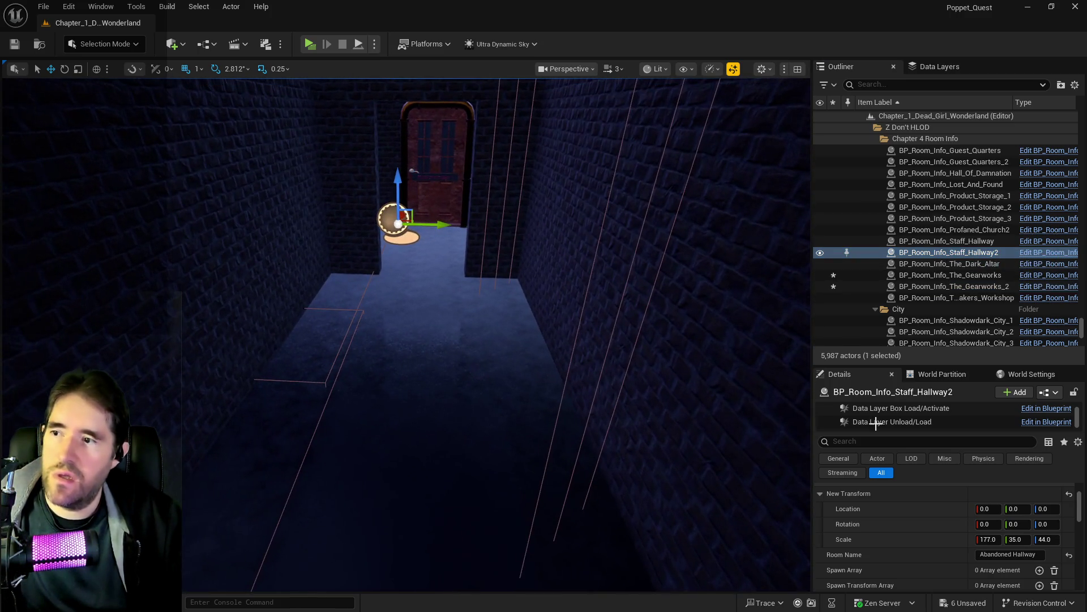
pyautogui.doubleClick(997, 555)
pyautogui.write('Staff')
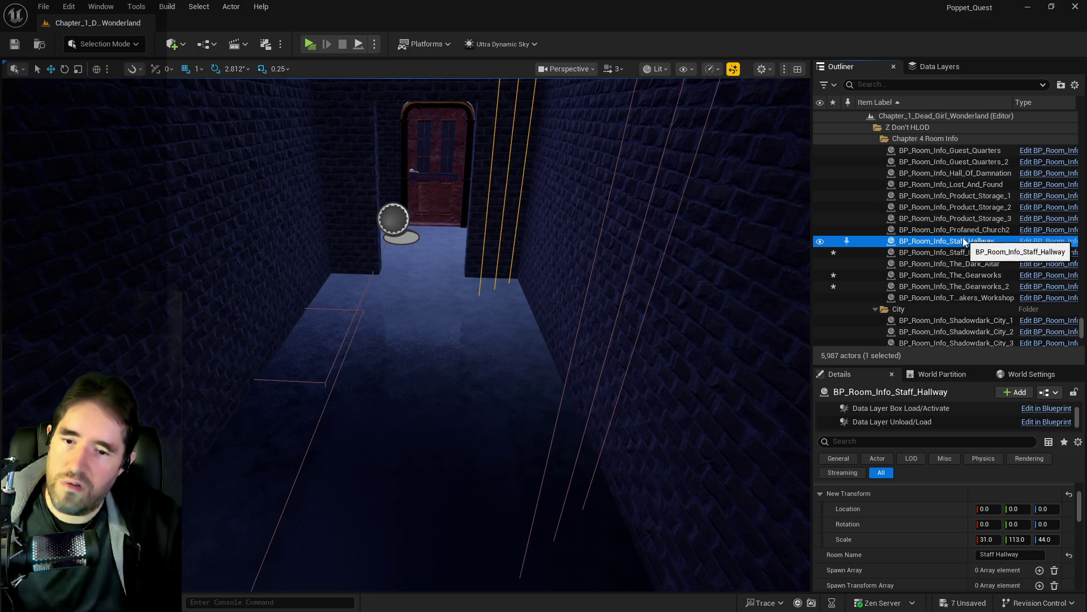
pyautogui.click(992, 256)
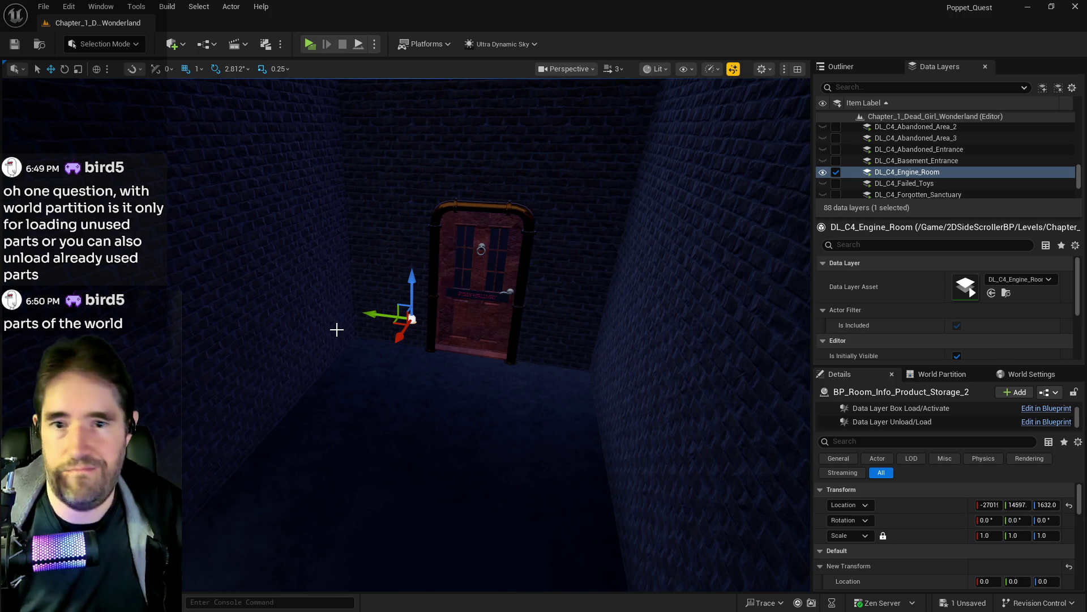
# Move the viewport closer to the Engine Room door.
pyautogui.moveTo(439, 394)
pyautogui.mouseDown()
pyautogui.moveTo(422, 380)
pyautogui.moveTo(479, 422)
pyautogui.moveTo(461, 405)
pyautogui.moveTo(482, 404)
pyautogui.moveTo(473, 419)
pyautogui.moveTo(498, 425)
pyautogui.mouseUp()
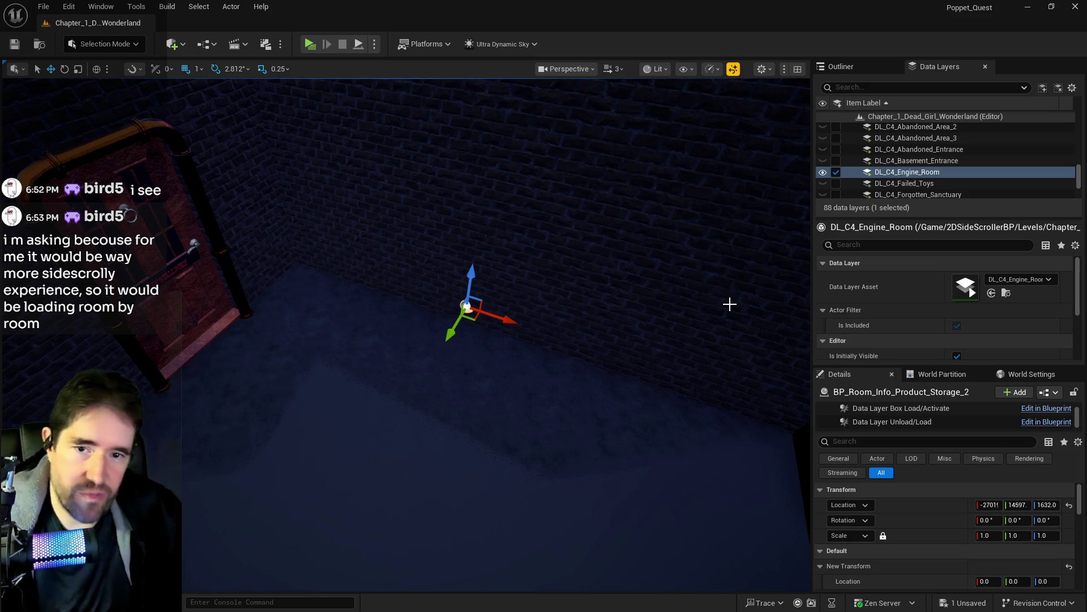
pyautogui.moveTo(419, 485); pyautogui.dragTo(419, 453)
pyautogui.moveTo(713, 327); pyautogui.dragTo(713, 327)
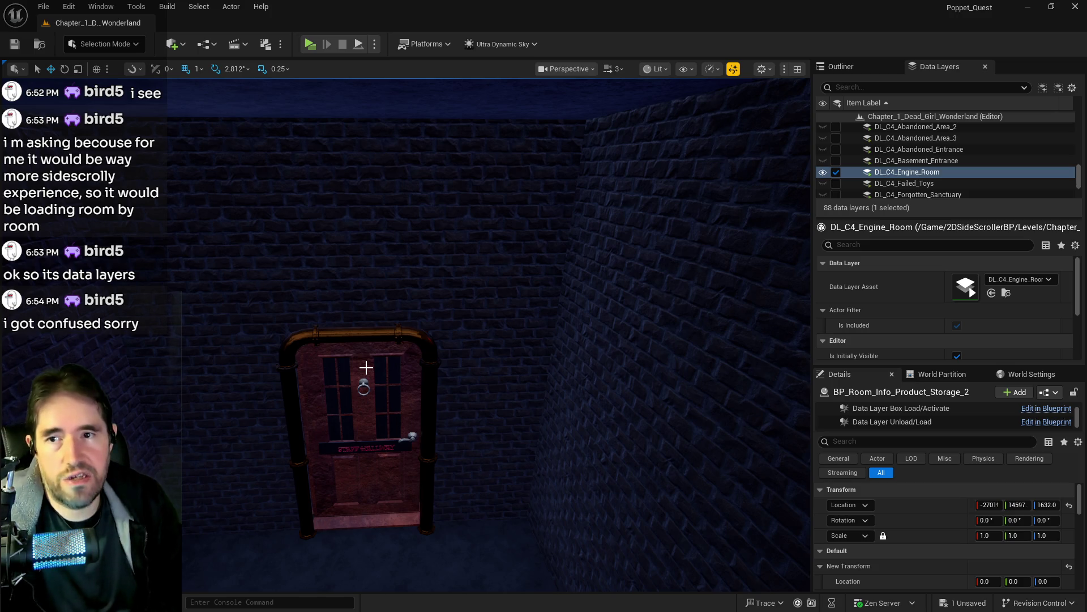
pyautogui.moveTo(432, 136)
pyautogui.mouseDown()
pyautogui.moveTo(432, 90)
pyautogui.moveTo(436, 114)
pyautogui.moveTo(482, 142)
pyautogui.moveTo(487, 124)
pyautogui.moveTo(509, 152)
pyautogui.mouseUp()
# Load the DL_C1_Safari_Room data layer found by searching 'saf'.
pyautogui.click(898, 88)
pyautogui.write('saf')
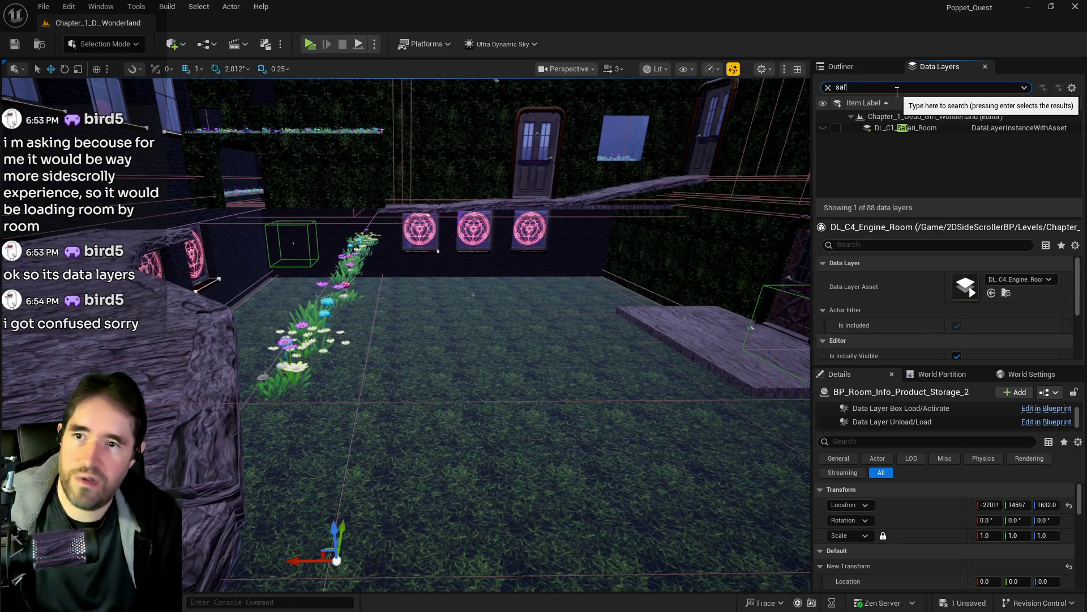
pyautogui.click(836, 128)
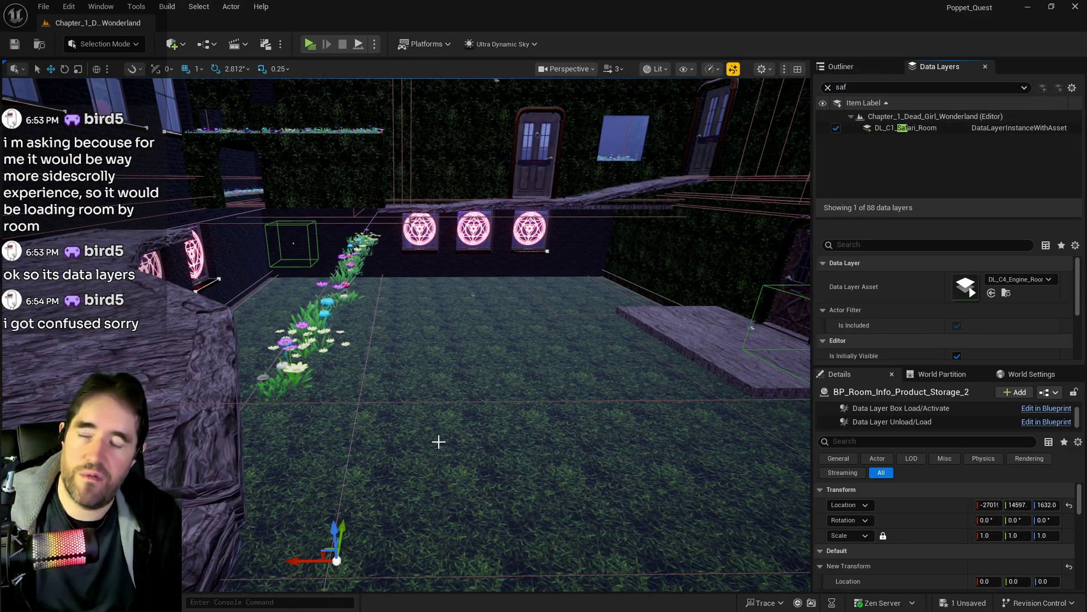
# Set the Control Room door BP_Door_19 to Is Open.
pyautogui.moveTo(439, 442); pyautogui.dragTo(496, 385)
pyautogui.click(495, 385)
pyautogui.click(981, 582)
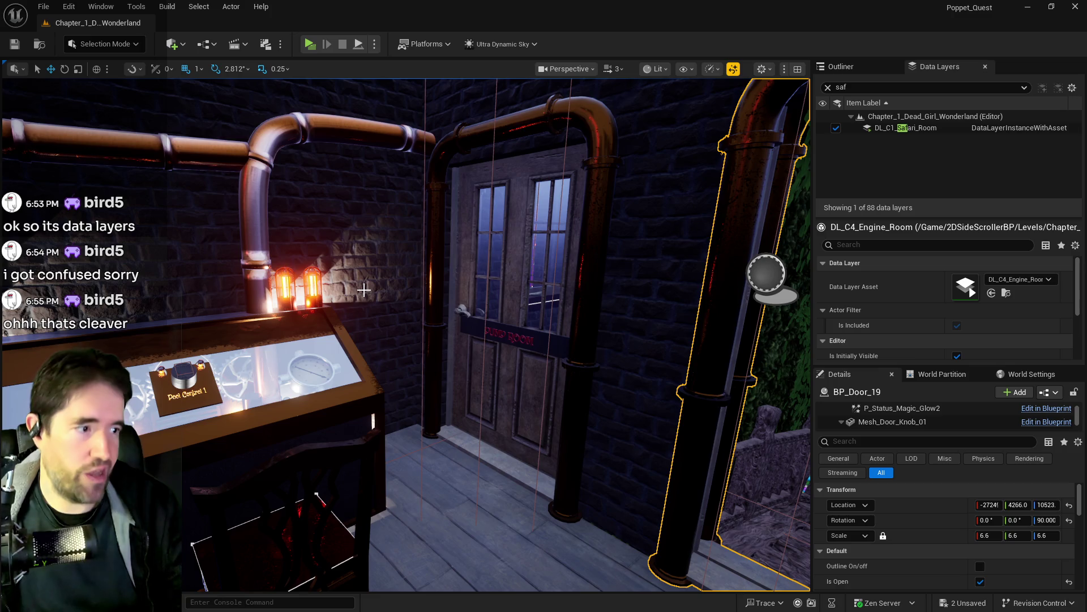
# Fly through the opened door, over the mushroom garden, into the corridor toward the Waiting Room.
pyautogui.press('f')
pyautogui.press('w')
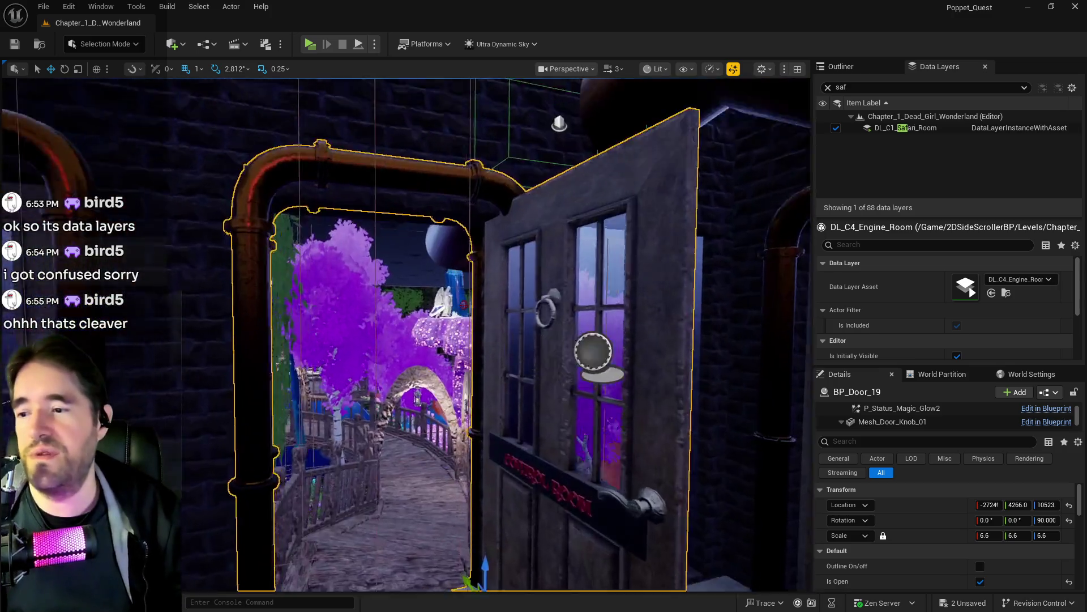
pyautogui.press('w')
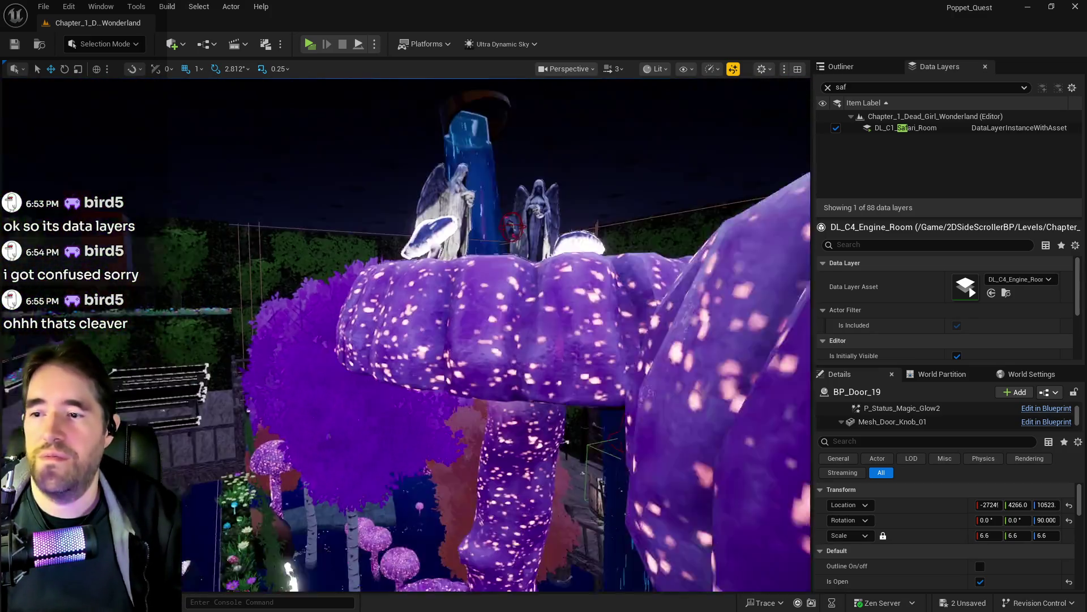
pyautogui.press('w')
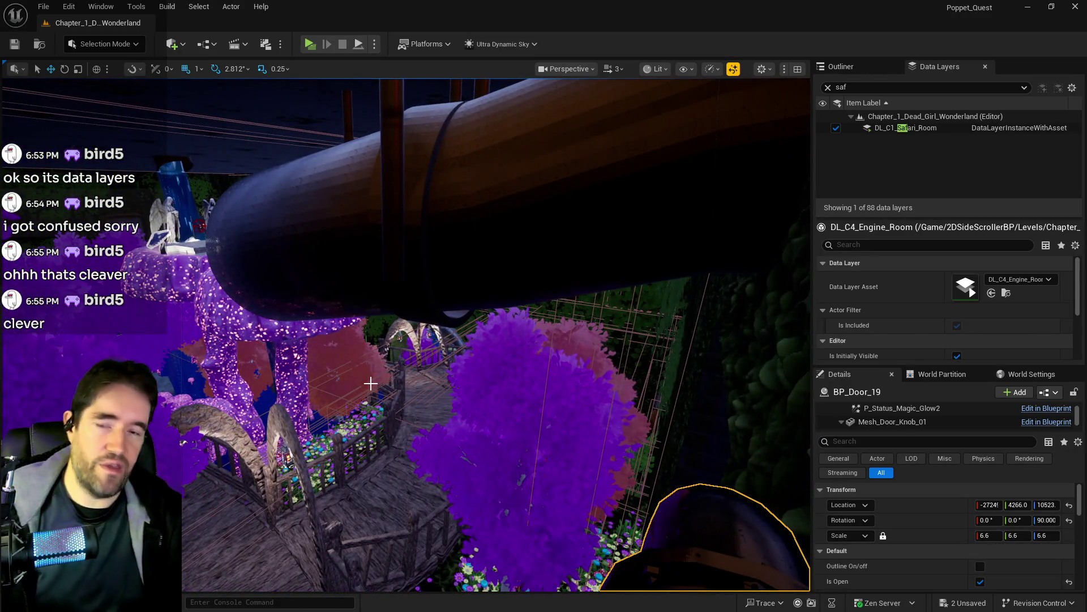
pyautogui.press('w')
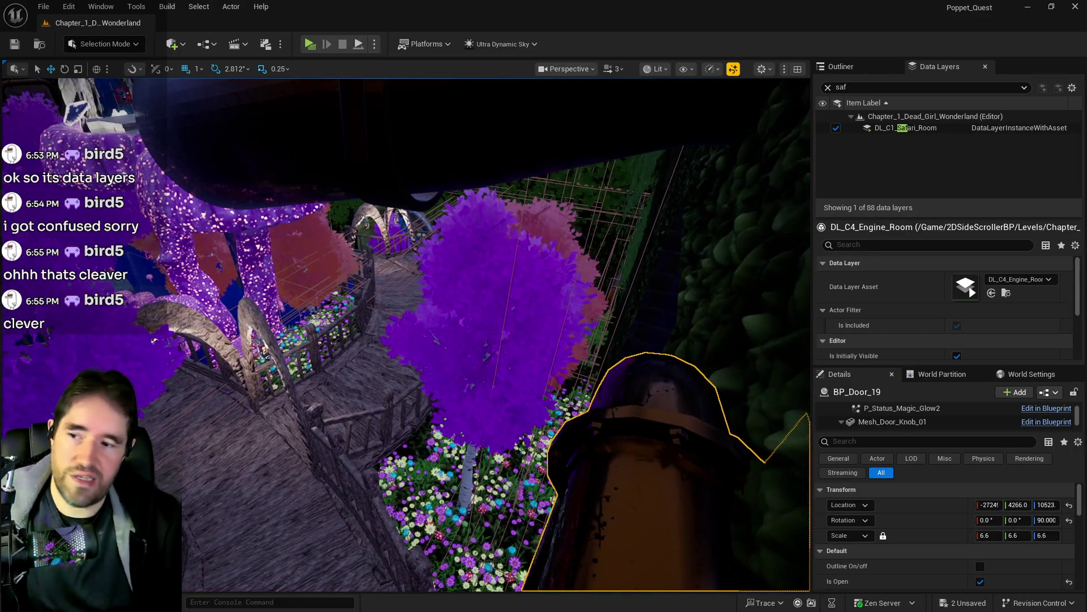
pyautogui.press('w')
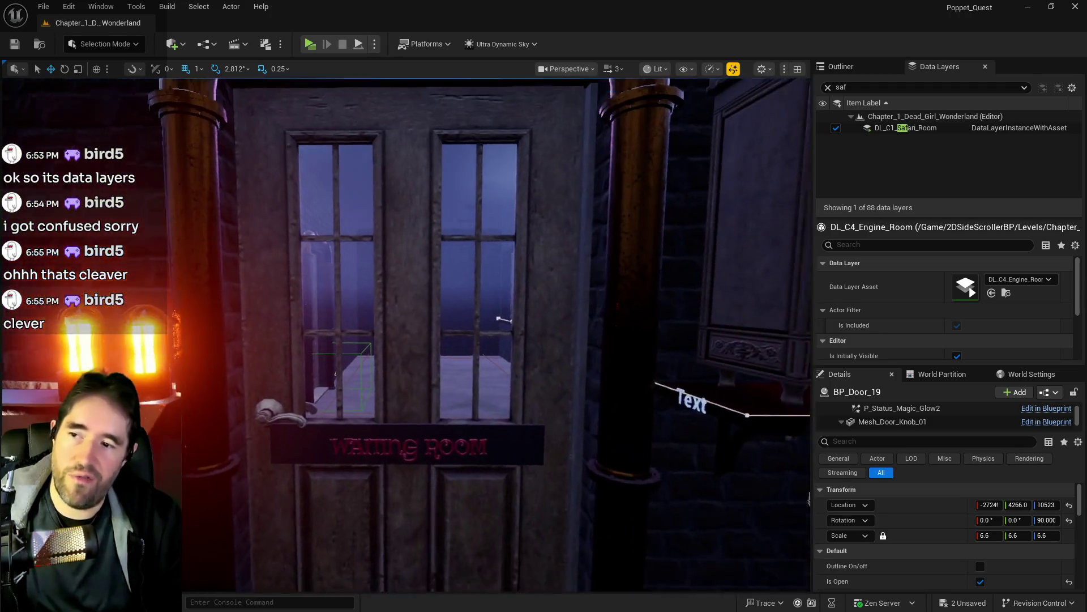
pyautogui.press('w')
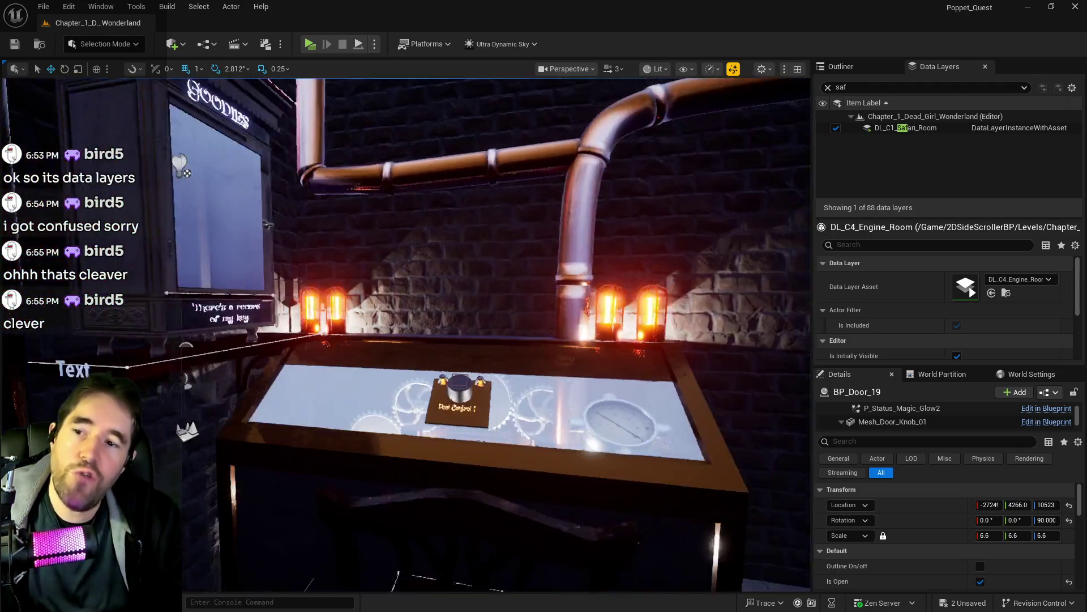
pyautogui.press('s')
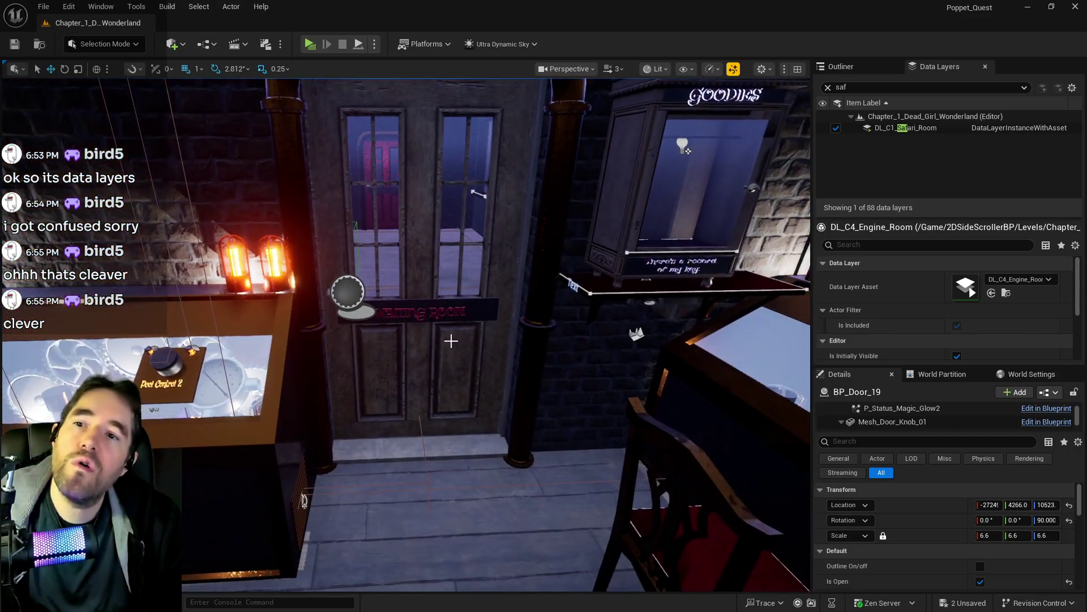
# Load the DL_C1_Control_Room data layer via a 'con' search and select door BP_Door_01.
pyautogui.click(826, 88)
pyautogui.write('con')
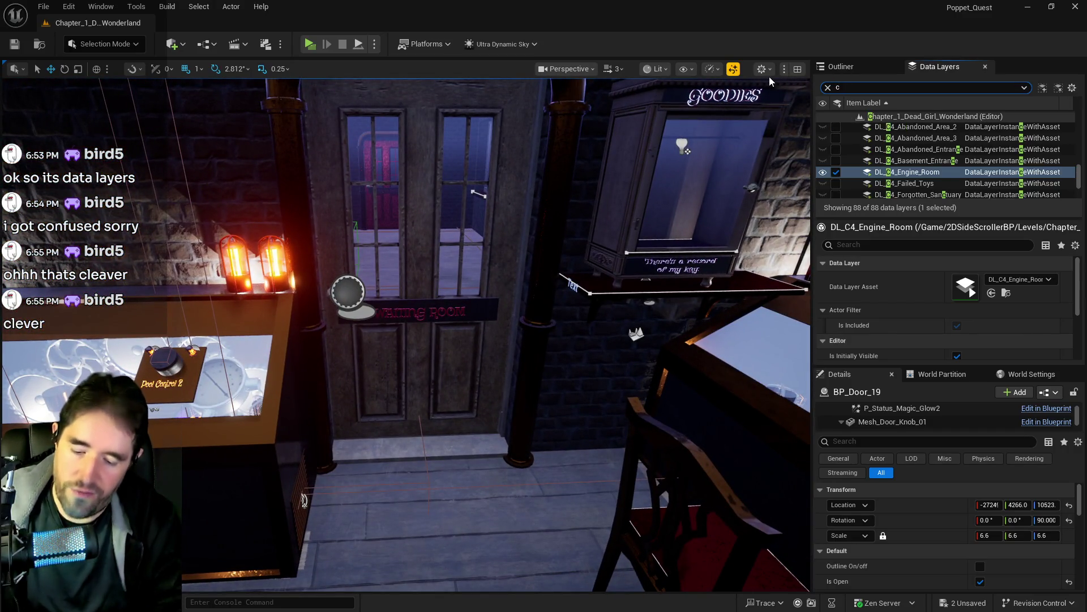
pyautogui.click(836, 128)
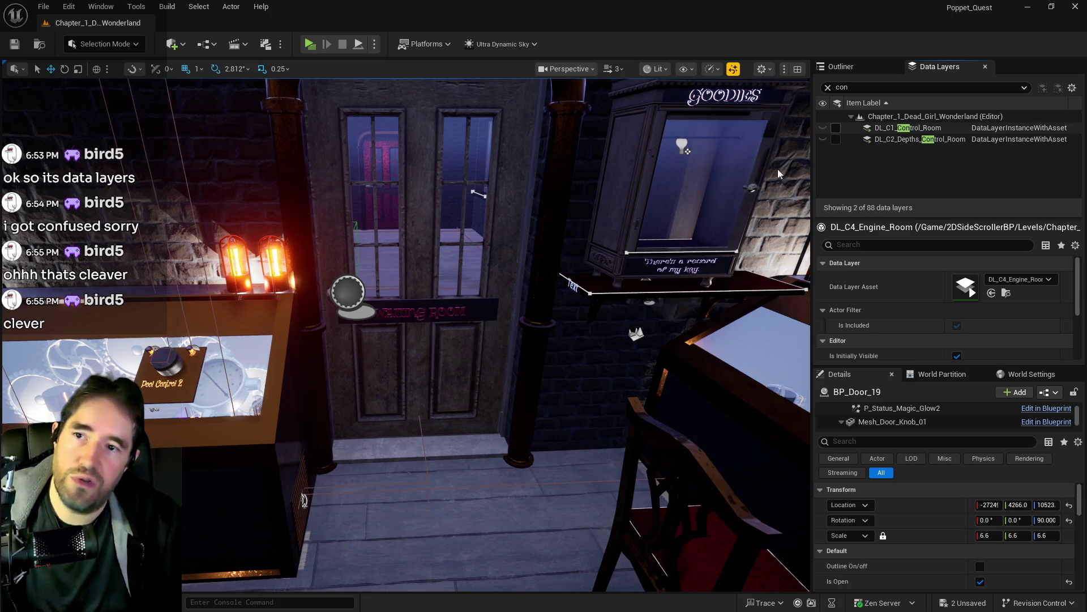
pyautogui.moveTo(553, 347)
pyautogui.mouseDown()
pyautogui.moveTo(545, 301)
pyautogui.moveTo(539, 346)
pyautogui.moveTo(521, 329)
pyautogui.moveTo(531, 453)
pyautogui.moveTo(552, 396)
pyautogui.moveTo(533, 396)
pyautogui.moveTo(572, 357)
pyautogui.moveTo(543, 363)
pyautogui.mouseUp()
pyautogui.click(531, 453)
pyautogui.moveTo(460, 270)
pyautogui.mouseDown()
pyautogui.moveTo(475, 283)
pyautogui.moveTo(521, 283)
pyautogui.moveTo(416, 270)
pyautogui.mouseUp()
# Select and frame door BP_Door_5, filtering the data layers by 'wait'.
pyautogui.click(416, 270)
pyautogui.press('f')
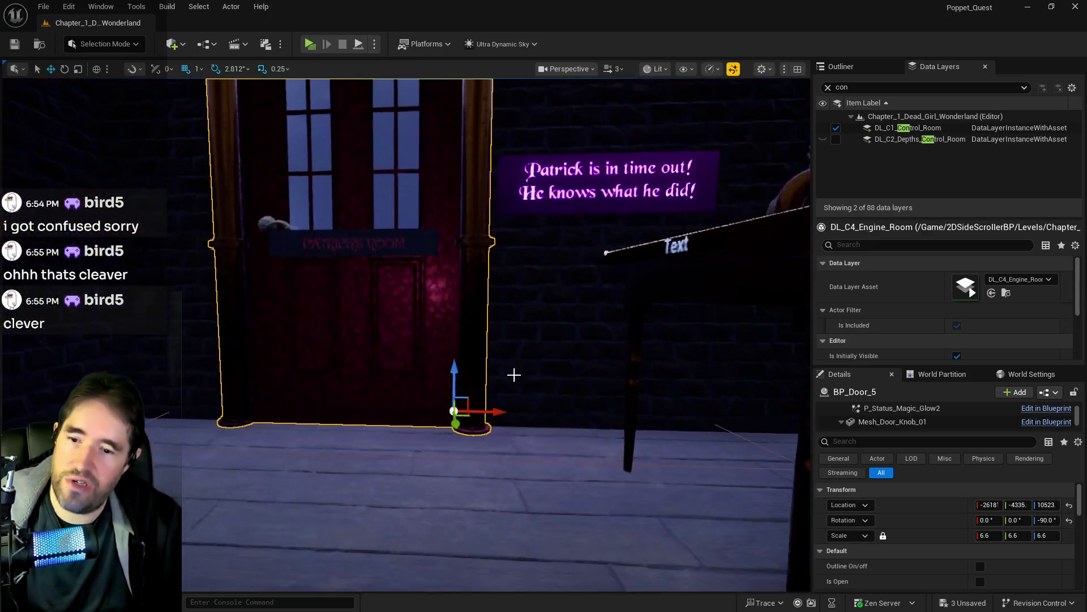
pyautogui.click(837, 88)
pyautogui.write('wait')
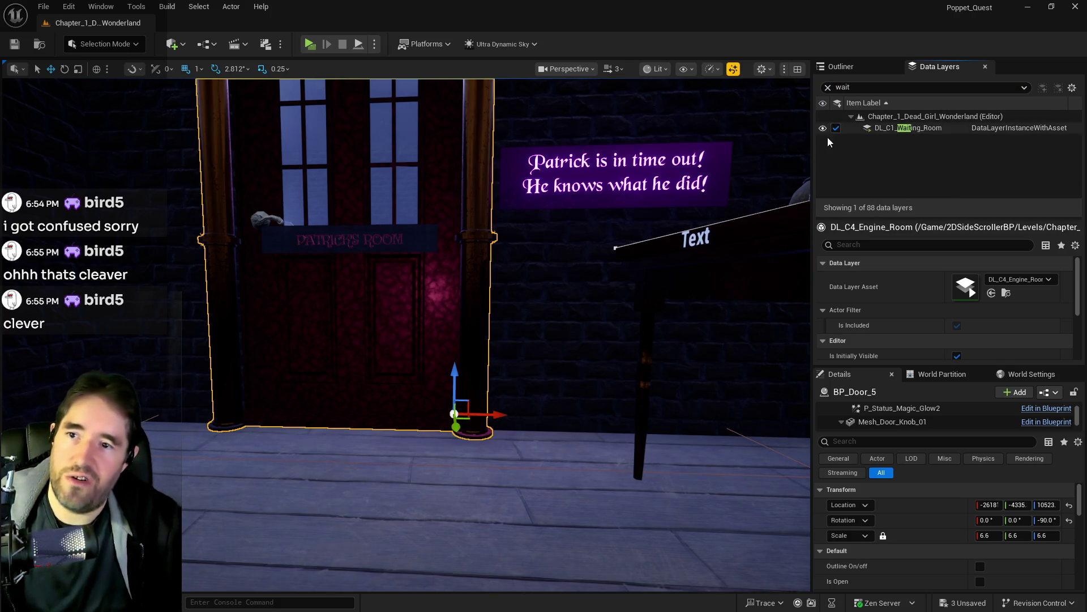
pyautogui.scroll(3, 509, 253)
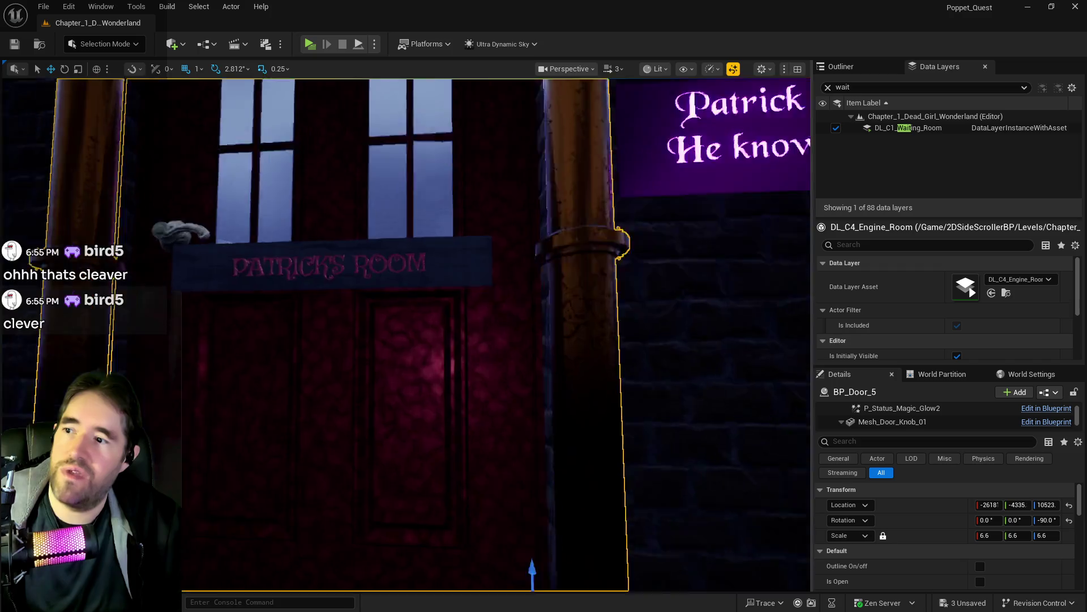
pyautogui.press('f')
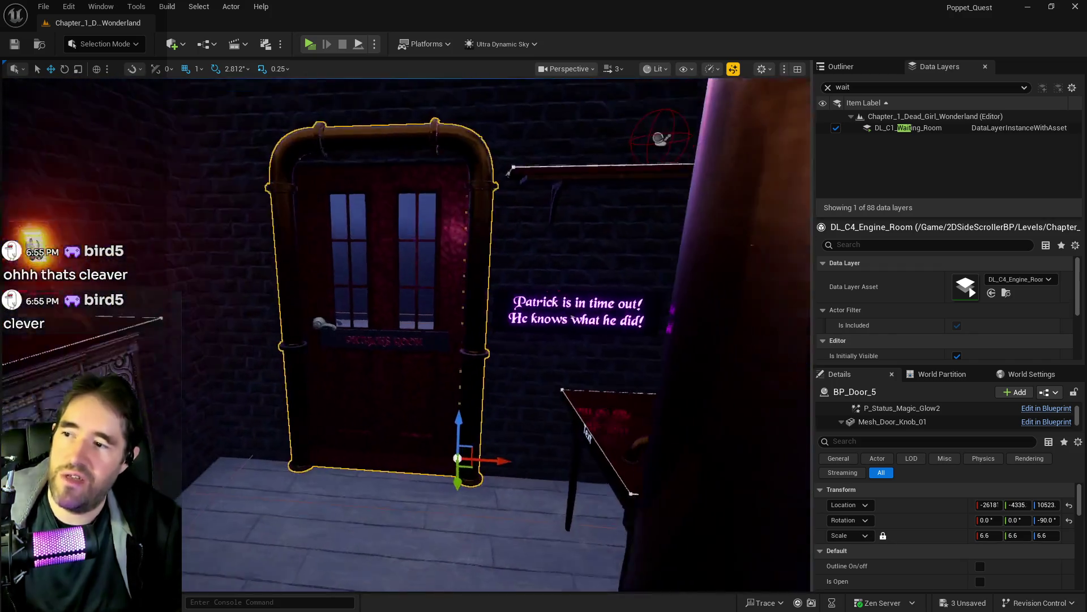
pyautogui.scroll(2, 383, 318)
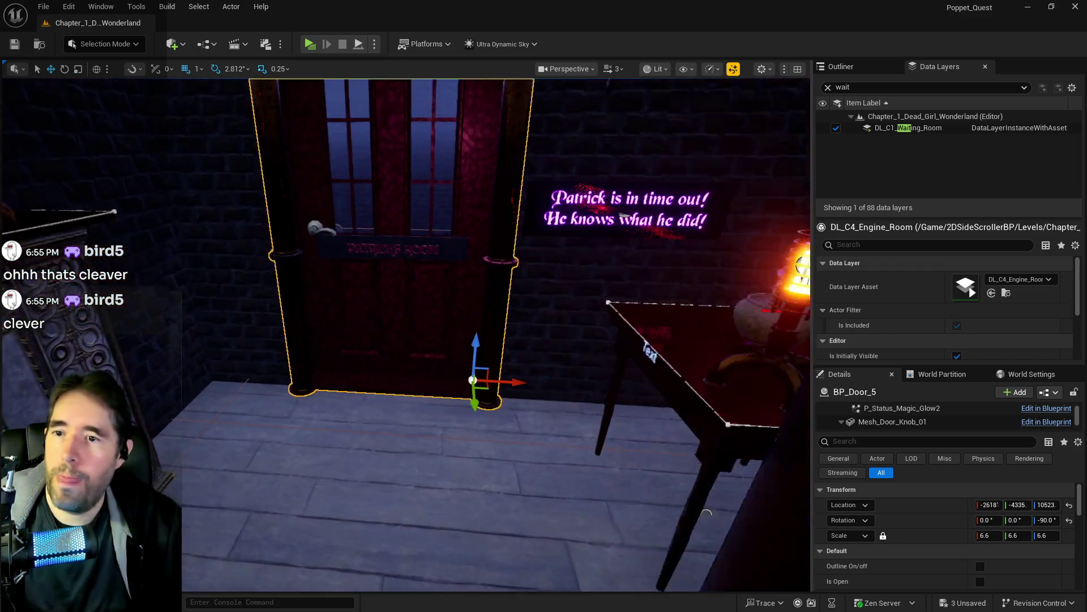
# Load DL_C1_Patricks_Room via a 'patri' search, then filter the data layers by 'wa'.
pyautogui.click(935, 116)
pyautogui.click(906, 87)
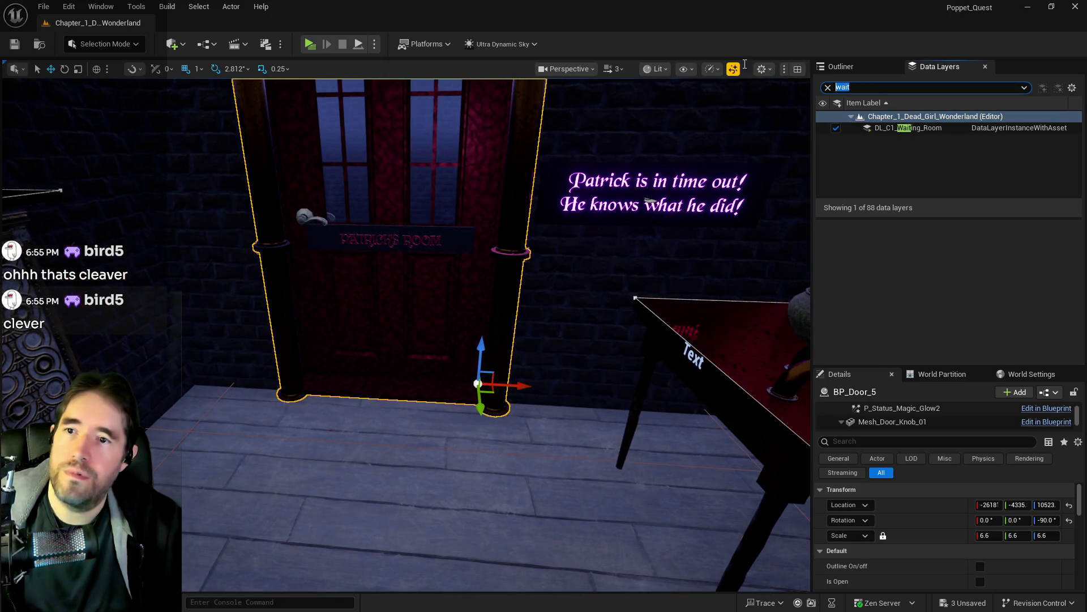
pyautogui.write('patri')
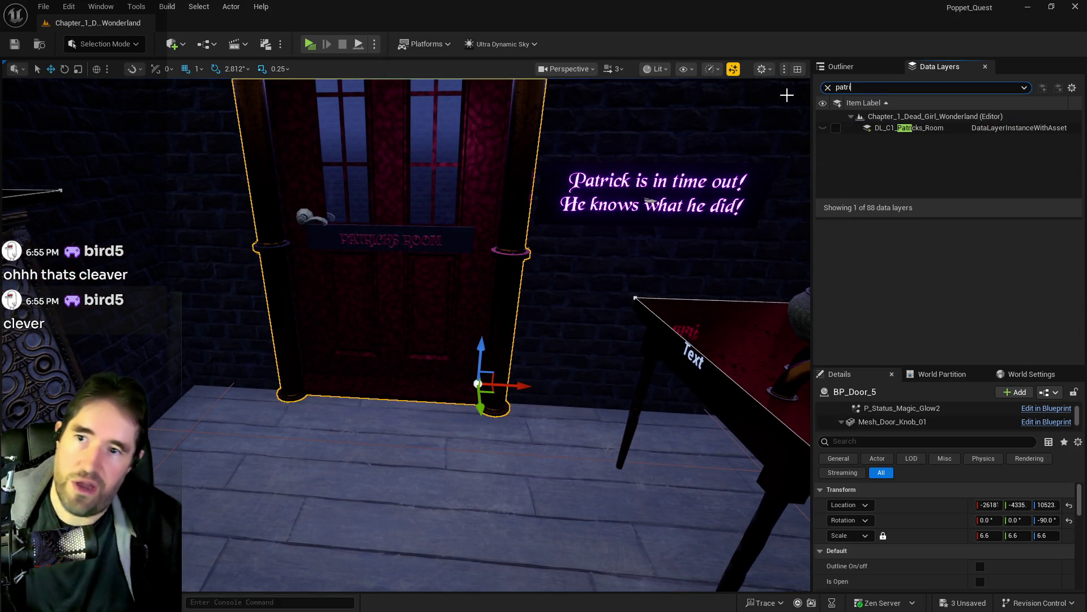
pyautogui.click(836, 127)
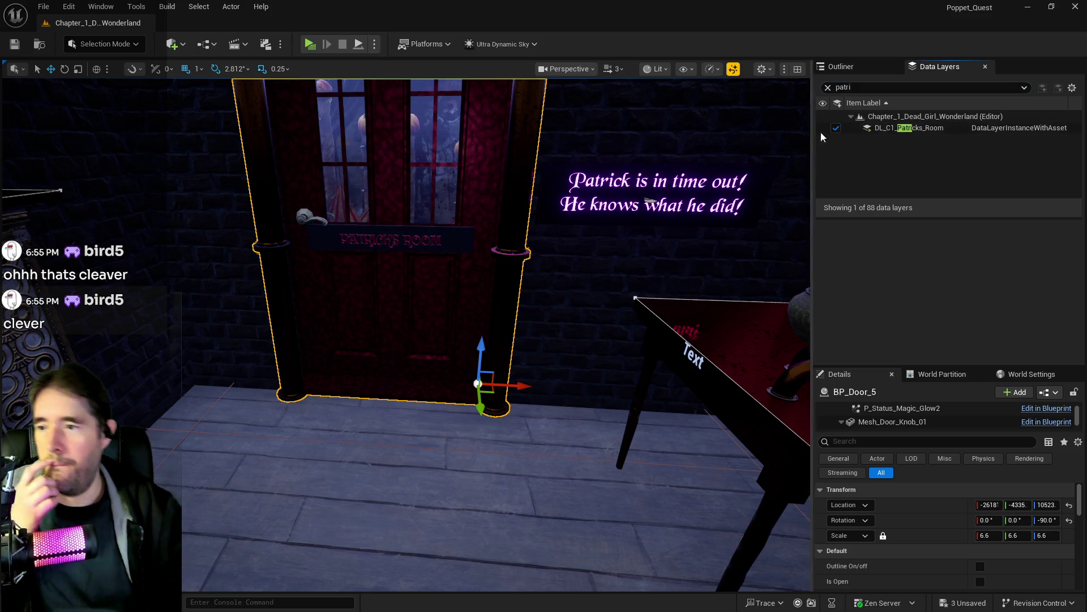
pyautogui.click(827, 88)
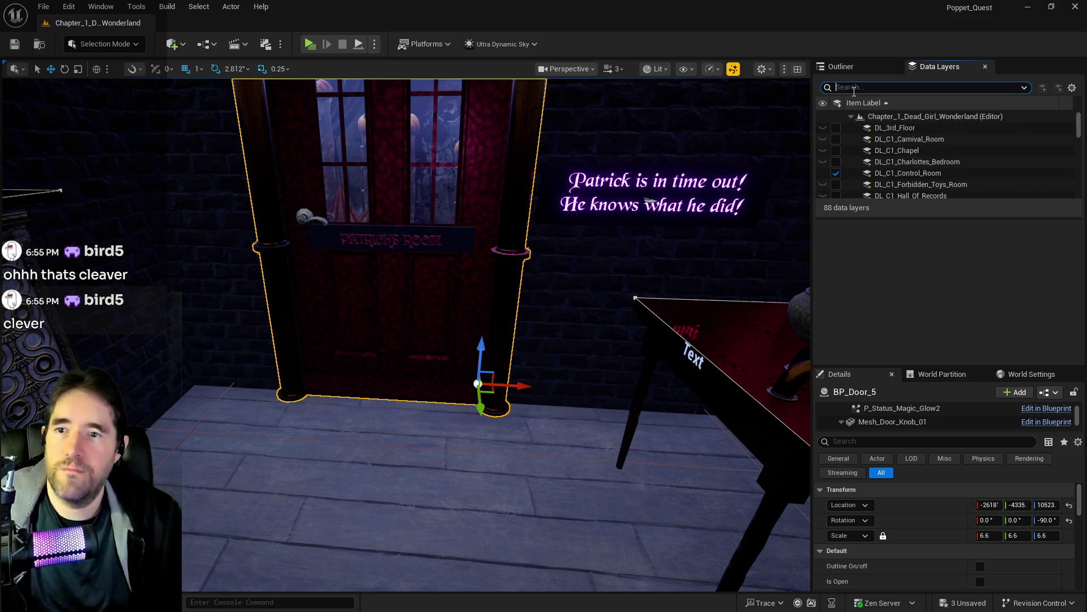
pyautogui.write('wait')
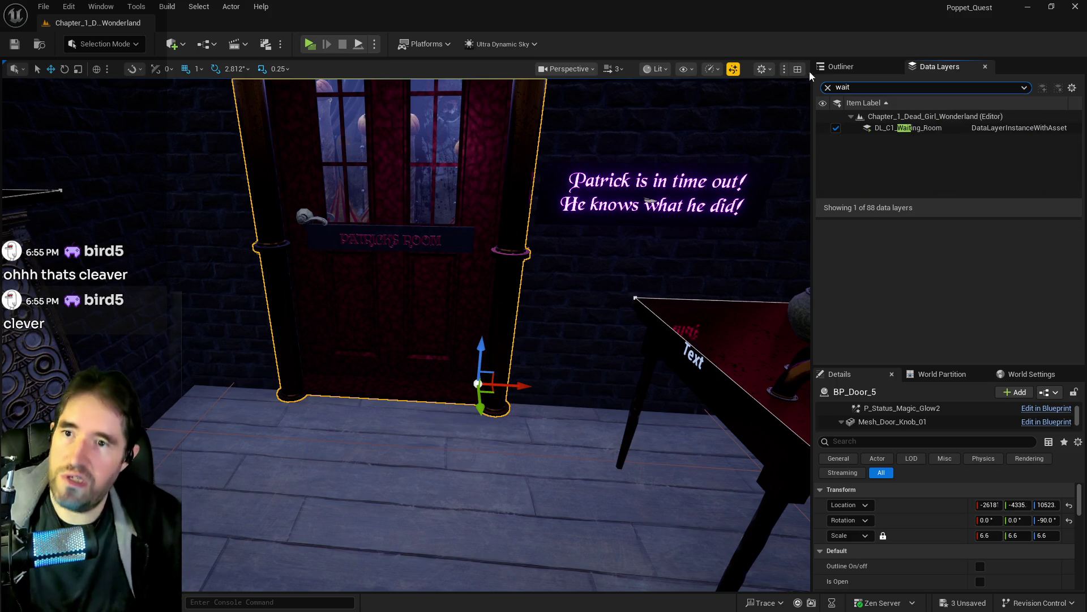
# Set BP_Door_5 open, fly into the tent room, and select the wooden floor boards_wood_mesh4.
pyautogui.click(980, 581)
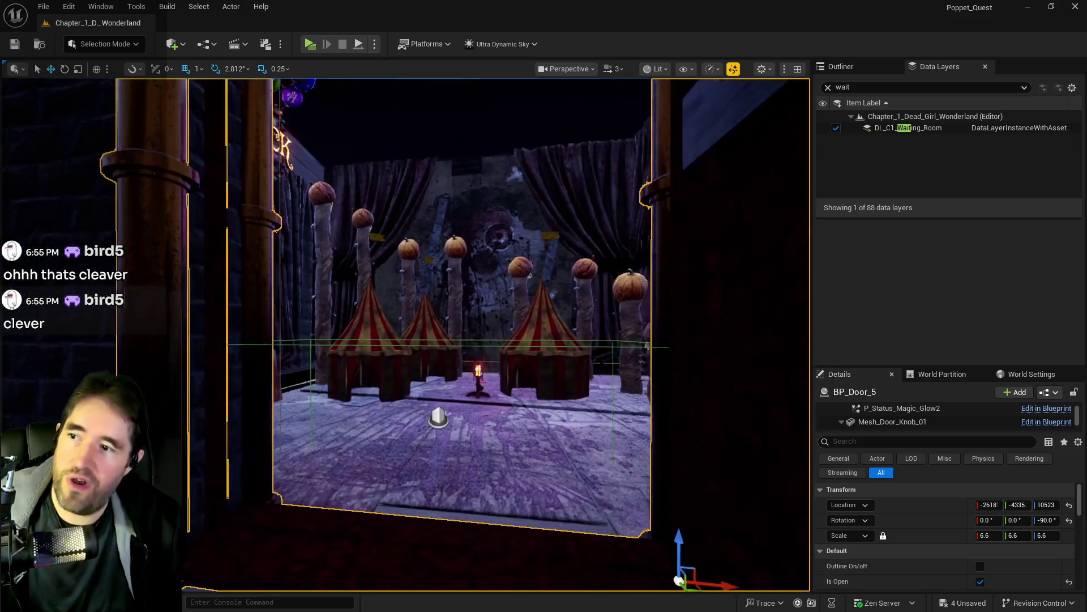
pyautogui.press('w')
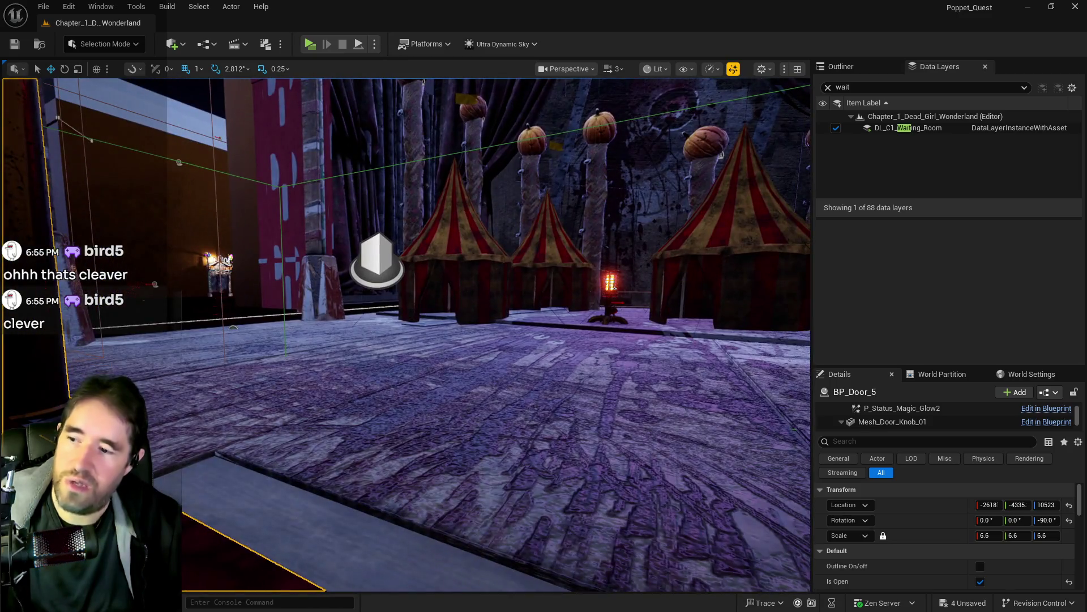
pyautogui.click(340, 396)
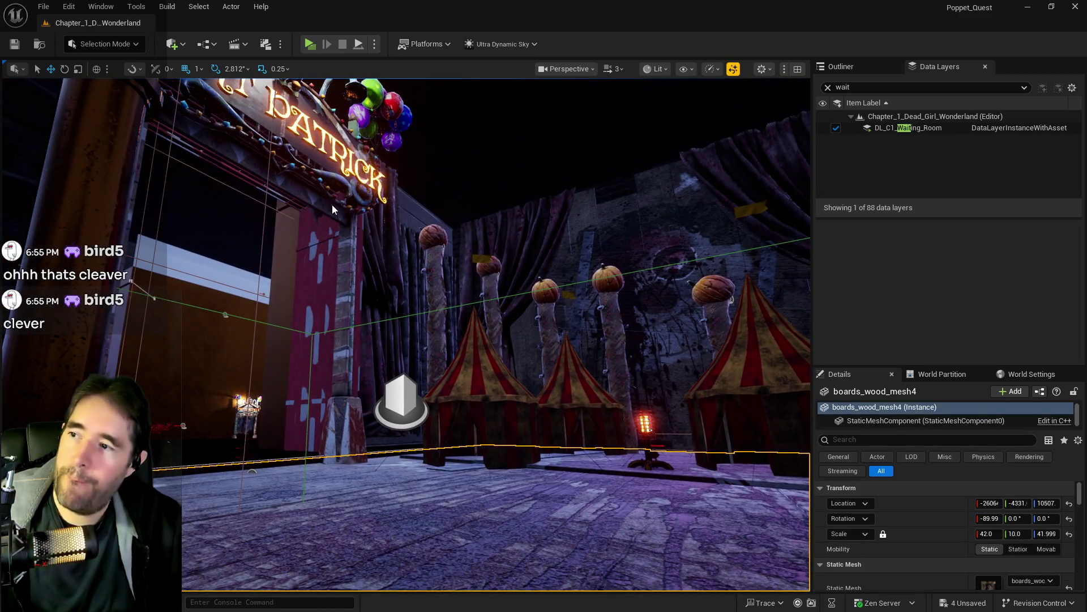
# Add the PATRICK archway, thin column, pumpkin poles and two circus tents to the selection.
pyautogui.keyDown('ctrl'); pyautogui.click(333, 205); pyautogui.keyUp('ctrl')
pyautogui.keyDown('ctrl'); pyautogui.click(386, 240); pyautogui.keyUp('ctrl')
pyautogui.keyDown('ctrl'); pyautogui.click(419, 249); pyautogui.keyUp('ctrl')
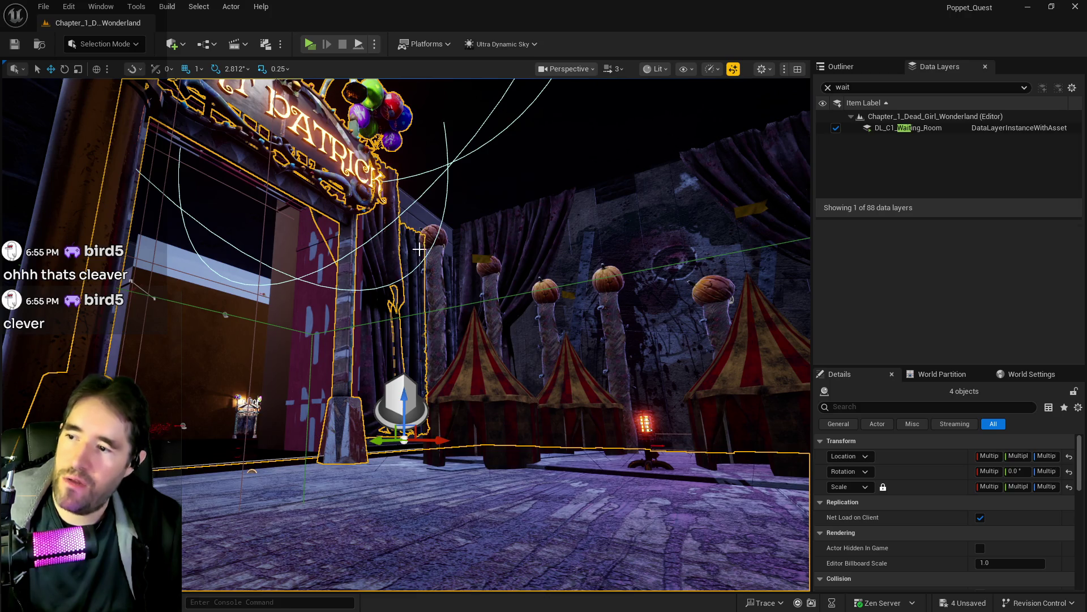
pyautogui.keyDown('ctrl'); pyautogui.click(435, 259); pyautogui.keyUp('ctrl')
pyautogui.keyDown('ctrl'); pyautogui.click(441, 247); pyautogui.keyUp('ctrl')
pyautogui.keyDown('ctrl'); pyautogui.click(487, 272); pyautogui.keyUp('ctrl')
pyautogui.keyDown('ctrl'); pyautogui.click(490, 286); pyautogui.keyUp('ctrl')
pyautogui.keyDown('ctrl'); pyautogui.click(475, 359); pyautogui.keyUp('ctrl')
pyautogui.keyDown('ctrl'); pyautogui.click(563, 391); pyautogui.keyUp('ctrl')
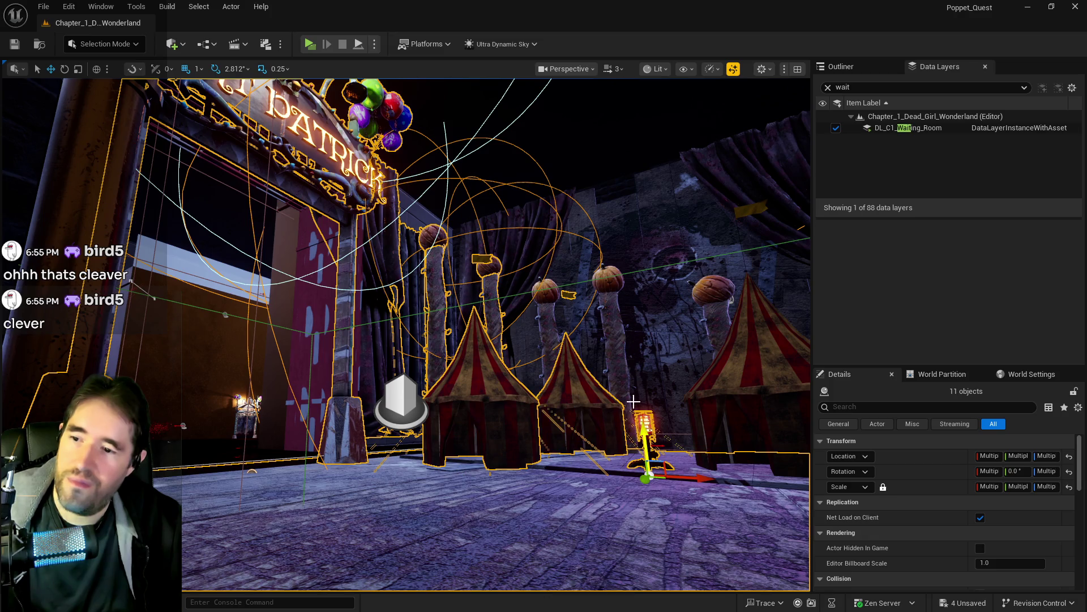
pyautogui.keyDown('ctrl'); pyautogui.click(615, 245); pyautogui.keyUp('ctrl')
pyautogui.keyDown('ctrl'); pyautogui.click(522, 227); pyautogui.keyUp('ctrl')
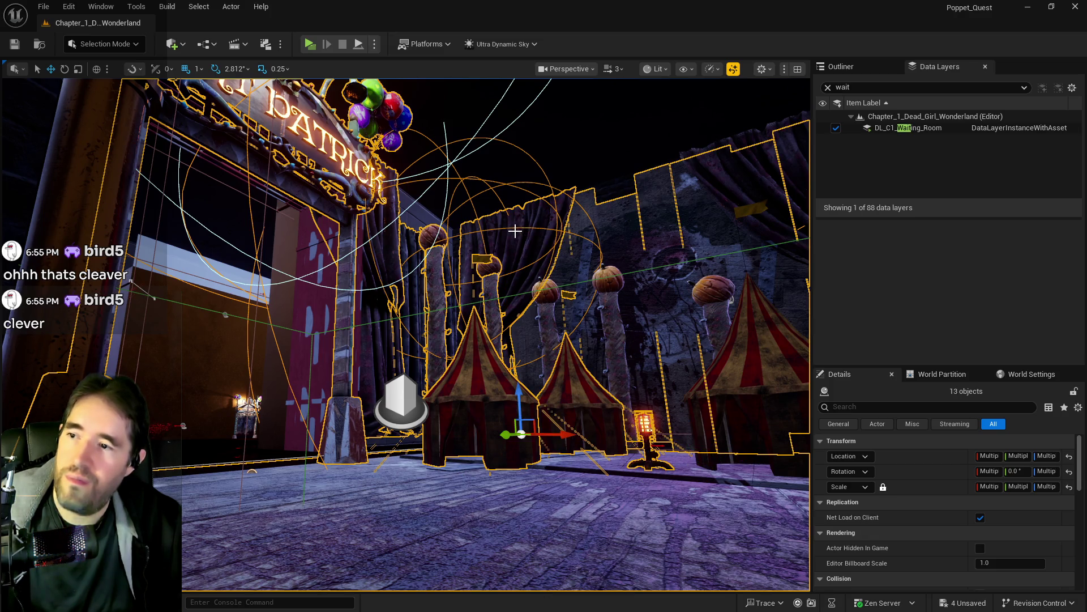
pyautogui.press('f')
# Add more pumpkin poles along the brick wall, undoing two mistaken picks.
pyautogui.moveTo(391, 211); pyautogui.dragTo(388, 182)
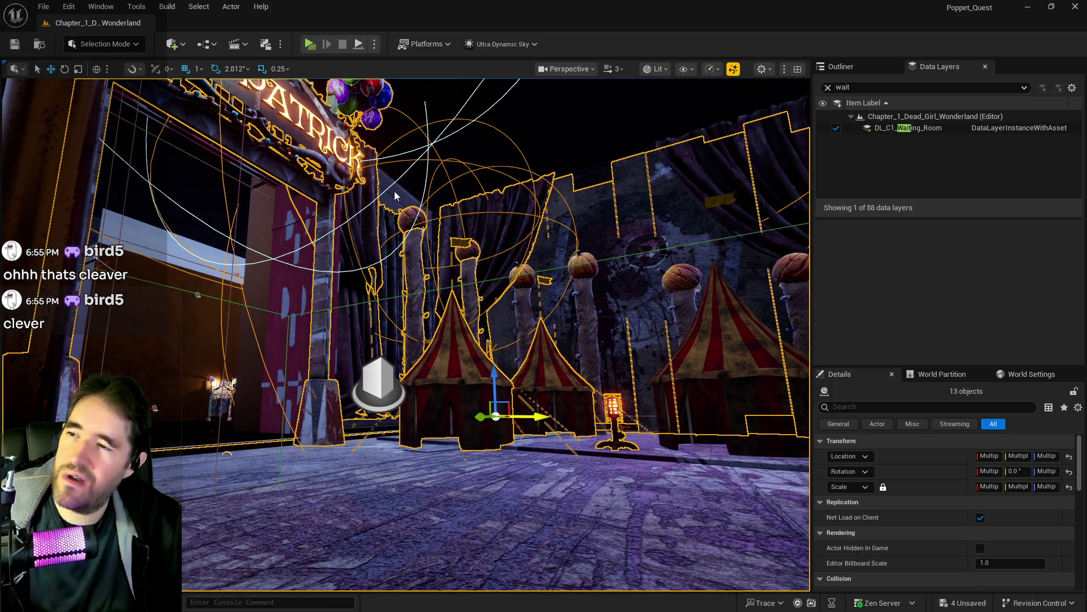
pyautogui.keyDown('ctrl'); pyautogui.click(394, 193); pyautogui.keyUp('ctrl')
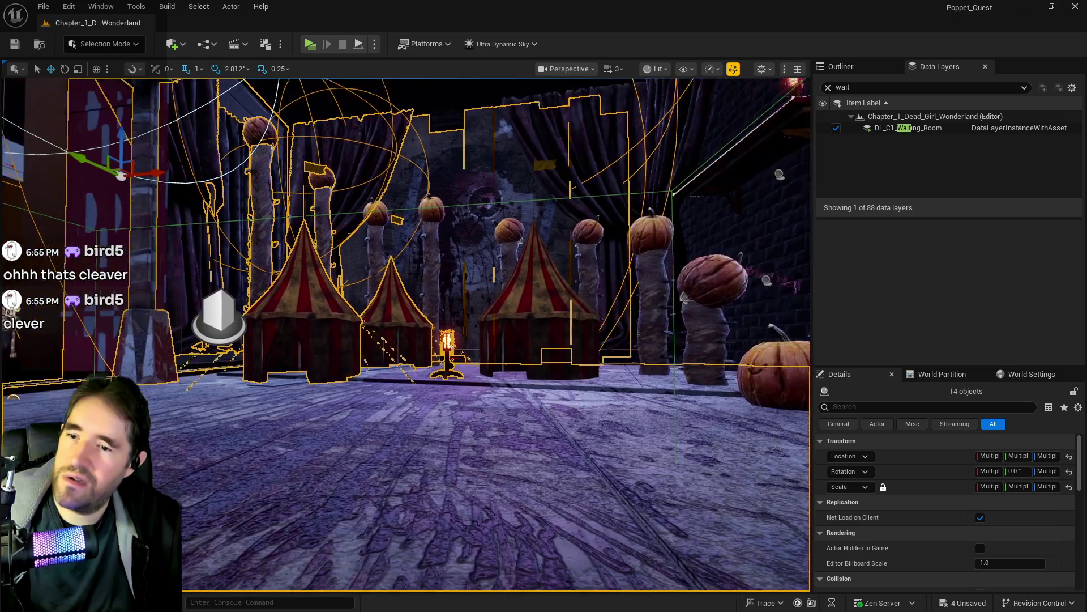
pyautogui.moveTo(579, 181)
pyautogui.mouseDown()
pyautogui.moveTo(583, 260)
pyautogui.moveTo(470, 248)
pyautogui.mouseUp()
pyautogui.keyDown('ctrl'); pyautogui.click(469, 248); pyautogui.keyUp('ctrl')
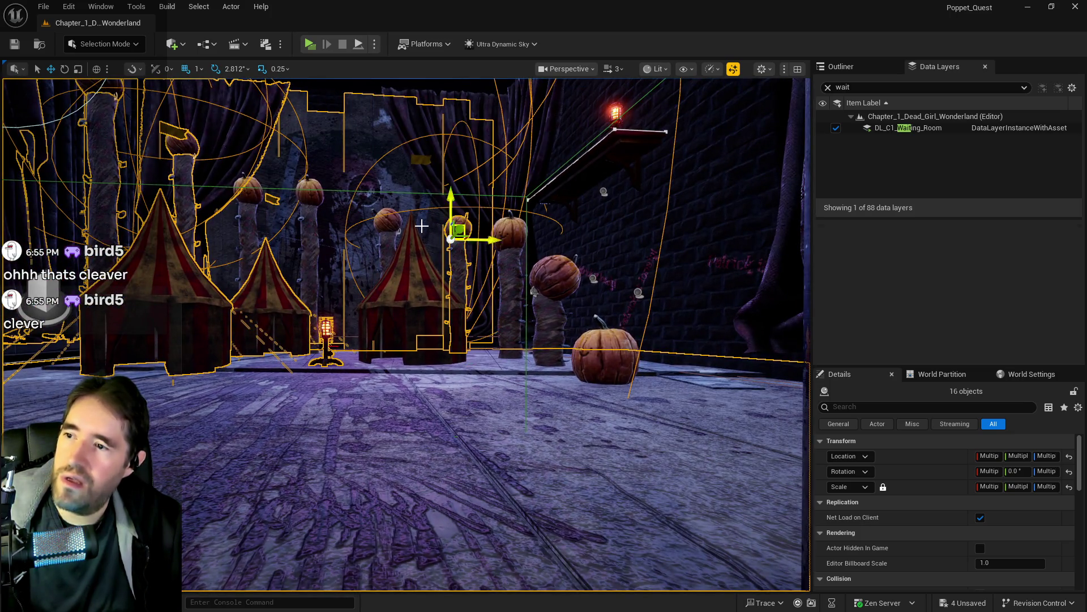
pyautogui.keyDown('ctrl'); pyautogui.click(385, 226); pyautogui.keyUp('ctrl')
pyautogui.keyDown('ctrl'); pyautogui.click(302, 223); pyautogui.keyUp('ctrl')
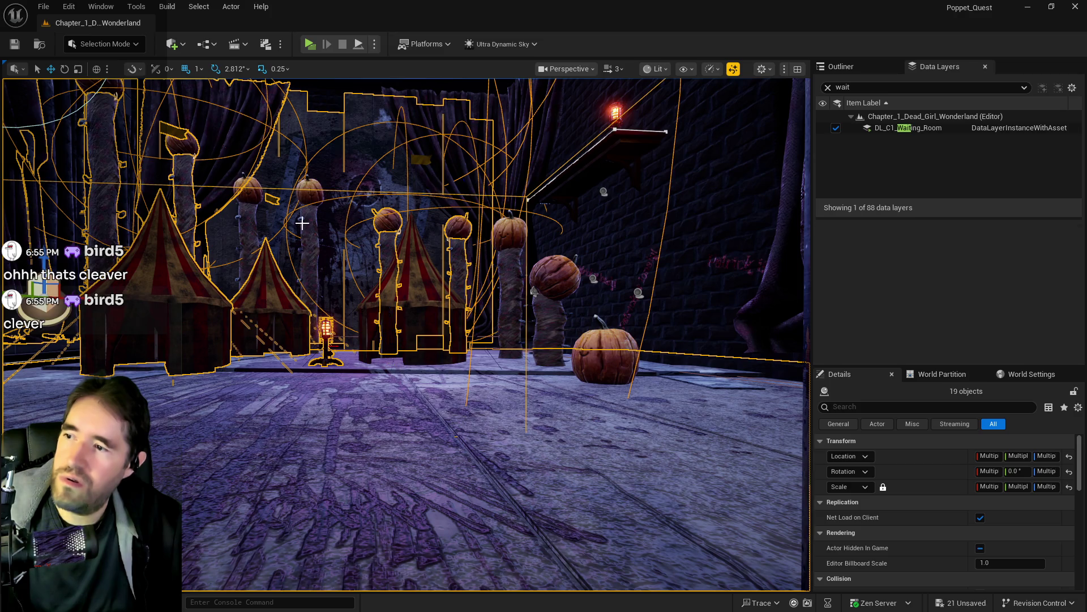
pyautogui.hotkey('ctrl', 'z')
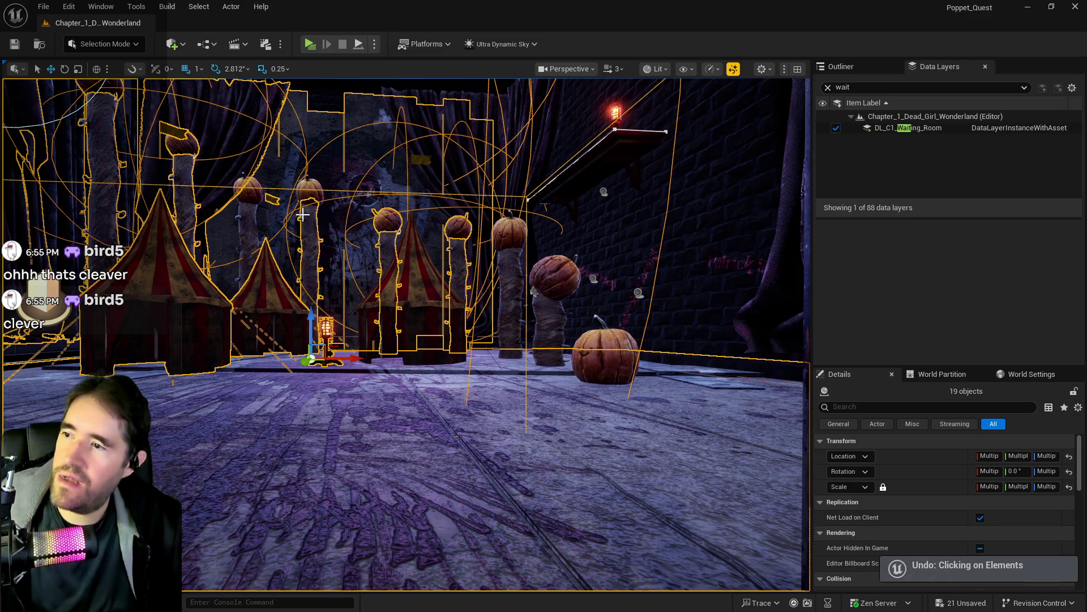
pyautogui.hotkey('ctrl', 'z')
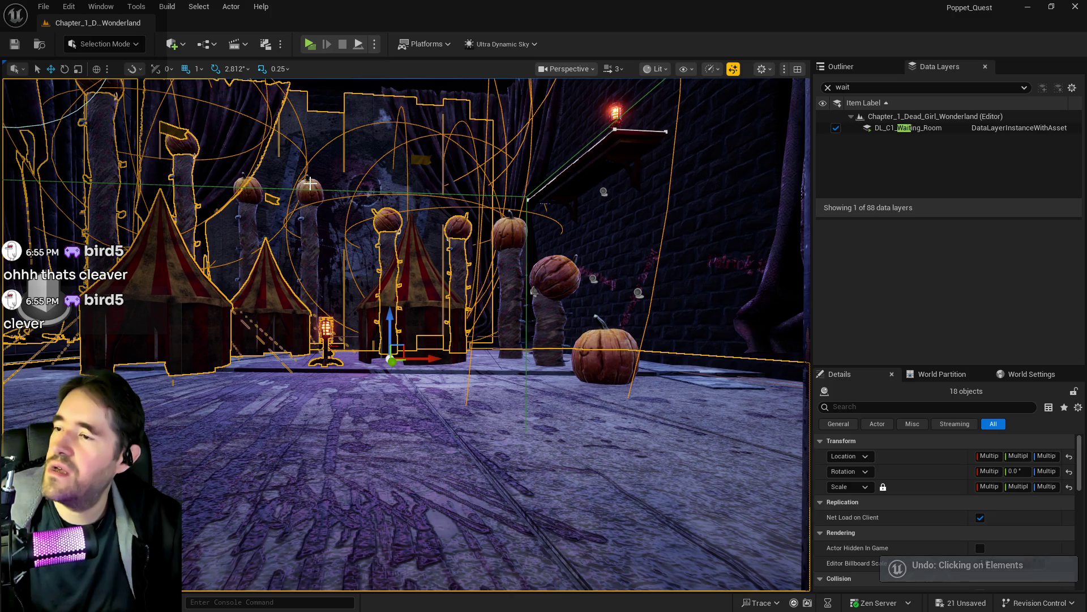
pyautogui.keyDown('ctrl'); pyautogui.click(310, 183); pyautogui.keyUp('ctrl')
pyautogui.scroll(10, 311, 206)
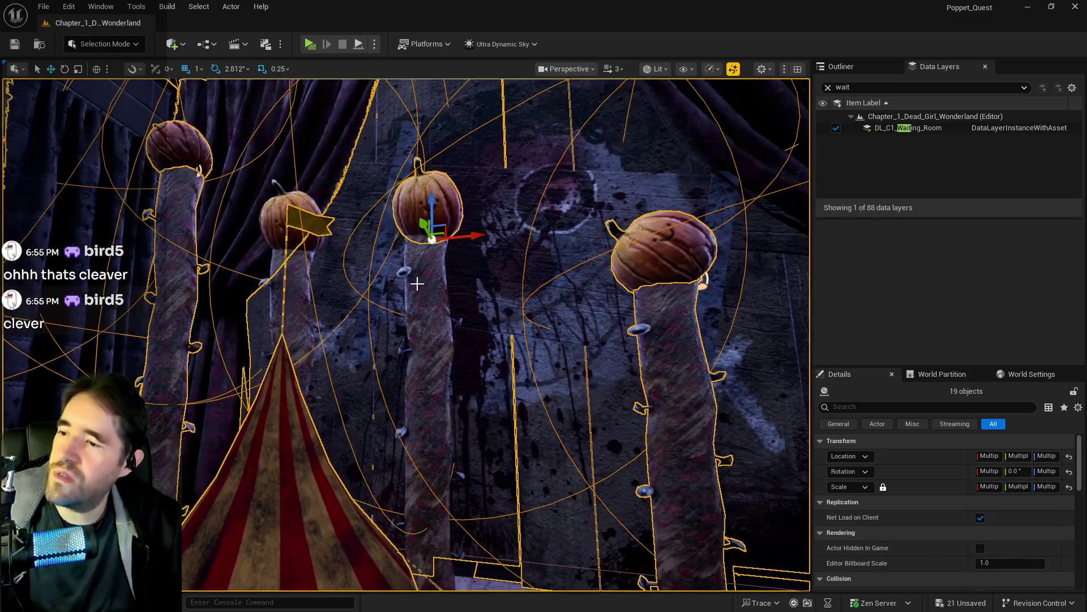
pyautogui.keyDown('ctrl'); pyautogui.click(415, 274); pyautogui.keyUp('ctrl')
pyautogui.keyDown('ctrl'); pyautogui.click(274, 210); pyautogui.keyUp('ctrl')
pyautogui.moveTo(274, 209); pyautogui.dragTo(299, 286)
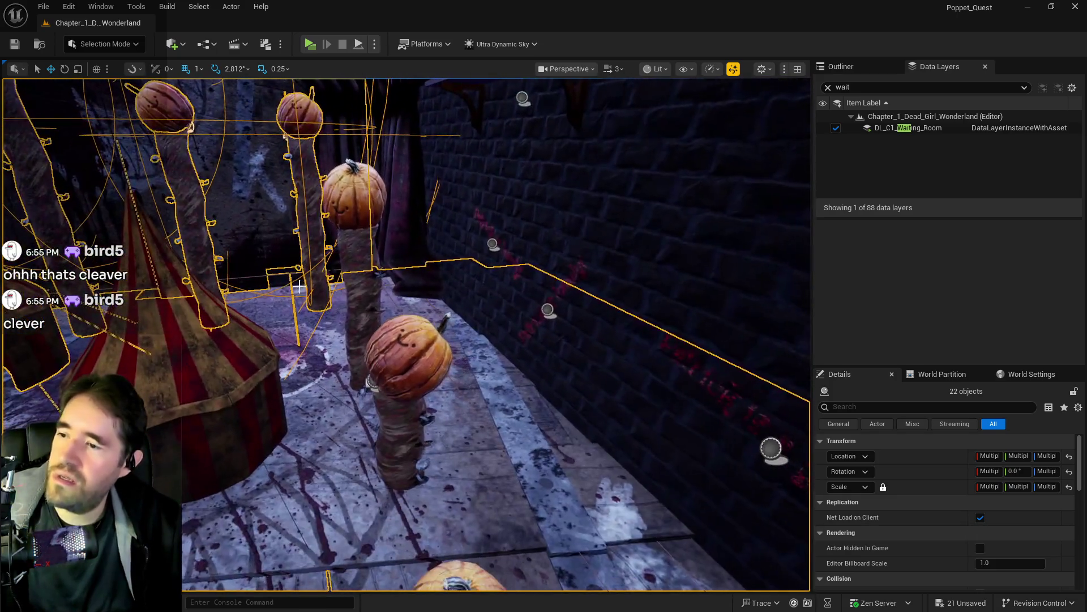
# Add the pumpkin, floor pumpkin and wall shelf, then select the DL_C1_Waiting_Room layer.
pyautogui.keyDown('ctrl'); pyautogui.click(396, 333); pyautogui.keyUp('ctrl')
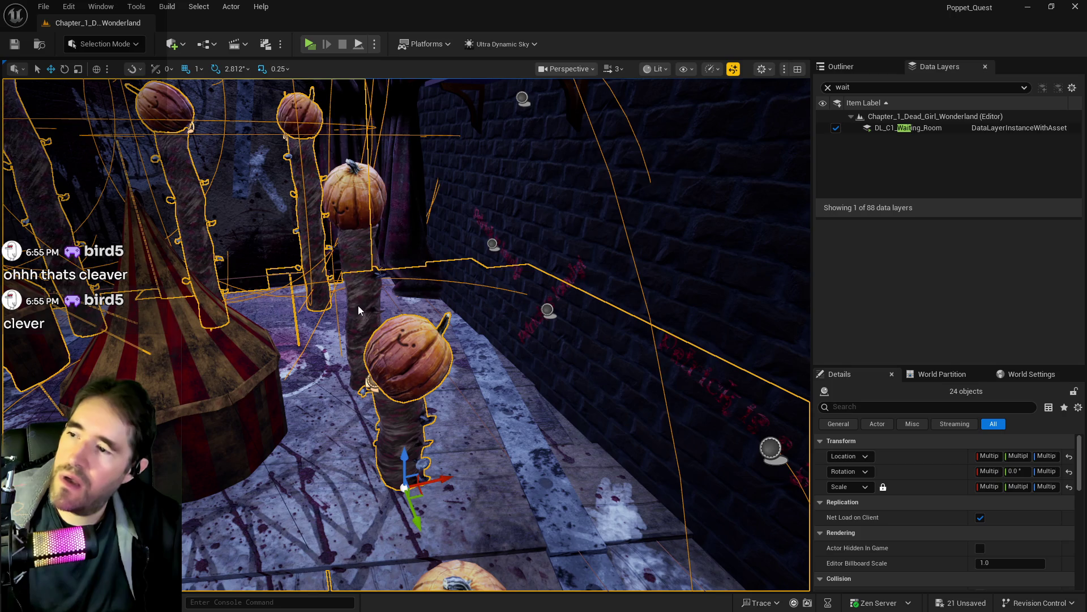
pyautogui.moveTo(345, 192)
pyautogui.mouseDown()
pyautogui.moveTo(491, 184)
pyautogui.moveTo(475, 186)
pyautogui.mouseUp()
pyautogui.keyDown('ctrl'); pyautogui.click(507, 181); pyautogui.keyUp('ctrl')
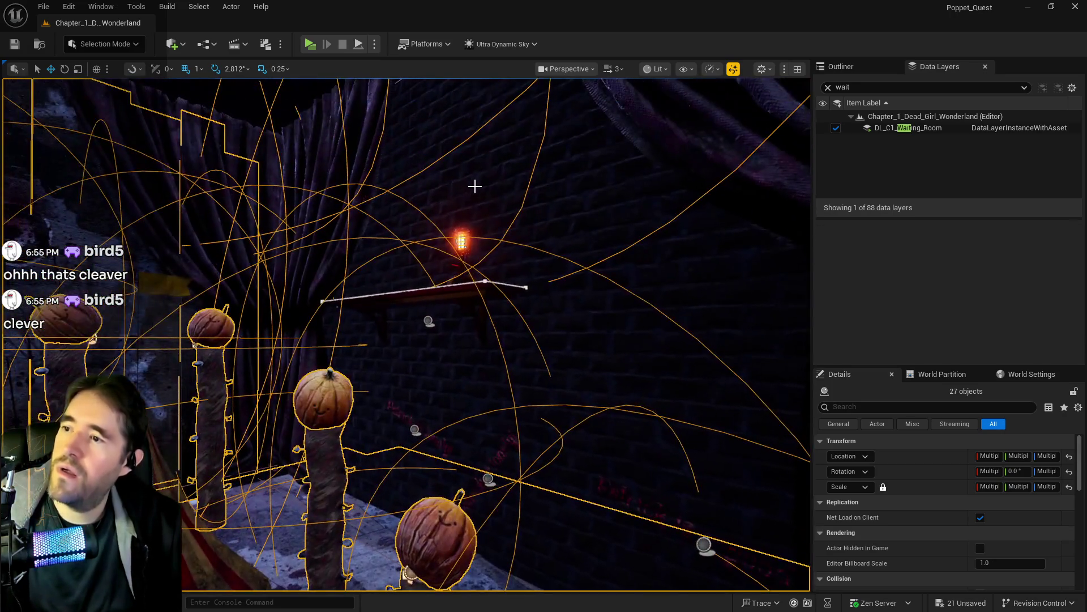
pyautogui.keyDown('ctrl'); pyautogui.click(437, 286); pyautogui.keyUp('ctrl')
pyautogui.moveTo(457, 245); pyautogui.dragTo(397, 237)
pyautogui.click(898, 131)
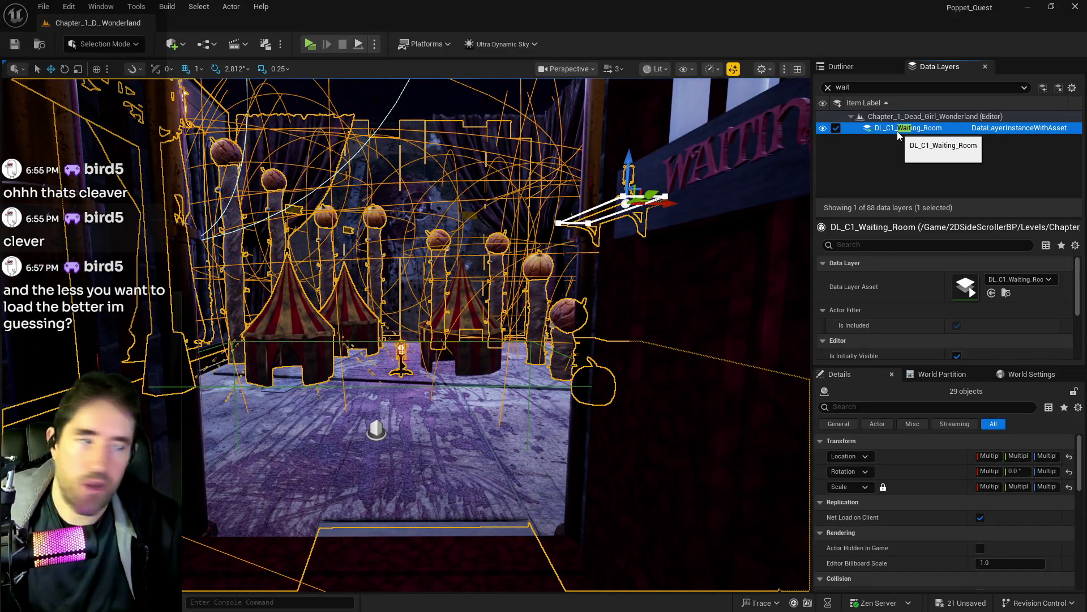
# Add the selected actors to DL_C1_Waiting_Room, then toggle DL_C1_Patricks_Room unloaded and reloaded twice.
pyautogui.rightClick(899, 133)
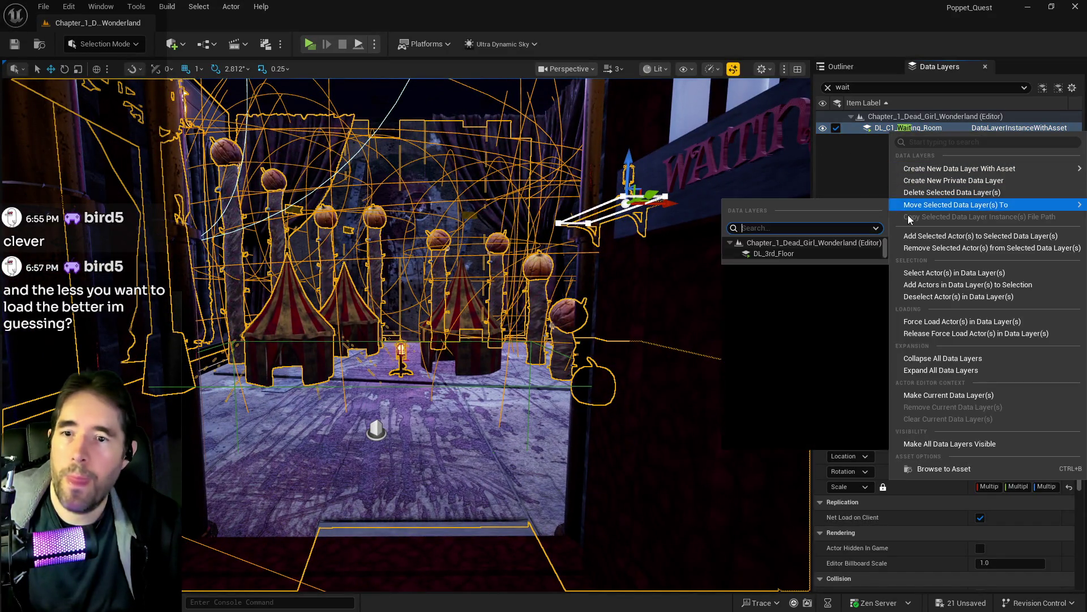
pyautogui.click(914, 236)
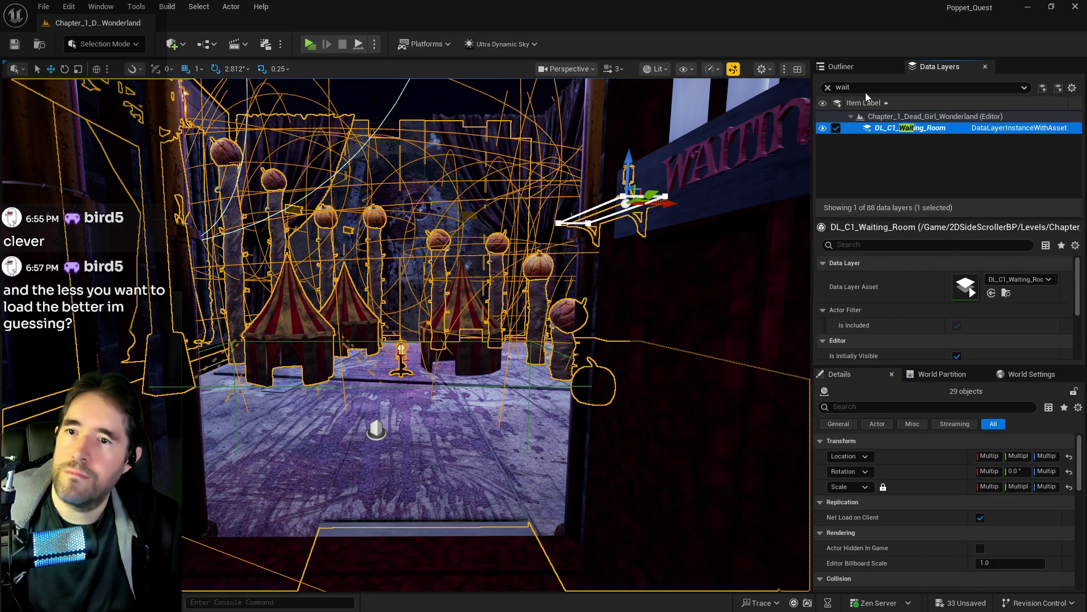
pyautogui.write('patr')
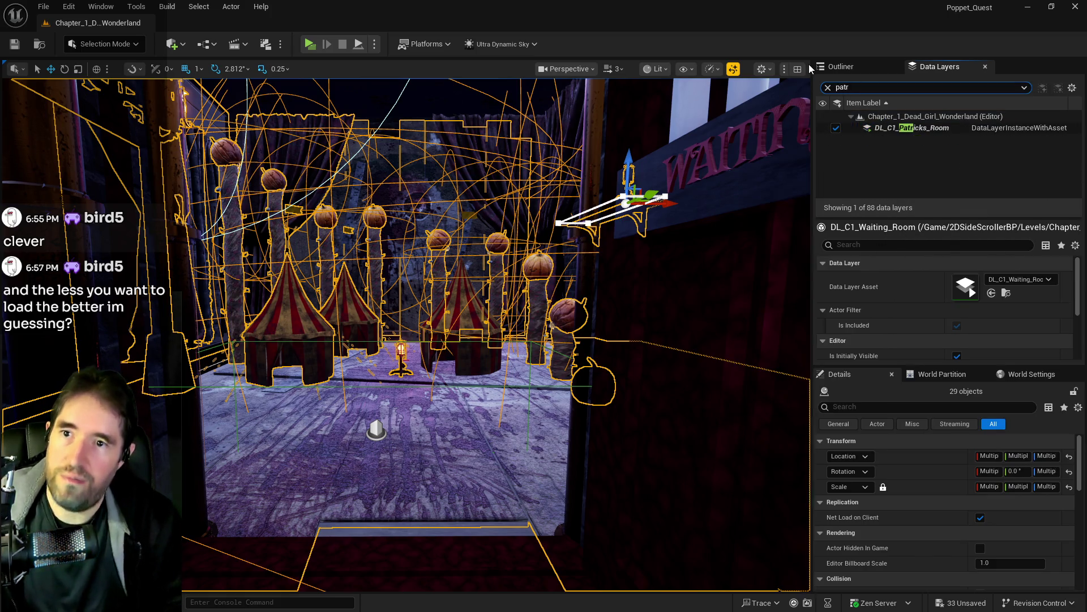
pyautogui.click(836, 128)
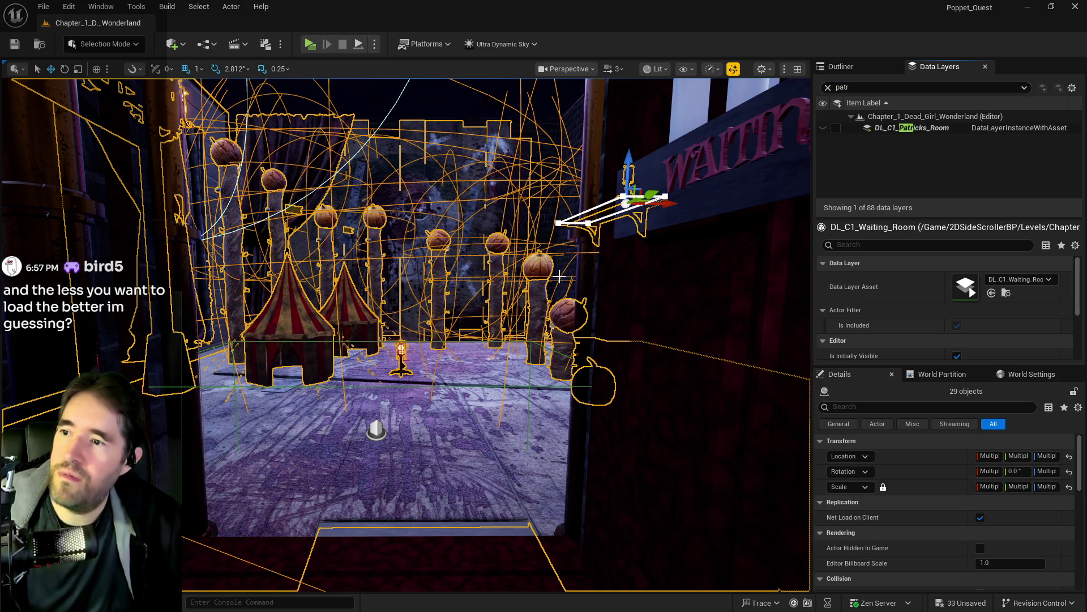
pyautogui.click(836, 128)
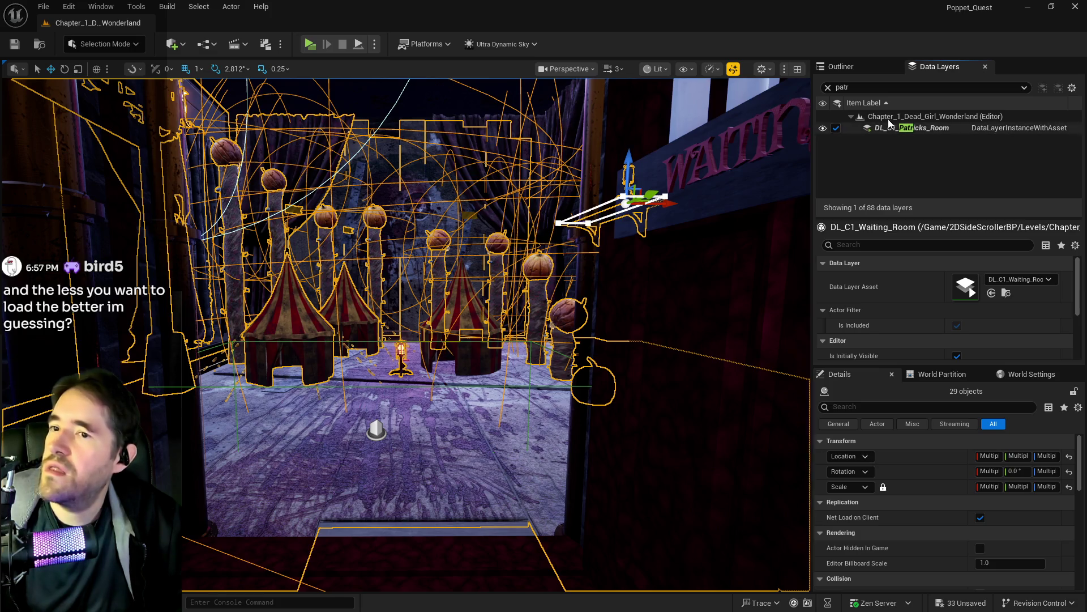
pyautogui.click(836, 128)
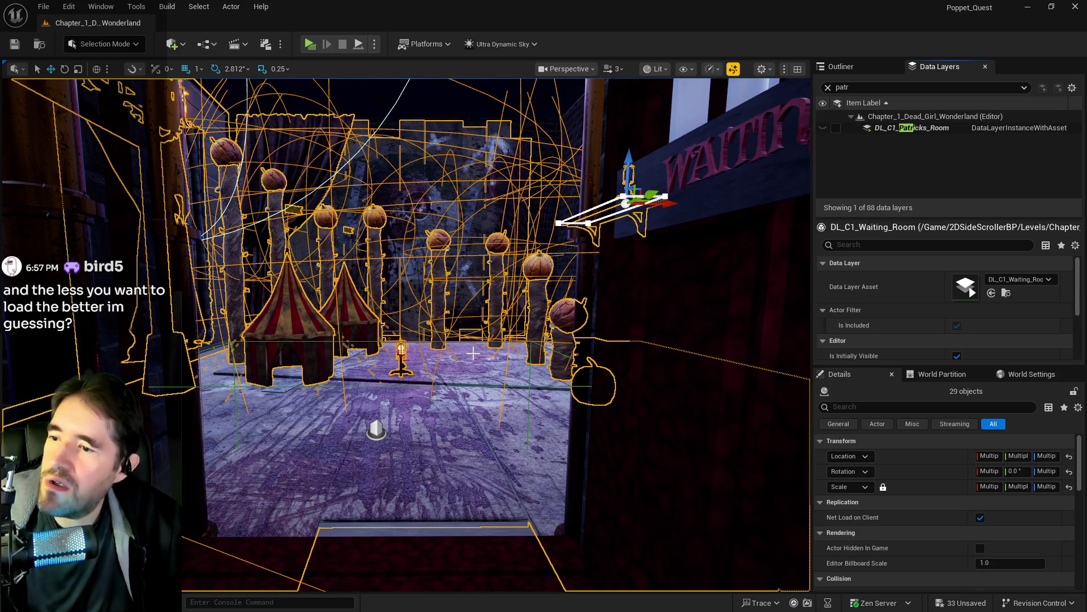
pyautogui.click(836, 128)
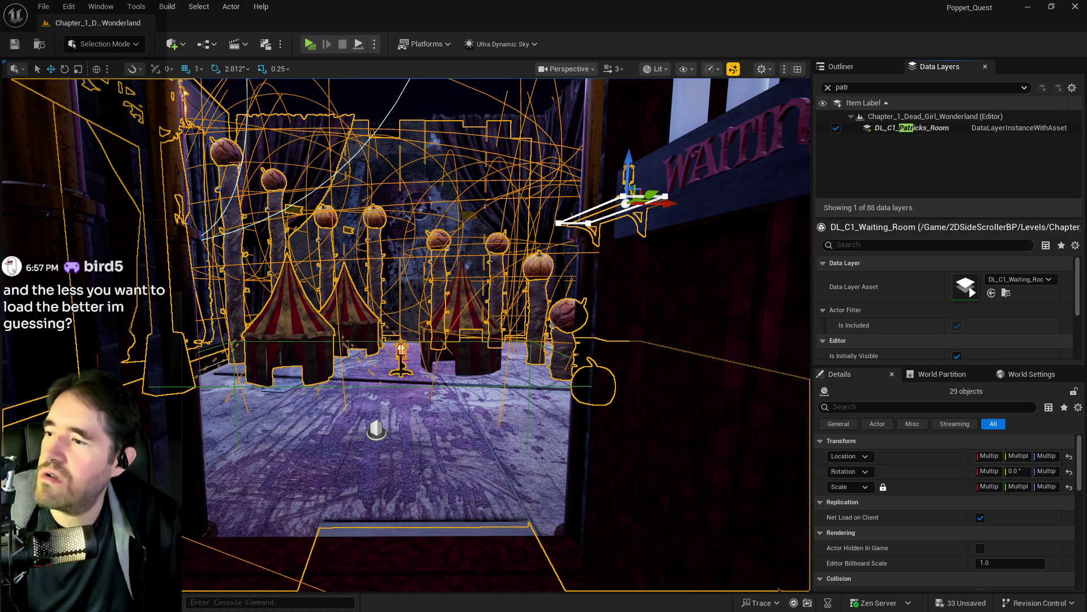
# Add the two curtains and right tent to DL_C1_Waiting_Room as well.
pyautogui.click(221, 322)
pyautogui.keyDown('ctrl'); pyautogui.click(453, 312); pyautogui.keyUp('ctrl')
pyautogui.keyDown('ctrl'); pyautogui.click(485, 165); pyautogui.keyUp('ctrl')
pyautogui.click(827, 87)
pyautogui.write('wa')
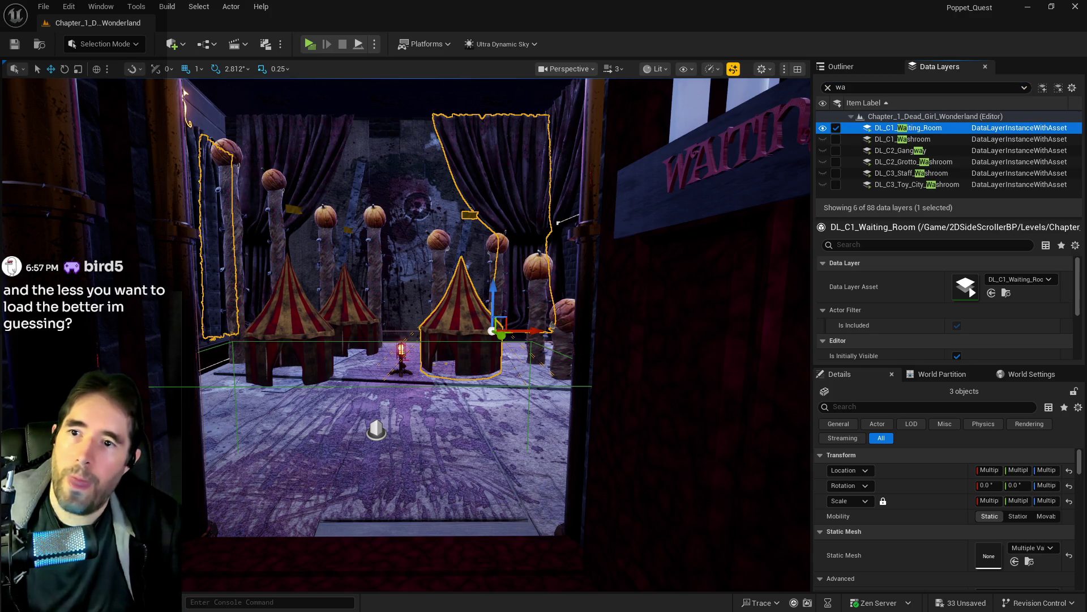
pyautogui.rightClick(875, 130)
pyautogui.click(901, 235)
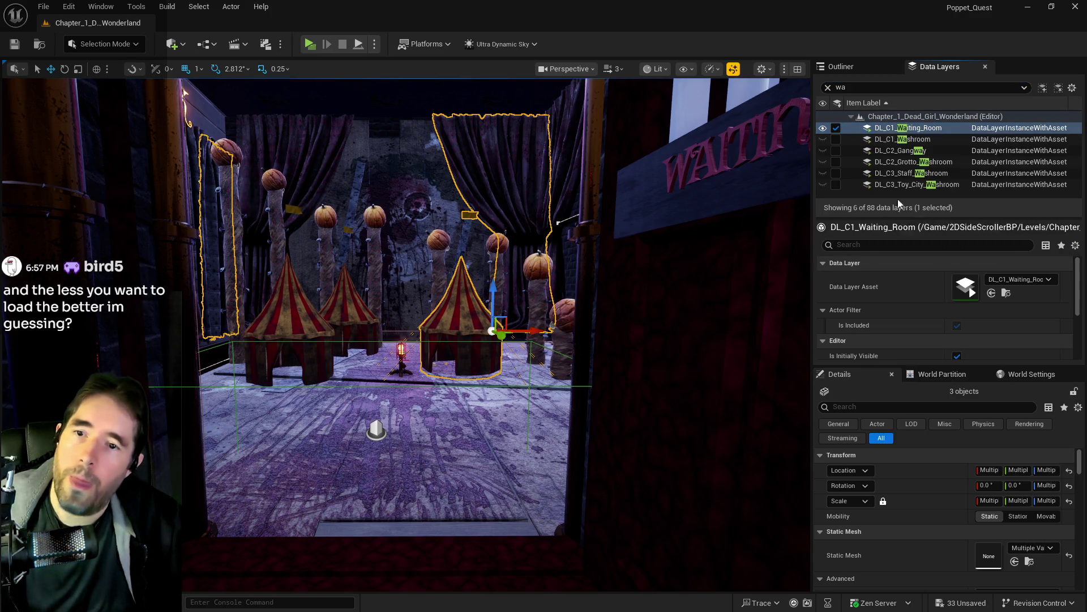
# Filter the data layer list by 'pat'.
pyautogui.click(837, 87)
pyautogui.press('BackSpace')
pyautogui.press('BackSpace')
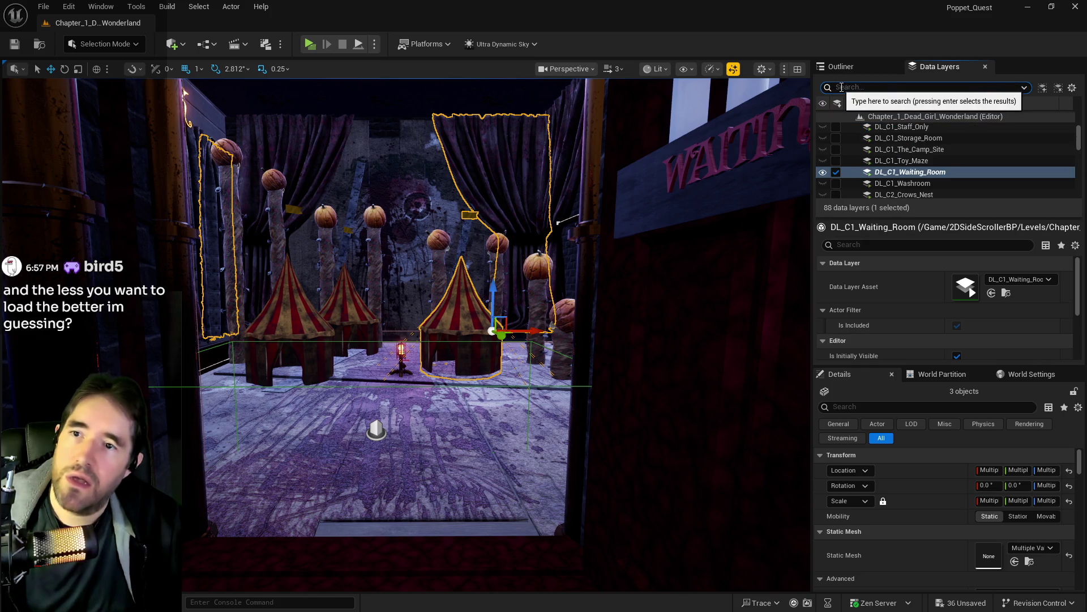
pyautogui.write('pat')
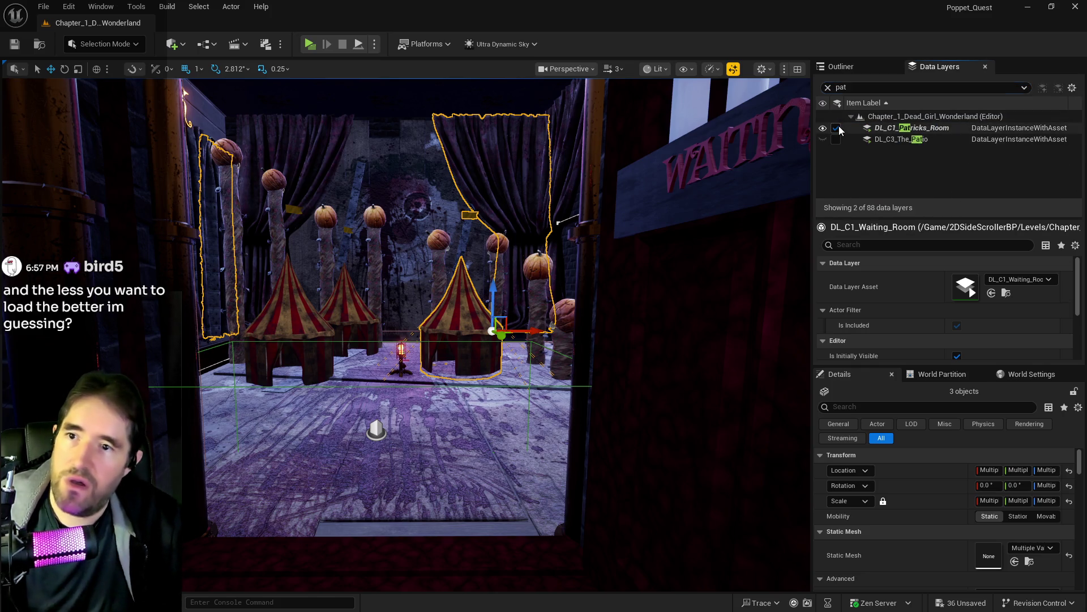
pyautogui.moveTo(488, 240); pyautogui.dragTo(560, 242)
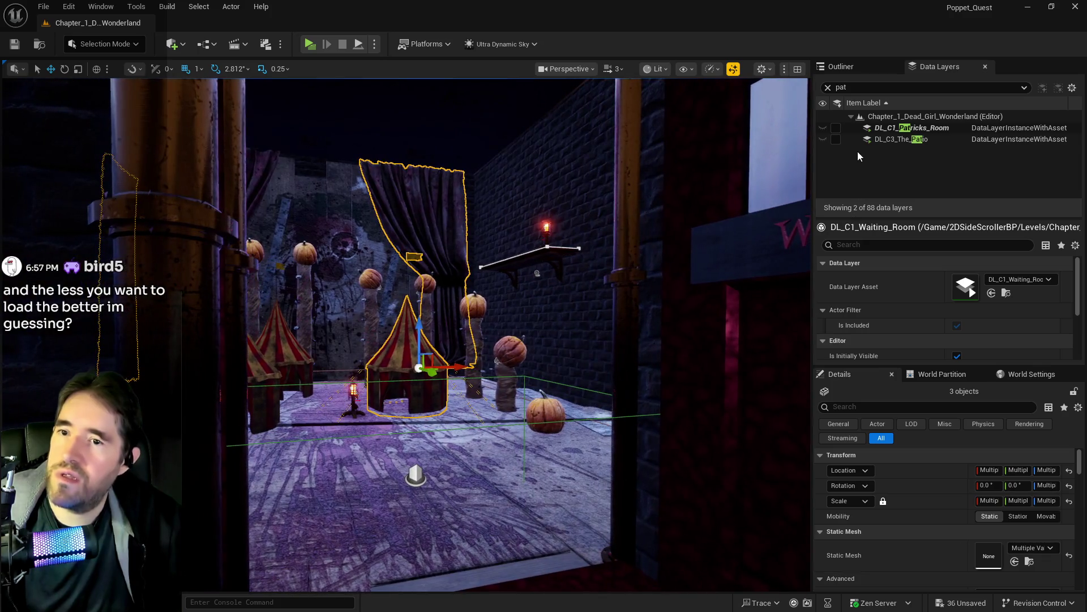
pyautogui.click(836, 127)
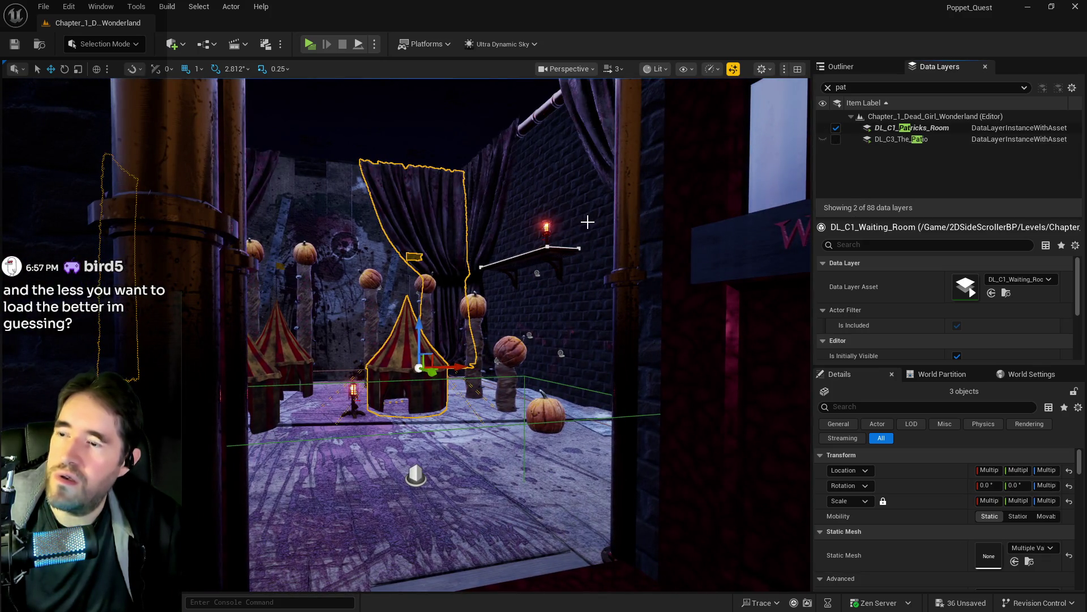
pyautogui.moveTo(570, 113)
pyautogui.mouseDown()
pyautogui.moveTo(589, 116)
pyautogui.moveTo(589, 148)
pyautogui.moveTo(555, 119)
pyautogui.moveTo(568, 116)
pyautogui.mouseUp()
pyautogui.moveTo(402, 124); pyautogui.dragTo(695, 159)
pyautogui.click(836, 128)
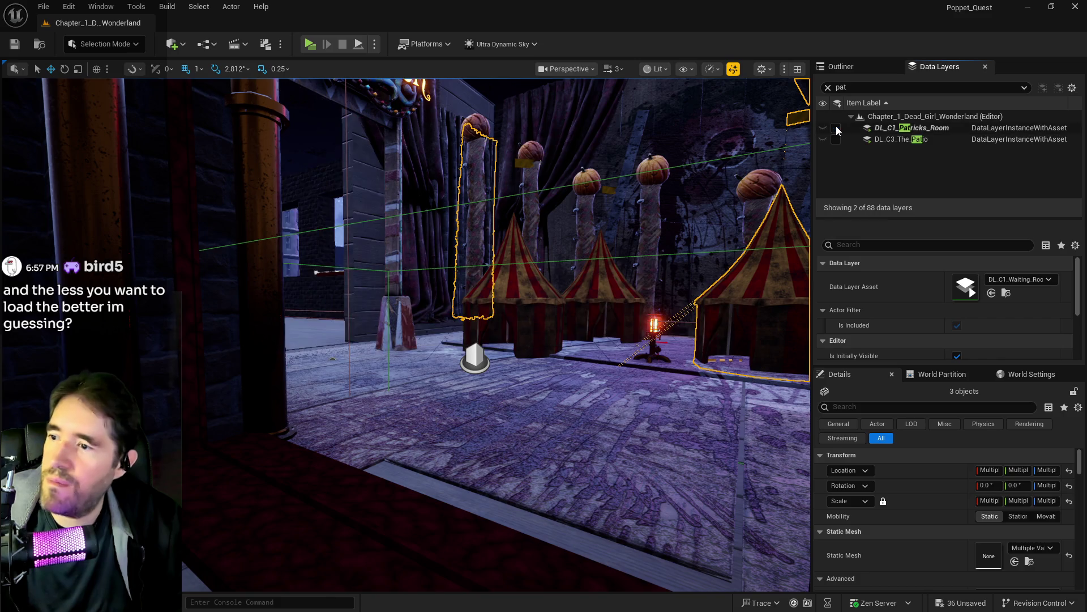
pyautogui.click(836, 128)
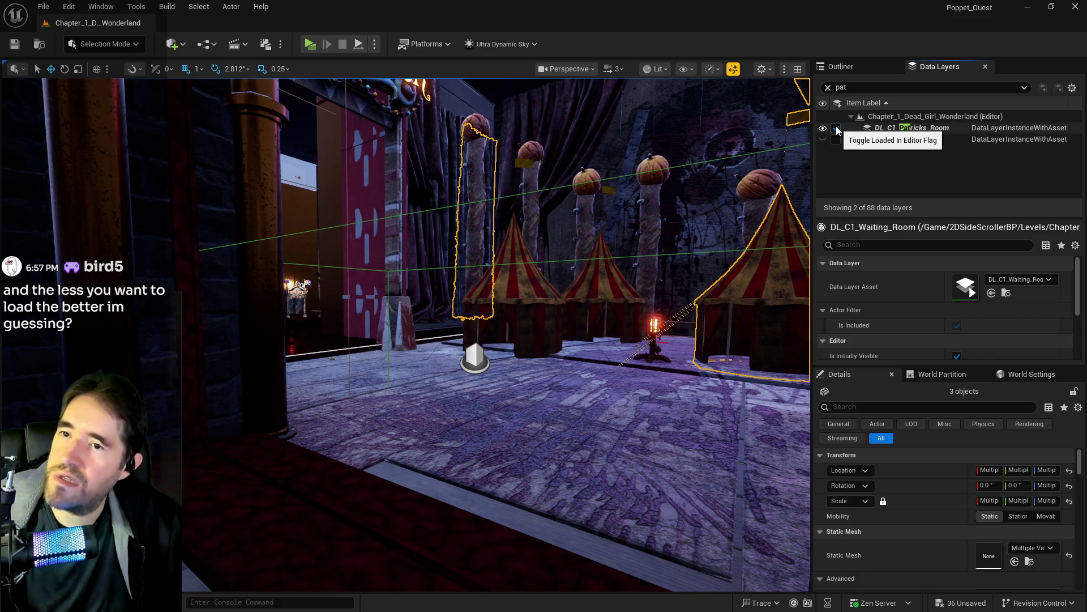
pyautogui.moveTo(313, 304); pyautogui.dragTo(326, 291)
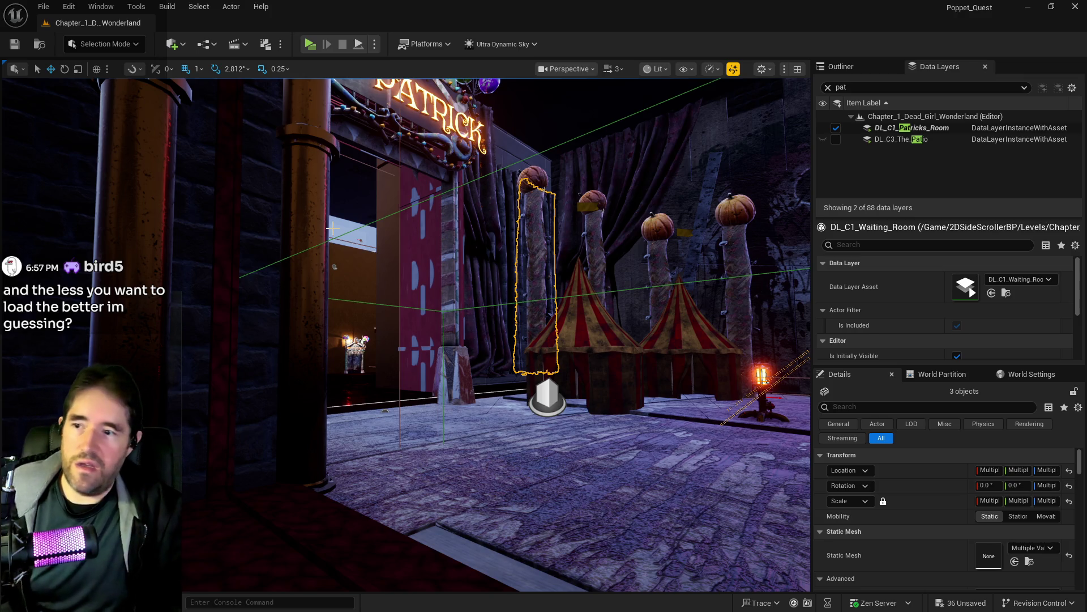
pyautogui.moveTo(500, 339)
pyautogui.mouseDown()
pyautogui.moveTo(486, 320)
pyautogui.moveTo(482, 357)
pyautogui.mouseUp()
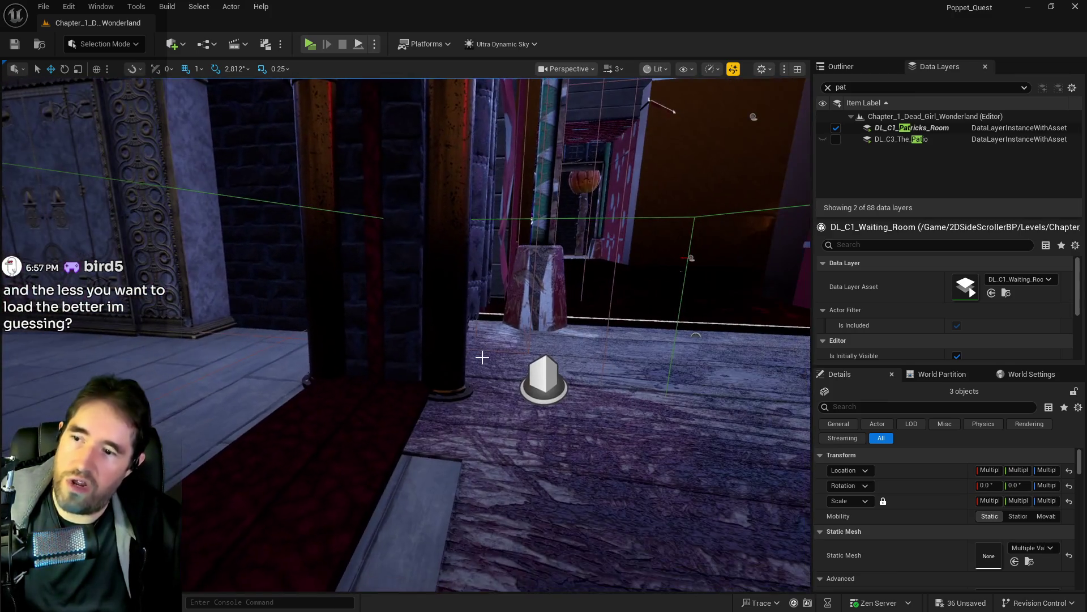
pyautogui.moveTo(440, 435)
pyautogui.mouseDown()
pyautogui.moveTo(396, 365)
pyautogui.moveTo(362, 364)
pyautogui.moveTo(359, 287)
pyautogui.mouseUp()
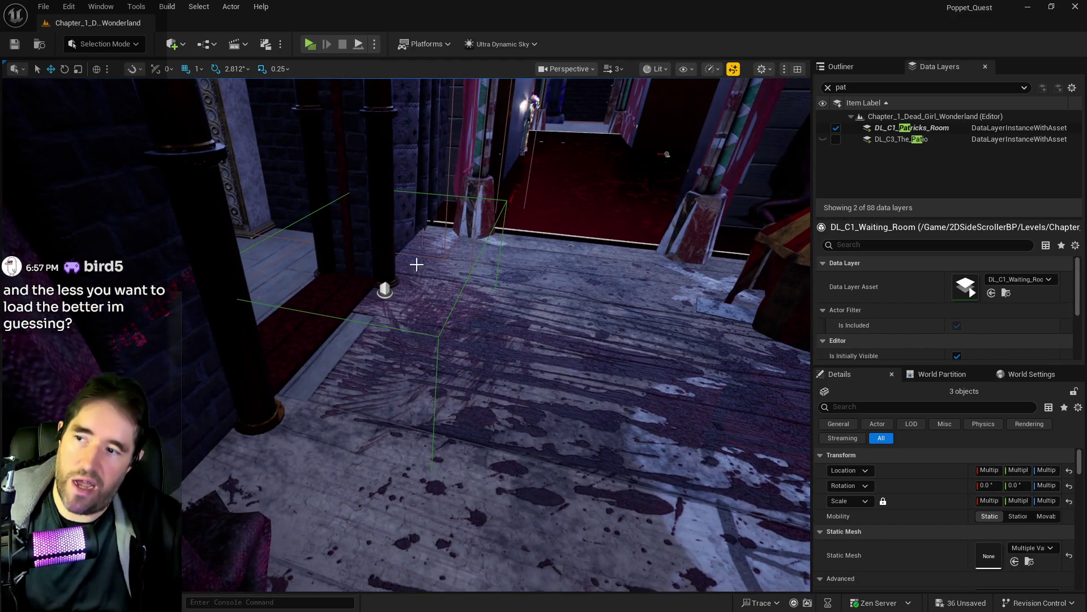
pyautogui.moveTo(421, 276); pyautogui.dragTo(280, 272)
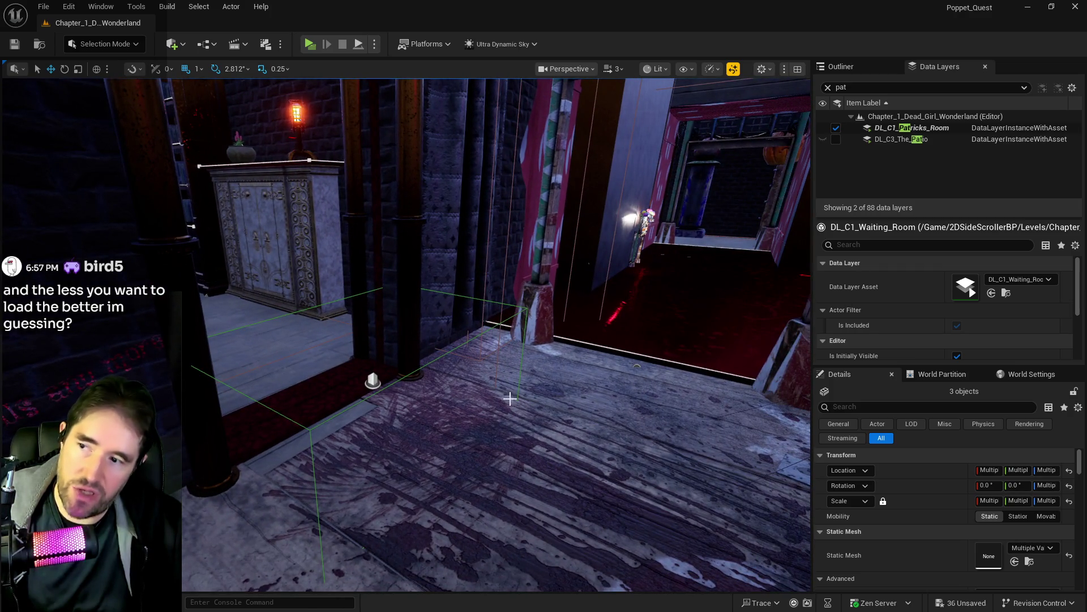
pyautogui.moveTo(280, 272)
pyautogui.mouseDown()
pyautogui.moveTo(280, 216)
pyautogui.moveTo(356, 485)
pyautogui.mouseUp()
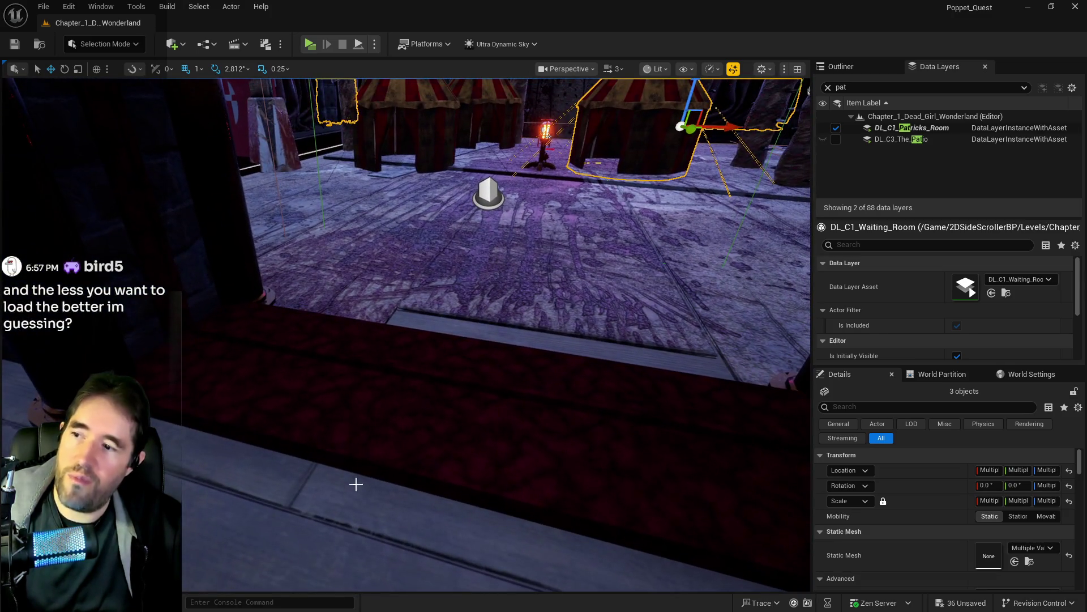
pyautogui.moveTo(377, 362); pyautogui.dragTo(469, 223)
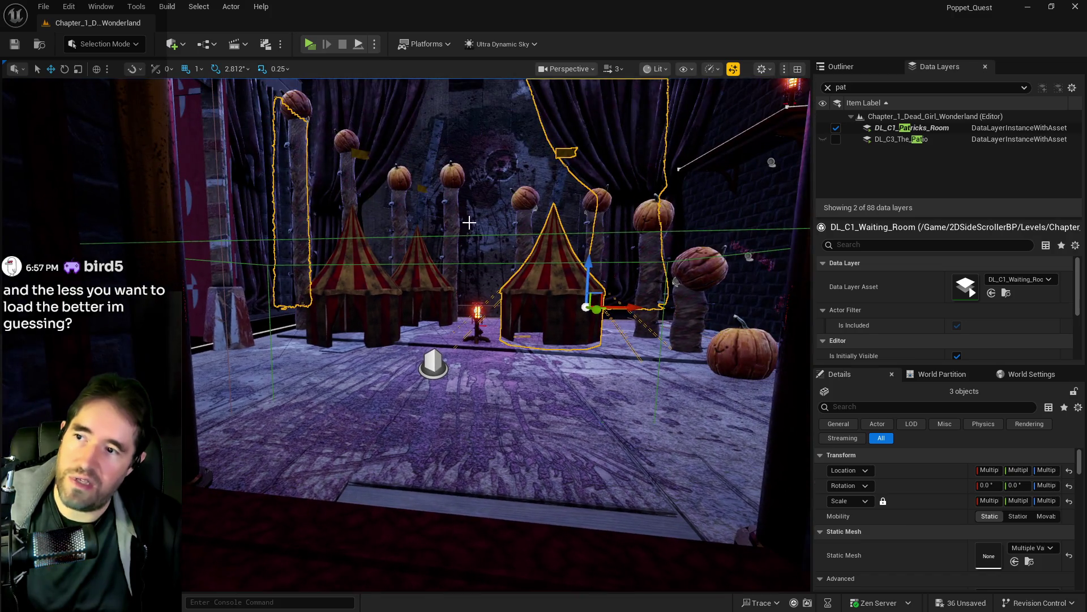
pyautogui.moveTo(443, 329)
pyautogui.mouseDown()
pyautogui.moveTo(428, 286)
pyautogui.moveTo(405, 274)
pyautogui.moveTo(439, 245)
pyautogui.mouseUp()
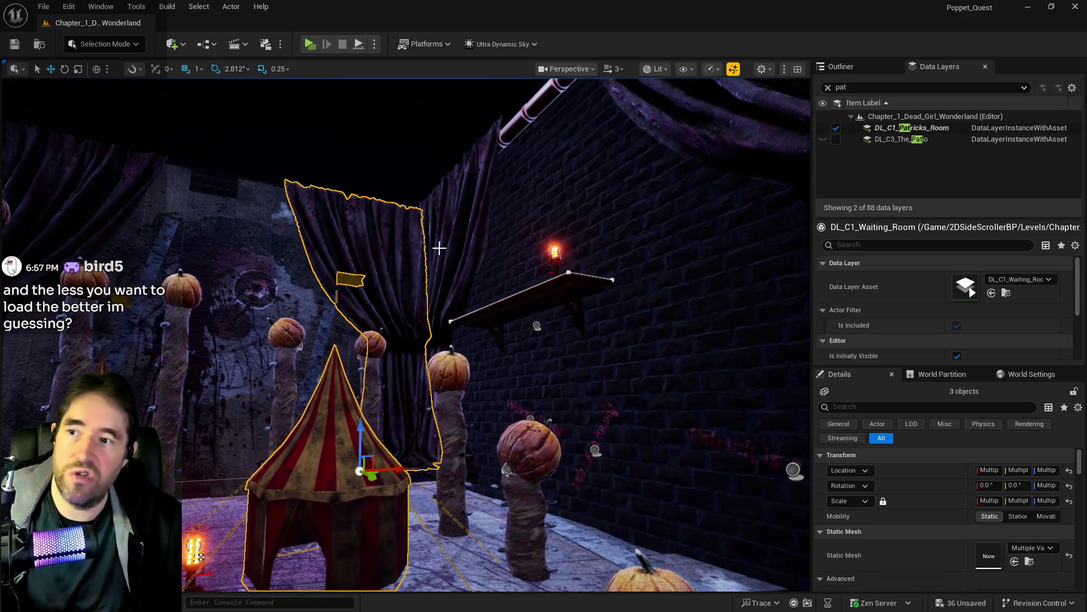
# Select the curtains, dark wall panel, corridor floor and small lit prop together.
pyautogui.click(450, 231)
pyautogui.keyDown('ctrl'); pyautogui.click(480, 174); pyautogui.keyUp('ctrl')
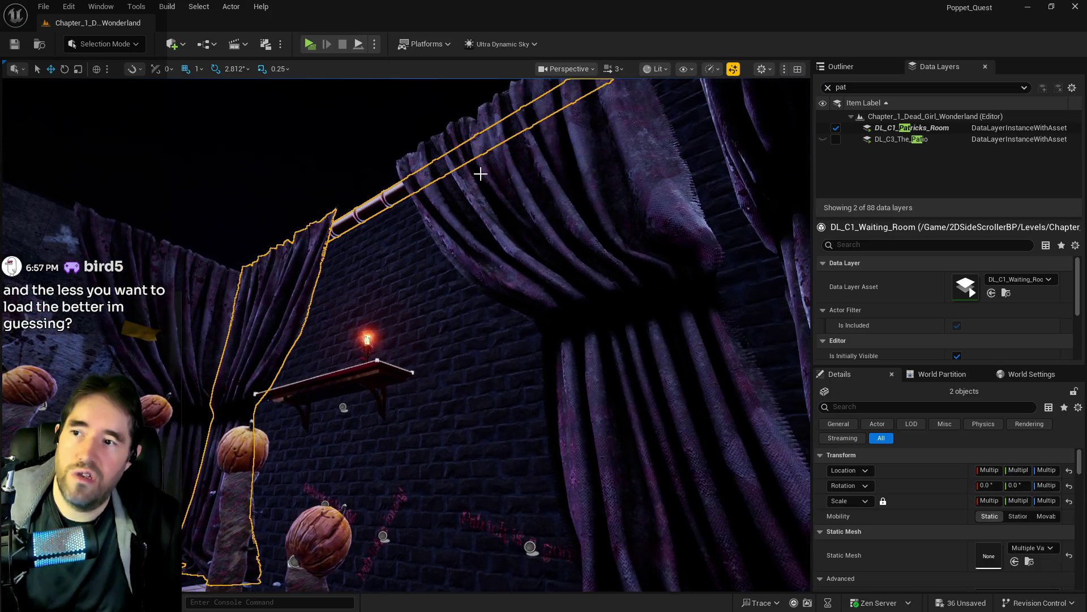
pyautogui.keyDown('ctrl'); pyautogui.click(516, 189); pyautogui.keyUp('ctrl')
pyautogui.moveTo(515, 188); pyautogui.dragTo(493, 201)
pyautogui.moveTo(430, 258); pyautogui.dragTo(419, 245)
pyautogui.keyDown('ctrl'); pyautogui.click(420, 245); pyautogui.keyUp('ctrl')
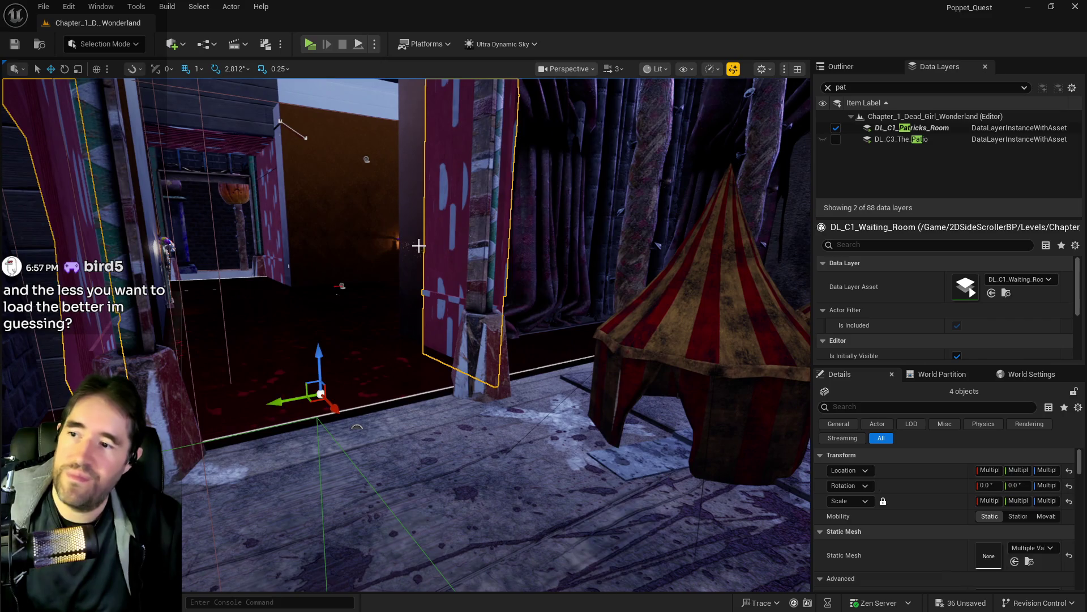
pyautogui.keyDown('ctrl'); pyautogui.click(408, 242); pyautogui.keyUp('ctrl')
pyautogui.moveTo(341, 216); pyautogui.dragTo(352, 381)
pyautogui.keyDown('ctrl'); pyautogui.click(357, 432); pyautogui.keyUp('ctrl')
pyautogui.moveTo(357, 432); pyautogui.dragTo(352, 401)
pyautogui.keyDown('ctrl'); pyautogui.click(354, 391); pyautogui.keyUp('ctrl')
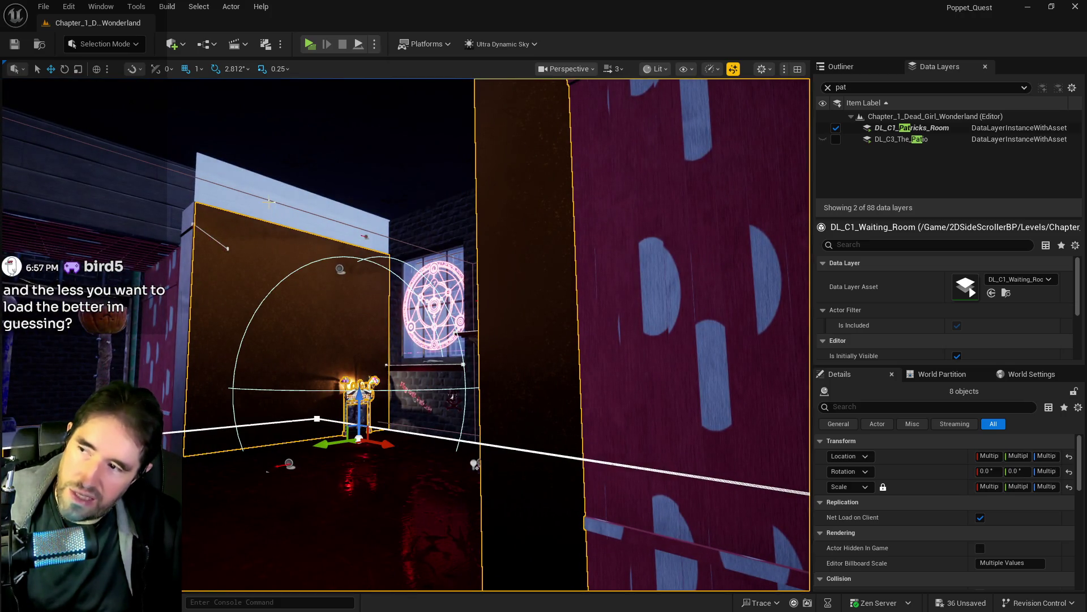
pyautogui.moveTo(268, 202); pyautogui.dragTo(343, 205)
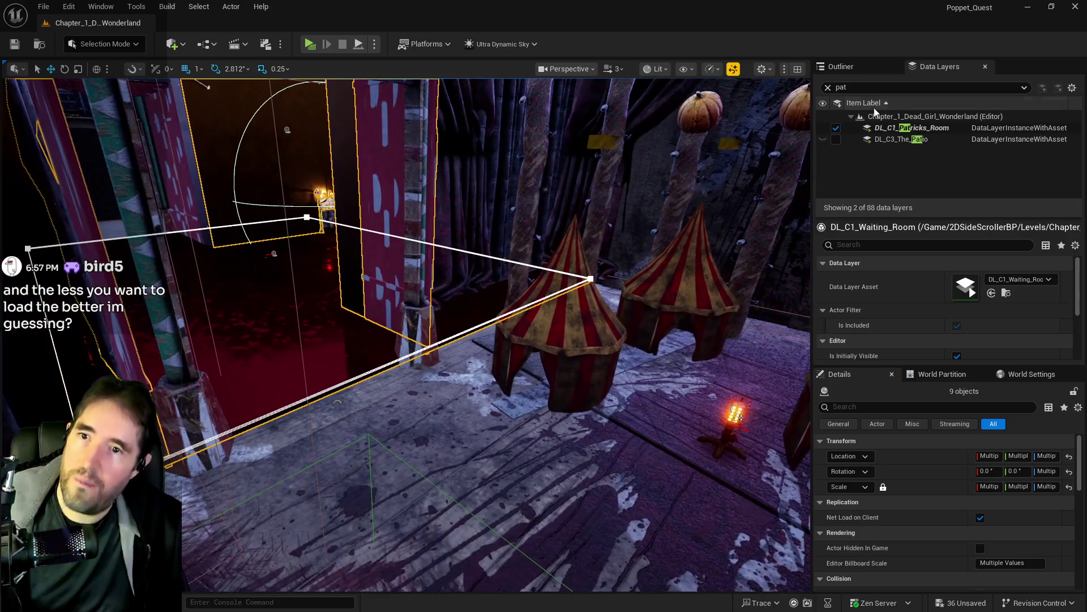
# Filter data layers by 'wait' and pick DL_C1_Waiting_Room.
pyautogui.write('wait')
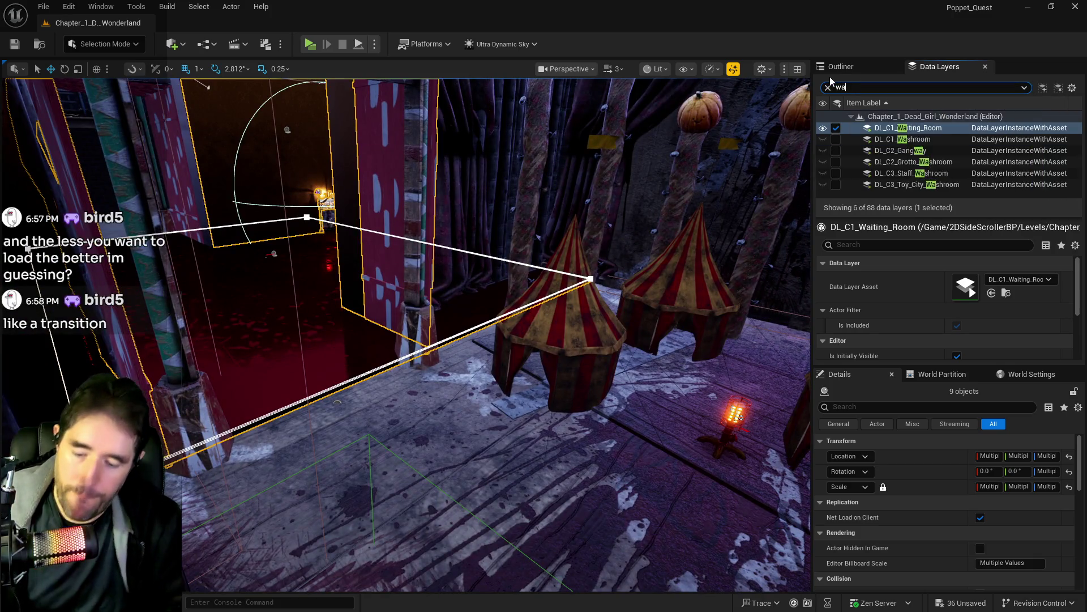
pyautogui.click(887, 128)
pyautogui.rightClick(887, 128)
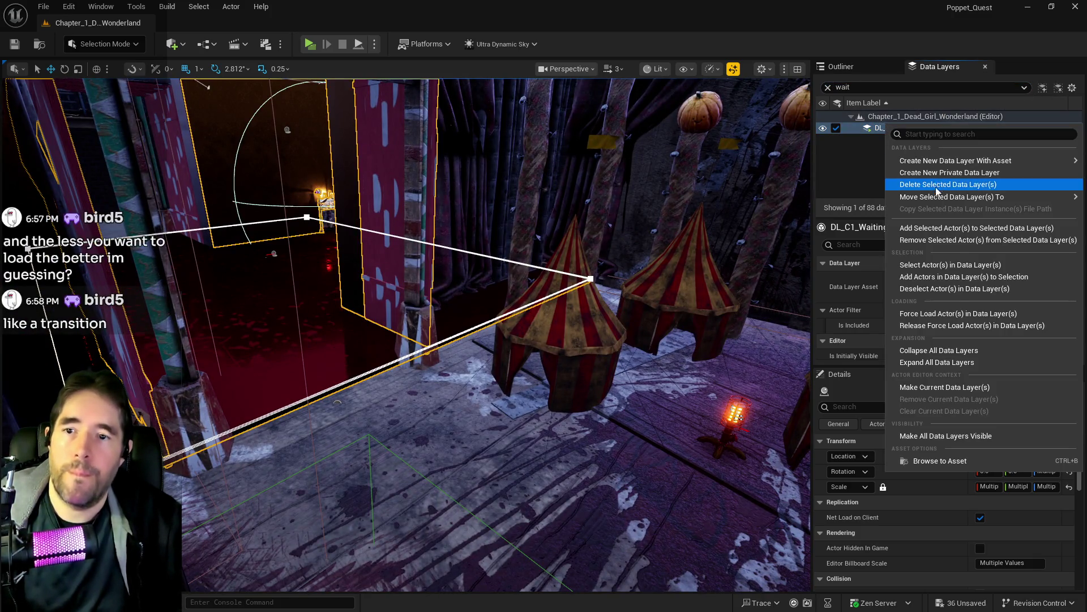
# Add the selected pieces to DL_C1_Waiting_Room, unload DL_C1_Patricks_Room, and inspect the tent room.
pyautogui.click(929, 228)
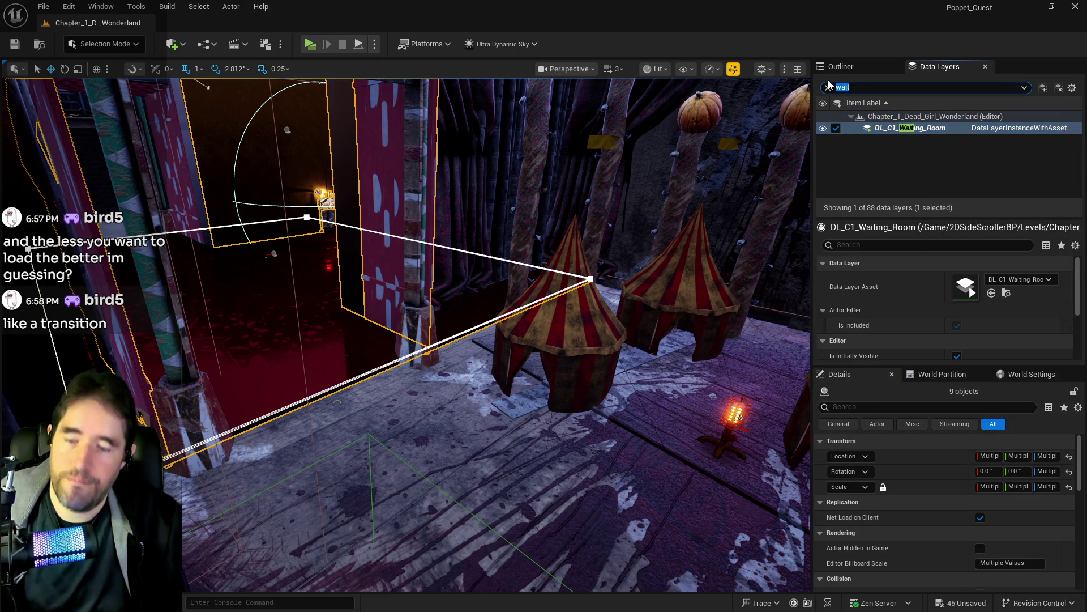
pyautogui.write('pat')
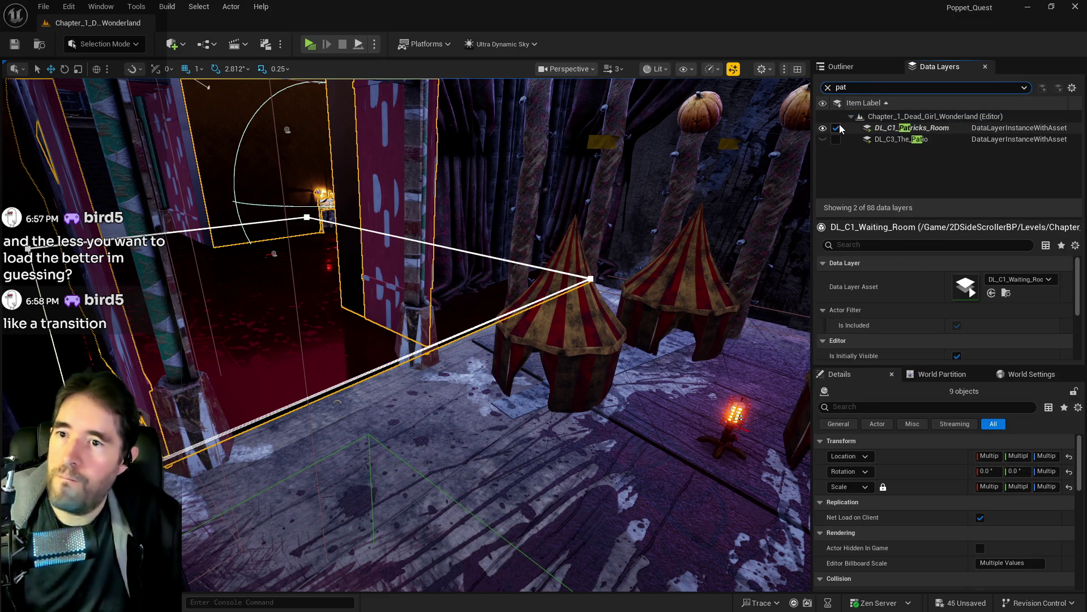
pyautogui.click(836, 128)
pyautogui.press('w')
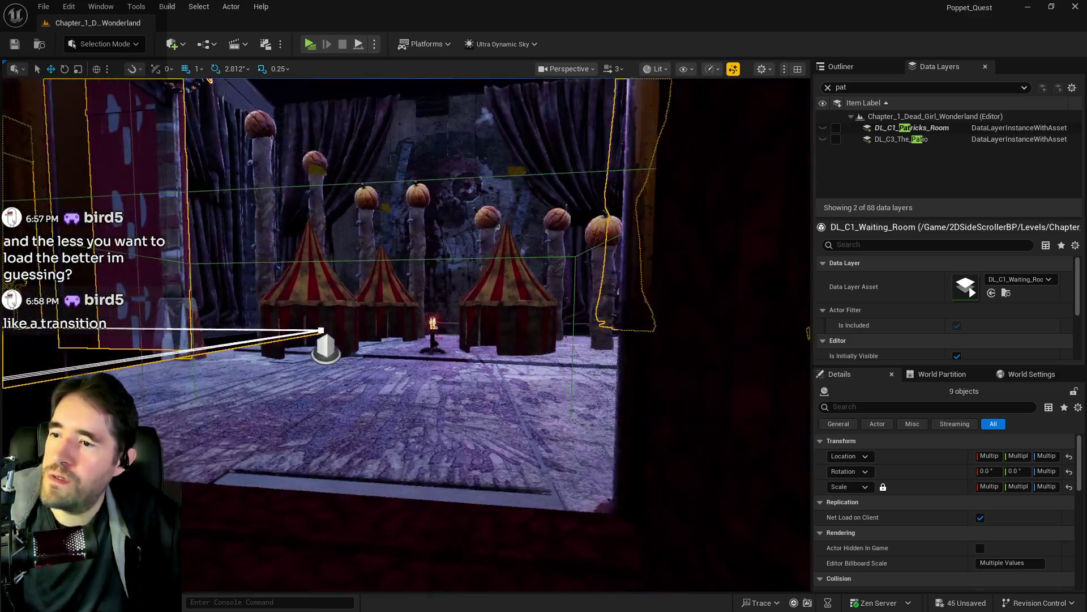
pyautogui.press('w')
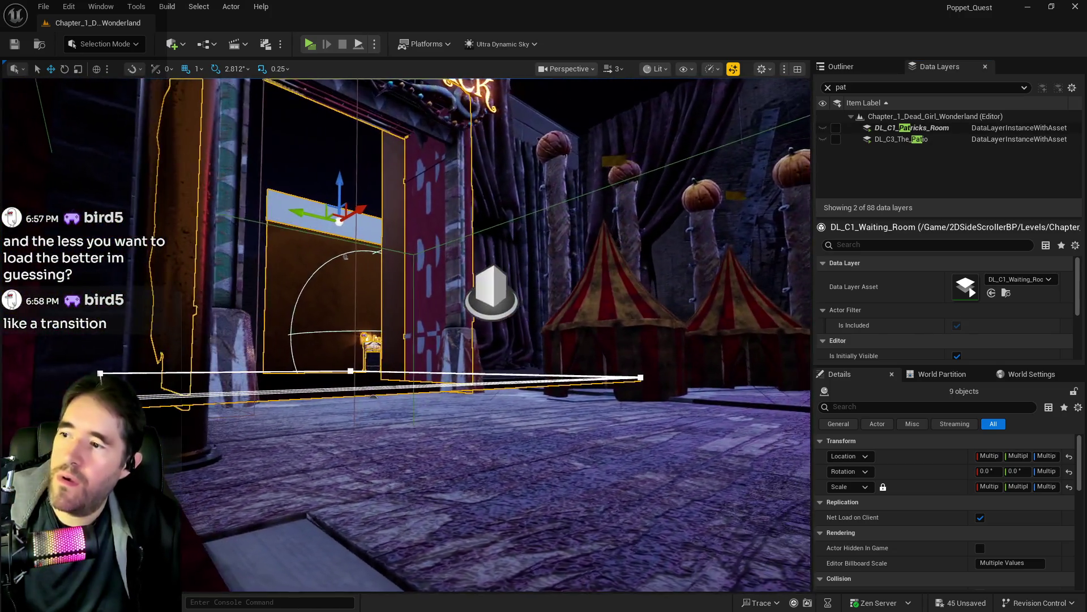
pyautogui.press('w')
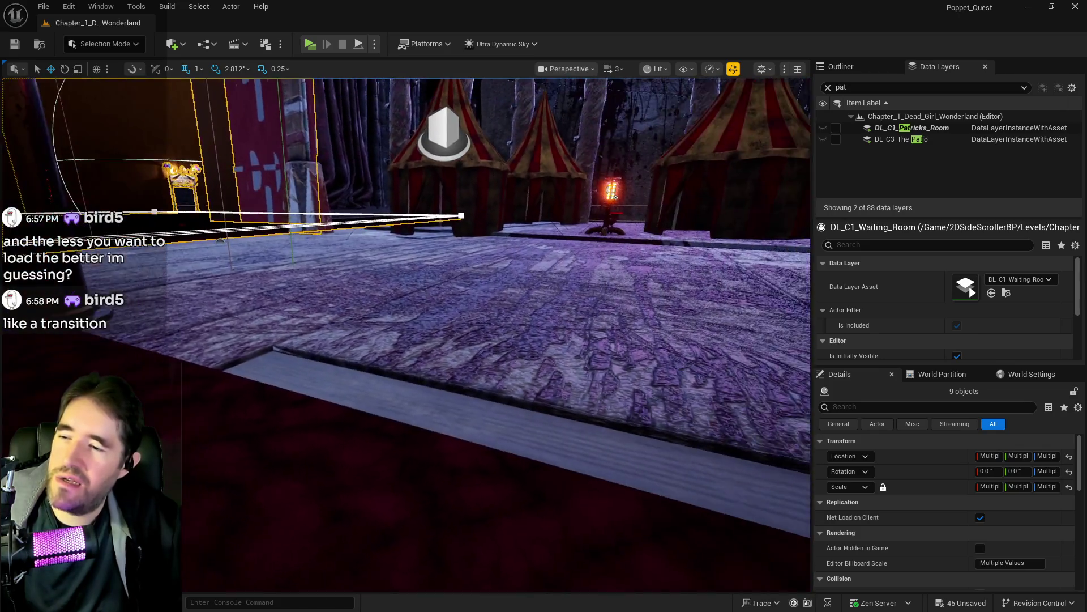
pyautogui.press('w')
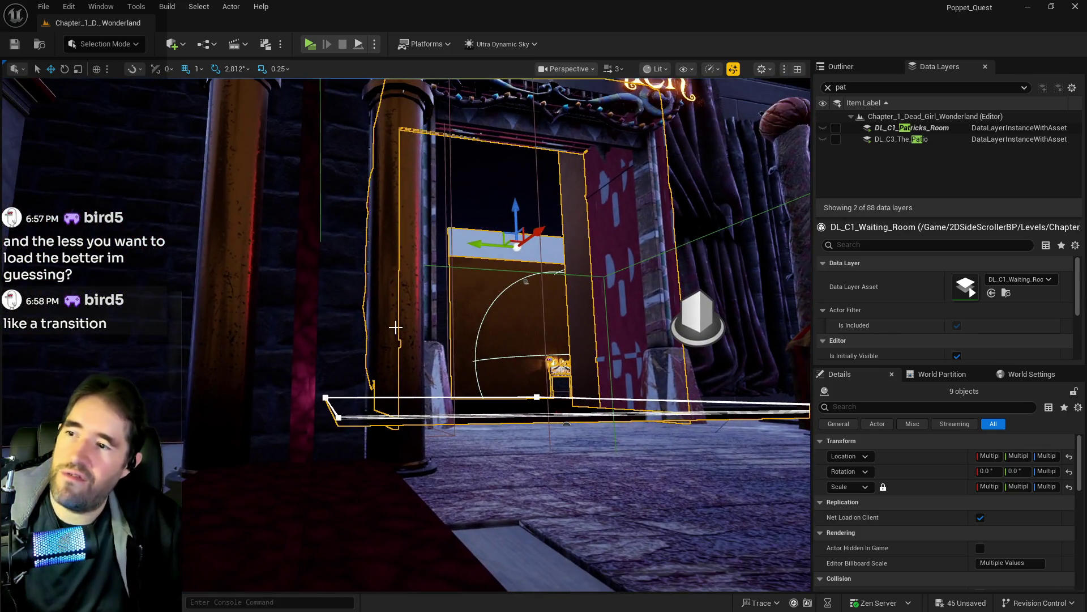
pyautogui.press('w')
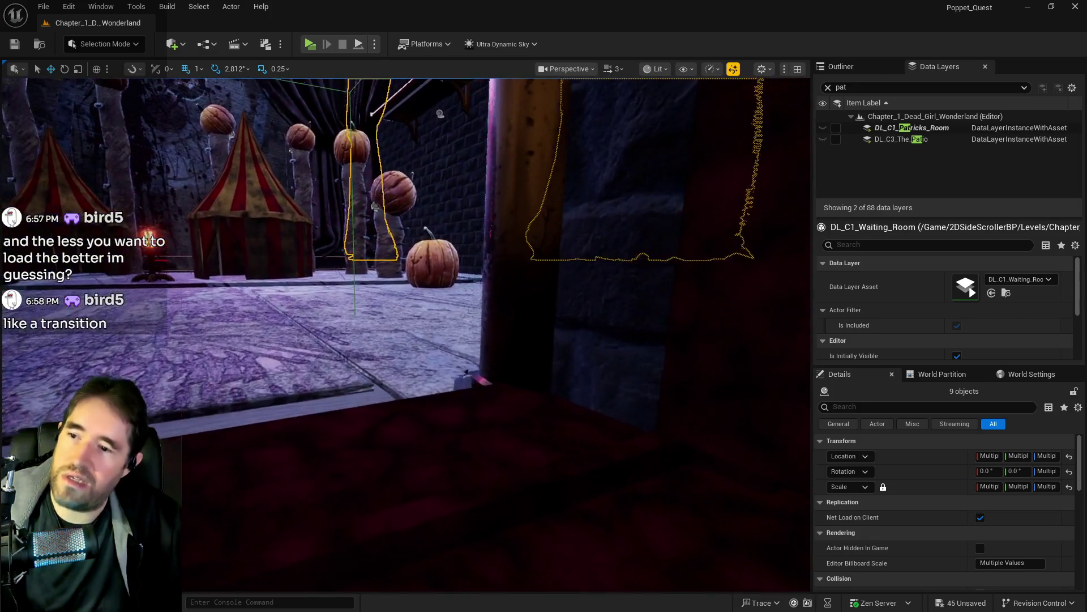
pyautogui.press('s')
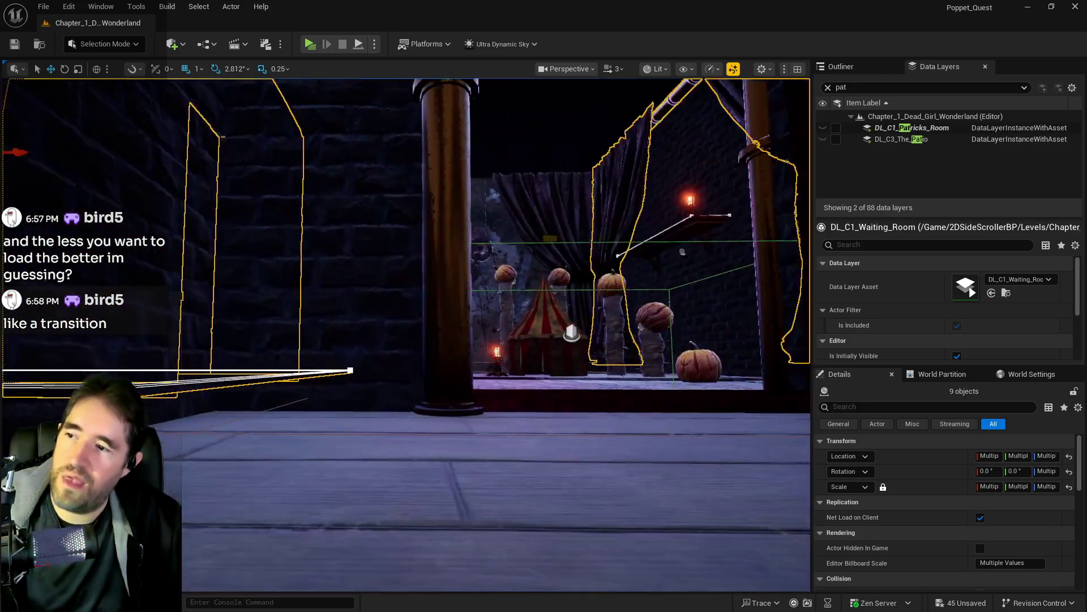
pyautogui.press('d')
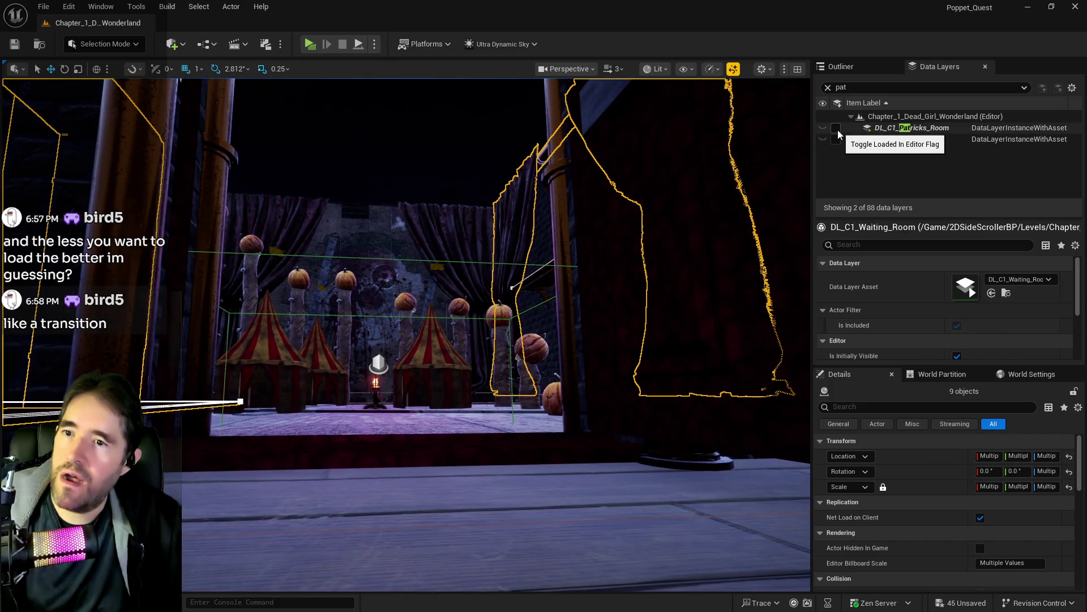
# Reload DL_C1_Patricks_Room, select LevelBlock_Traversable24, and save all changes.
pyautogui.click(838, 130)
pyautogui.press('w')
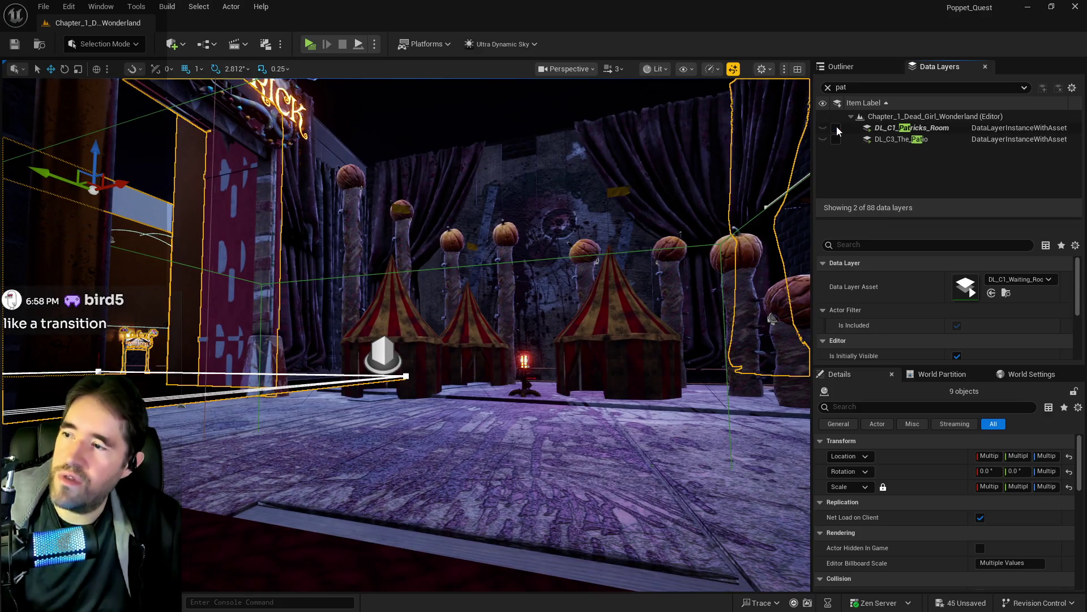
pyautogui.press('f')
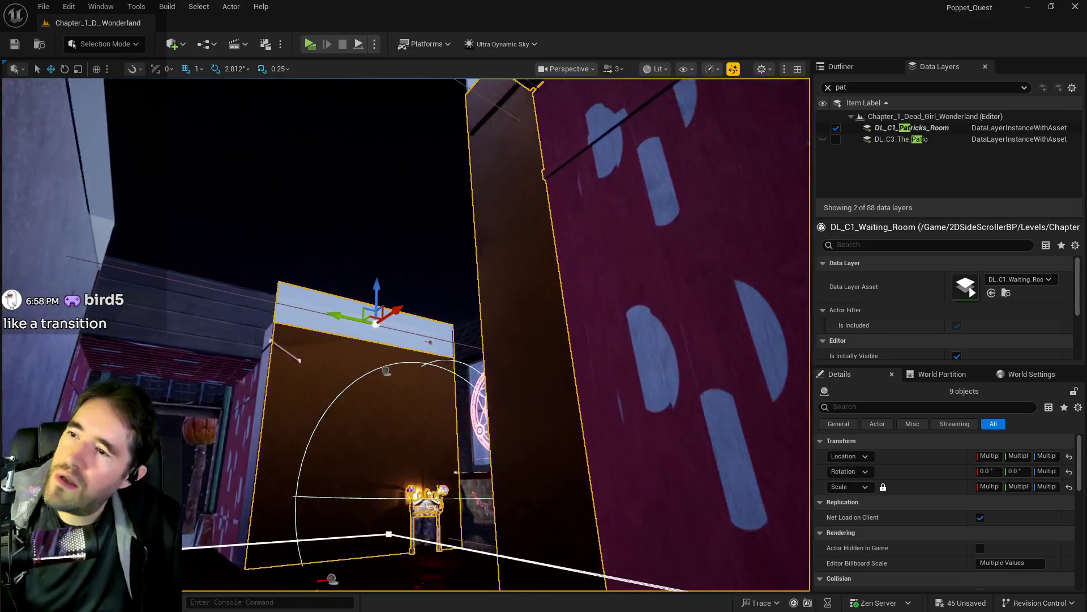
pyautogui.scroll(-5, 503, 209)
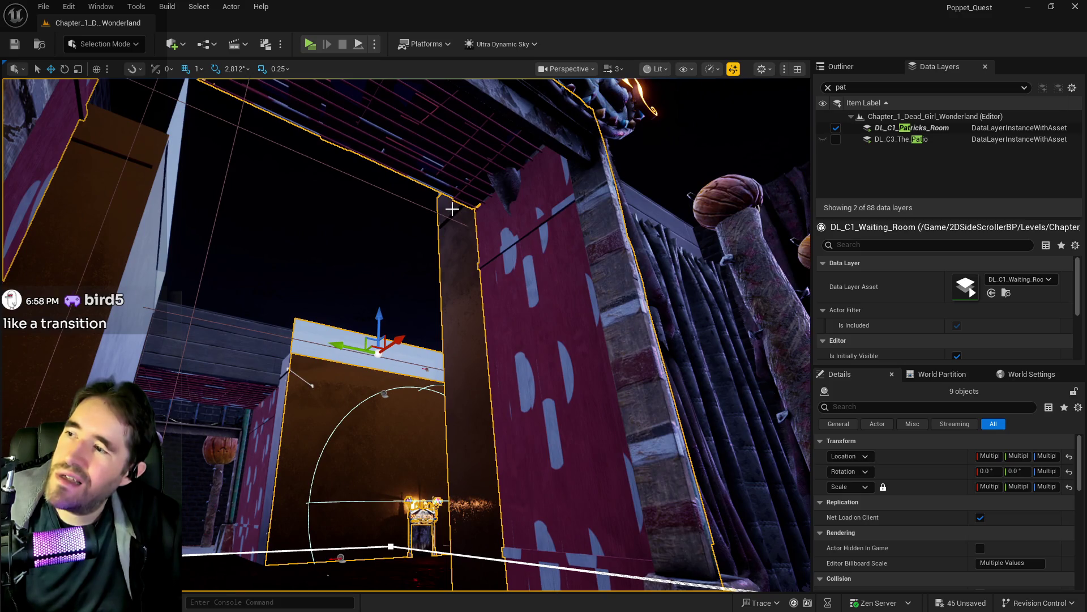
pyautogui.click(452, 209)
pyautogui.click(455, 210)
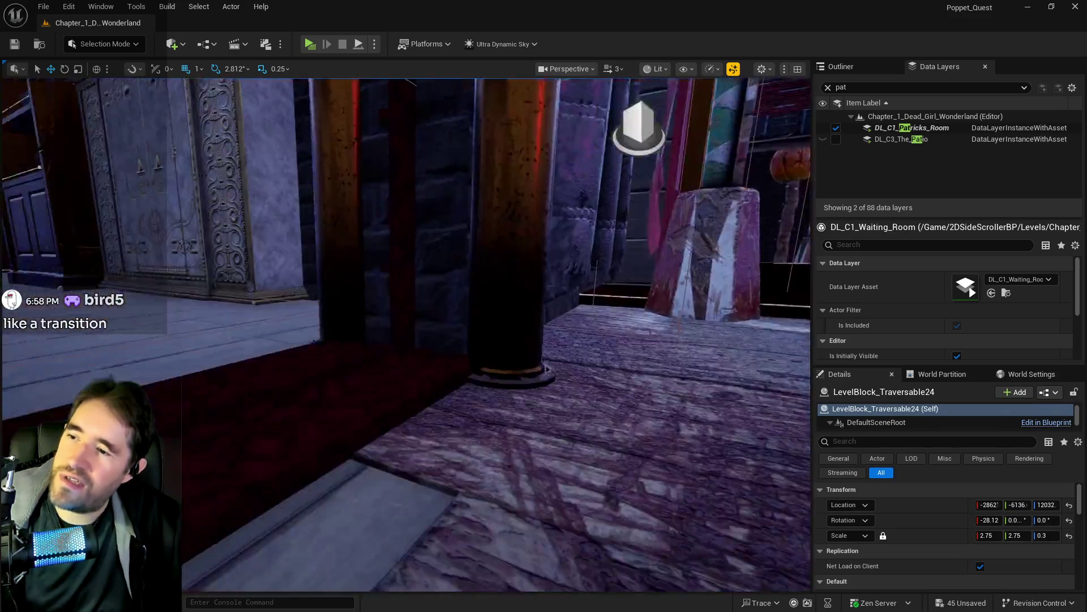
pyautogui.hotkey('ctrl', 's')
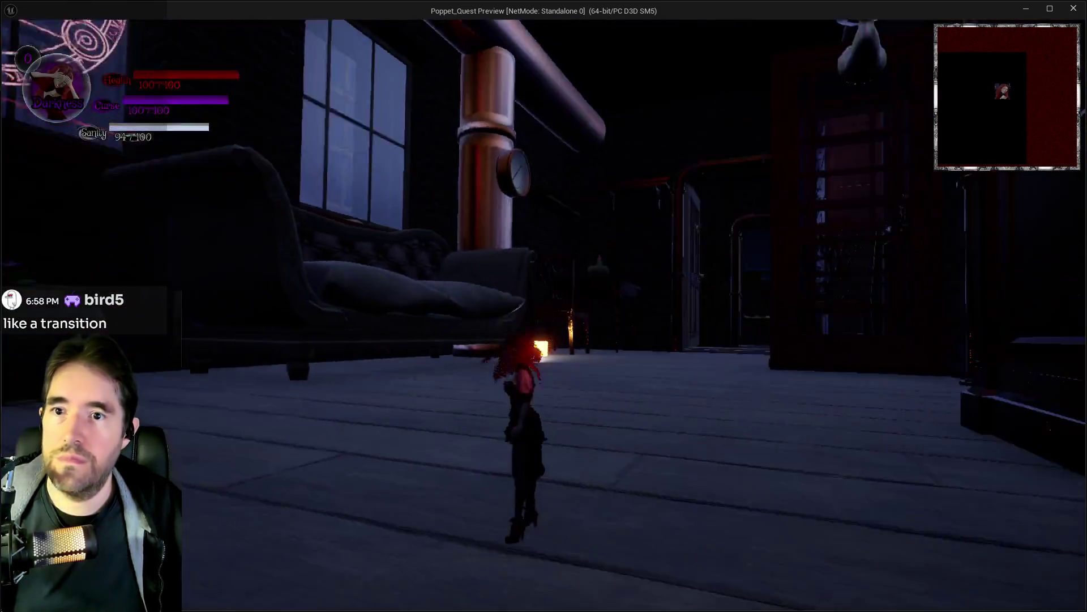
# Run the character down the alley, past the bookshelf and through the circus-curtain doorway into Patrick's Room.
pyautogui.press('w')
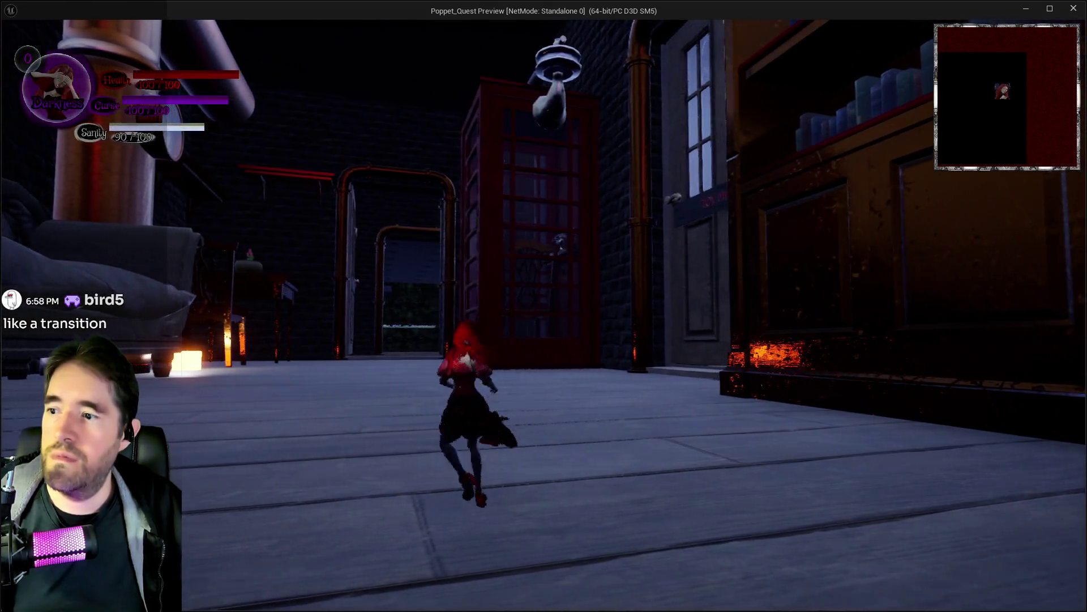
pyautogui.press('w')
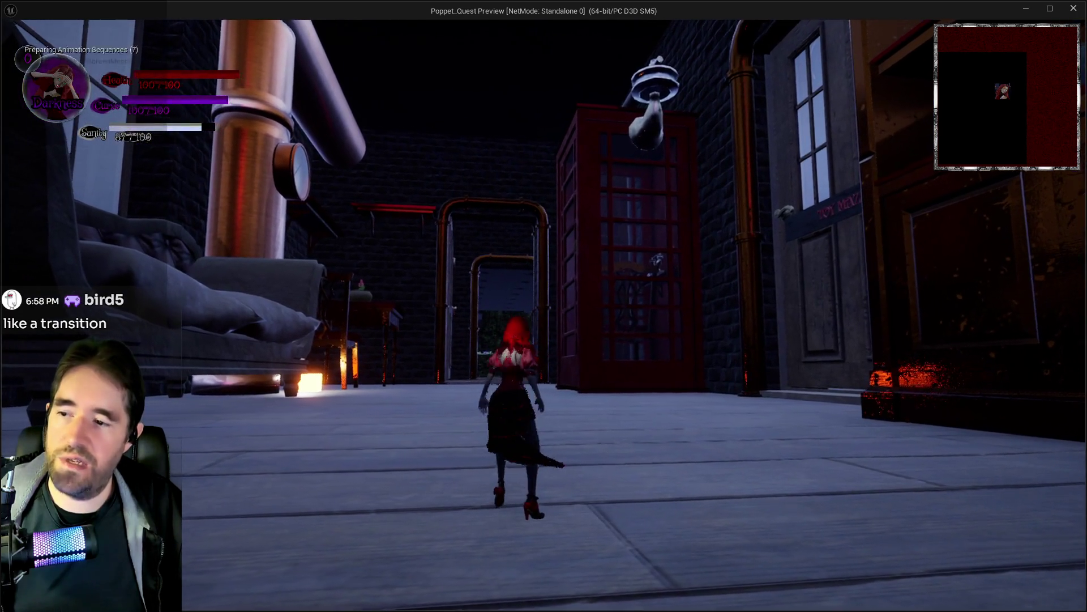
pyautogui.press('w')
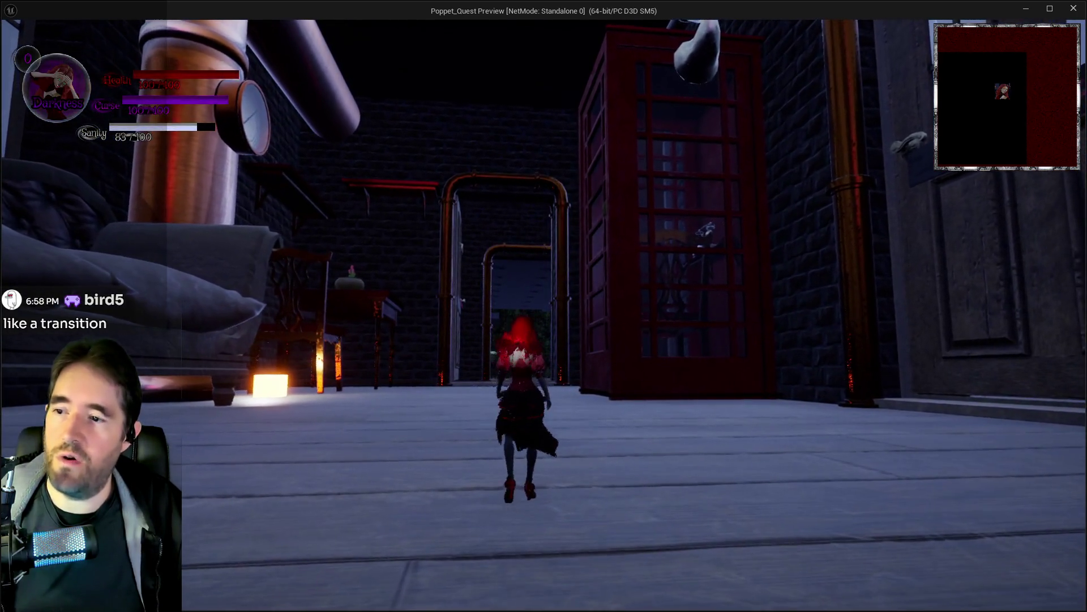
pyautogui.press('w')
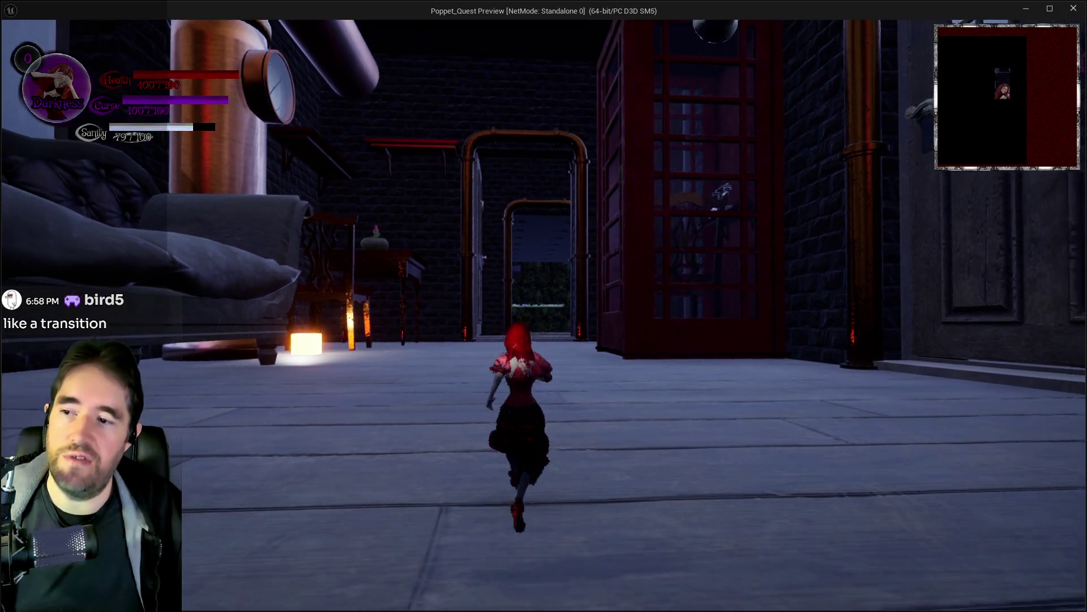
pyautogui.press('w')
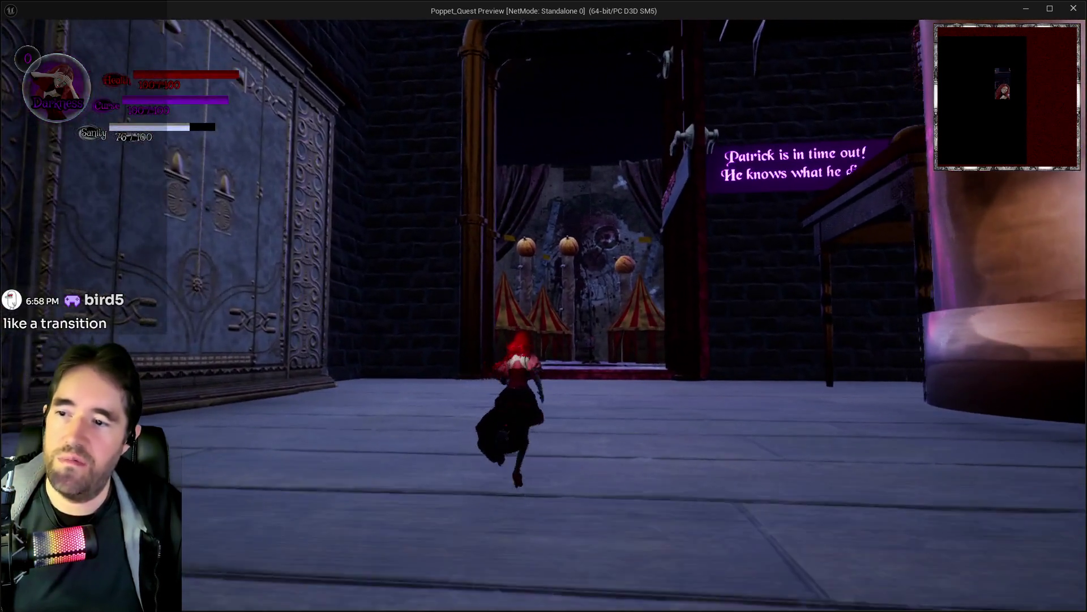
pyautogui.press('w')
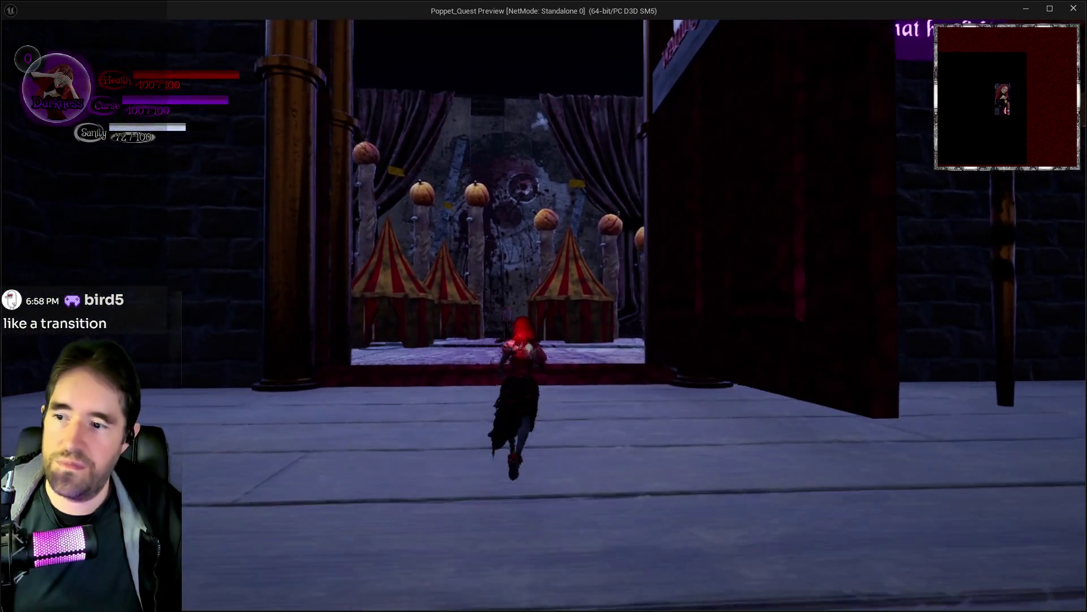
pyautogui.press('w')
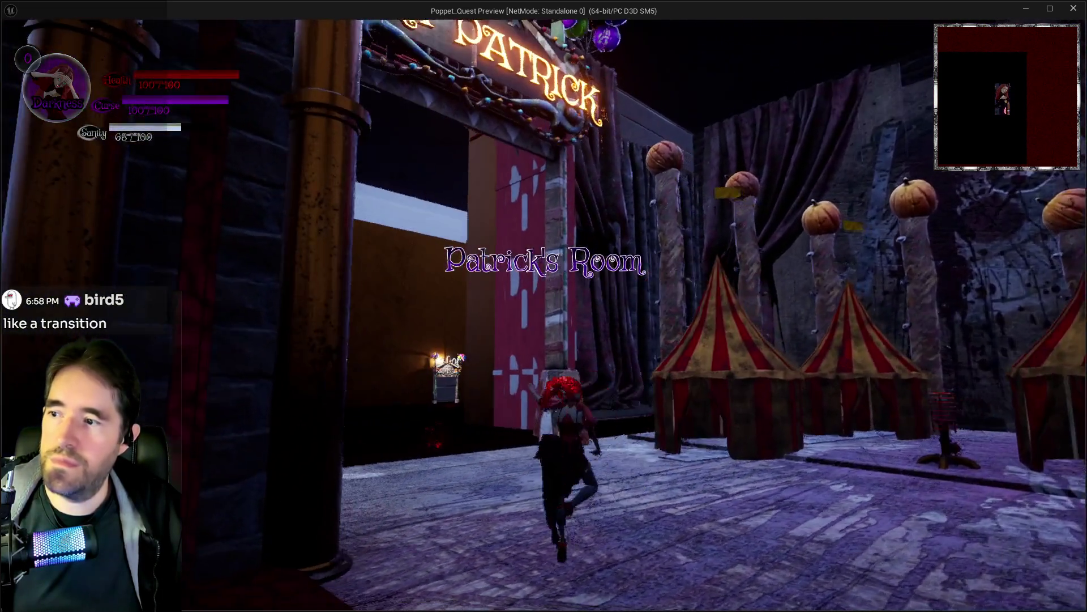
# Jump through the Fort Patrick doorway, run back via the street to the circus tents, then stop play.
pyautogui.press('w')
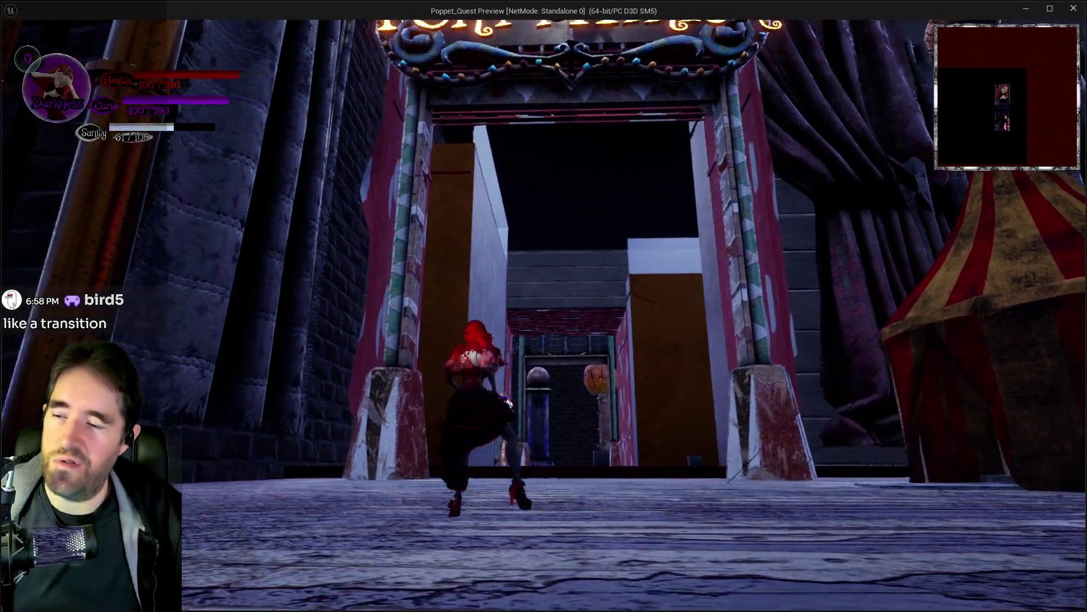
pyautogui.press('w')
pyautogui.press('space')
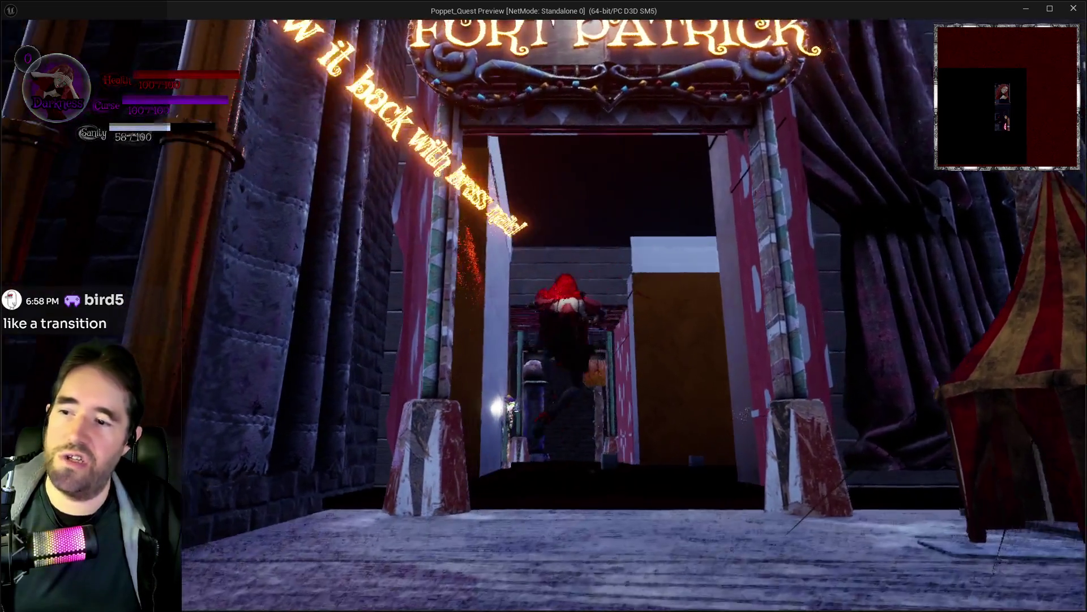
pyautogui.press('w')
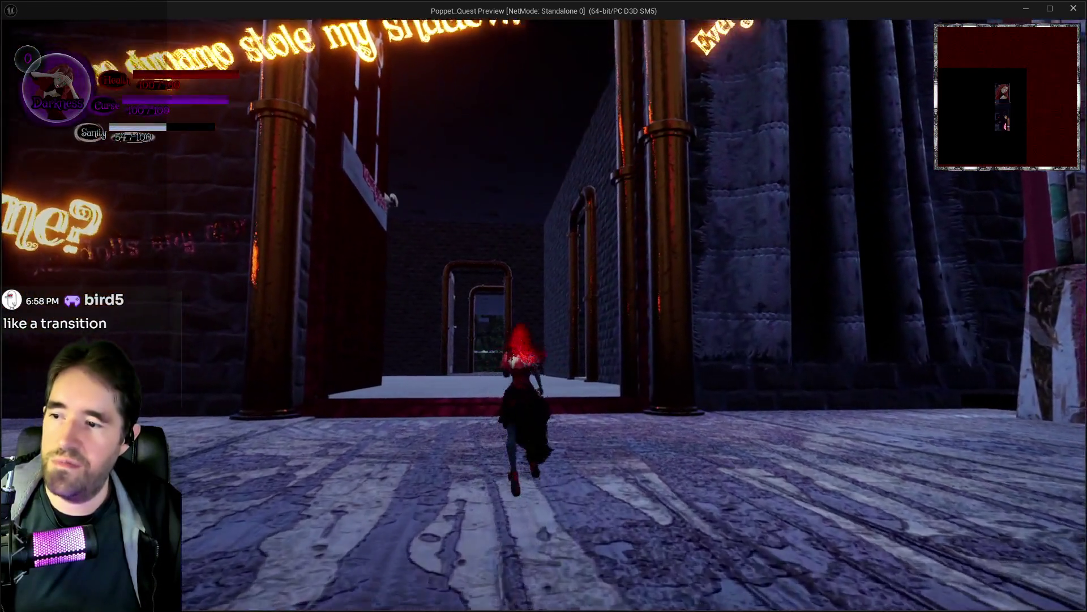
pyautogui.press('w')
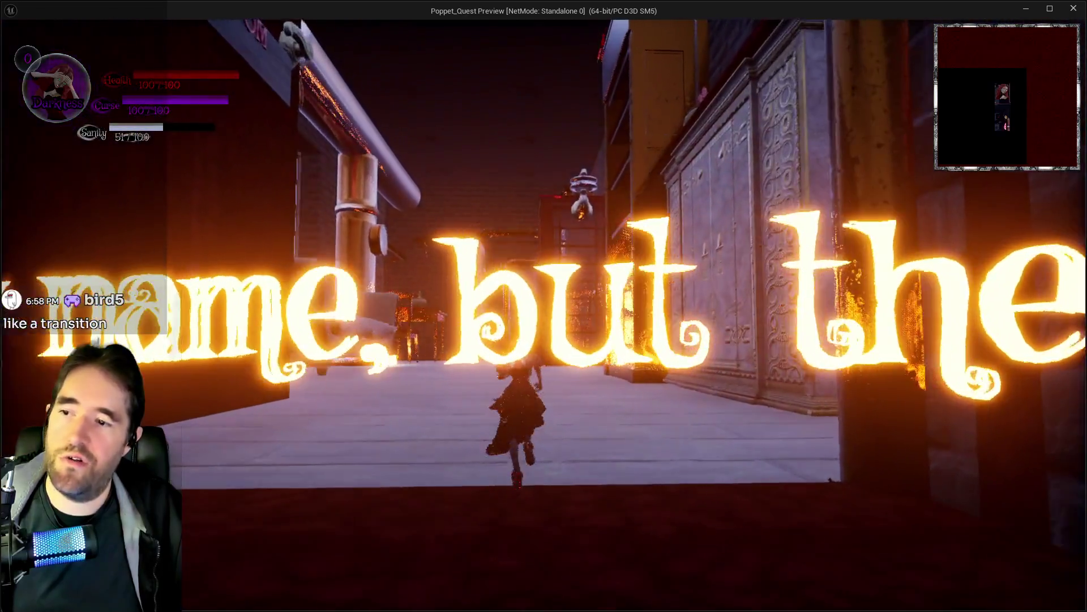
pyautogui.press('w')
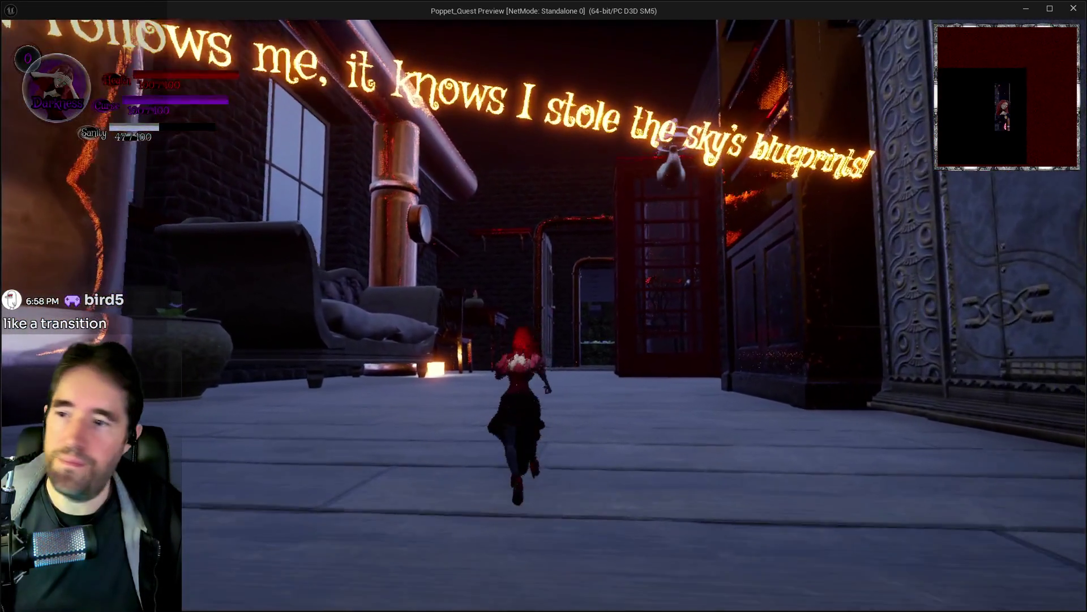
pyautogui.press('w')
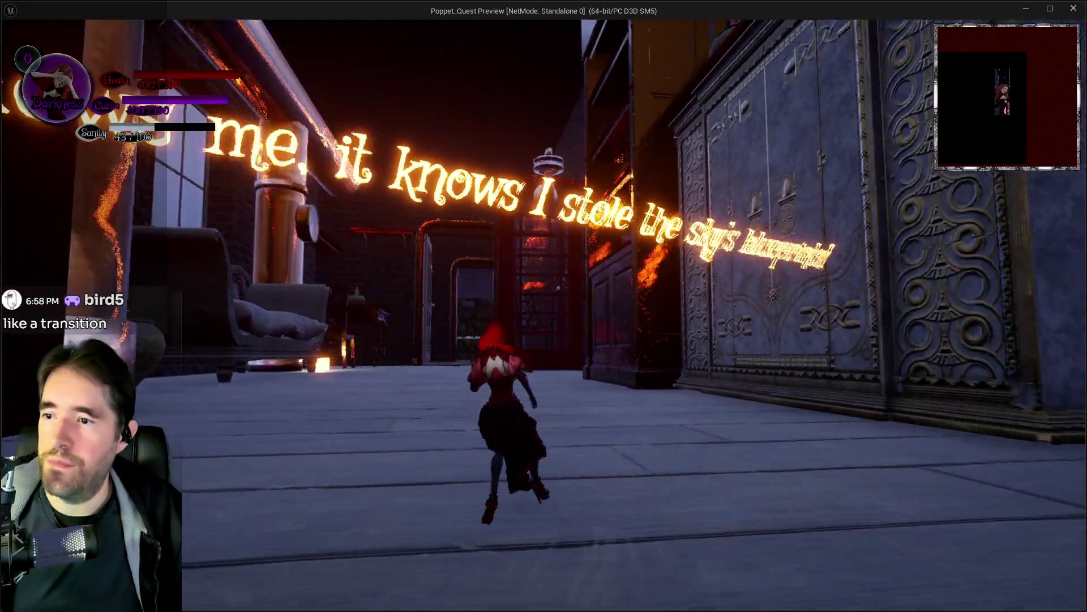
pyautogui.press('w')
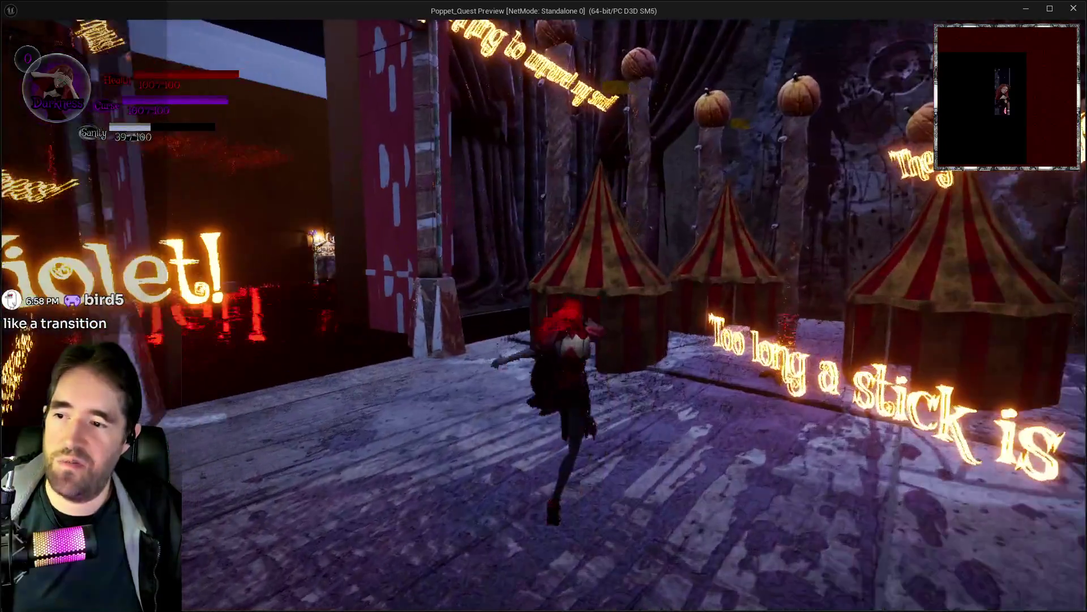
pyautogui.press('w')
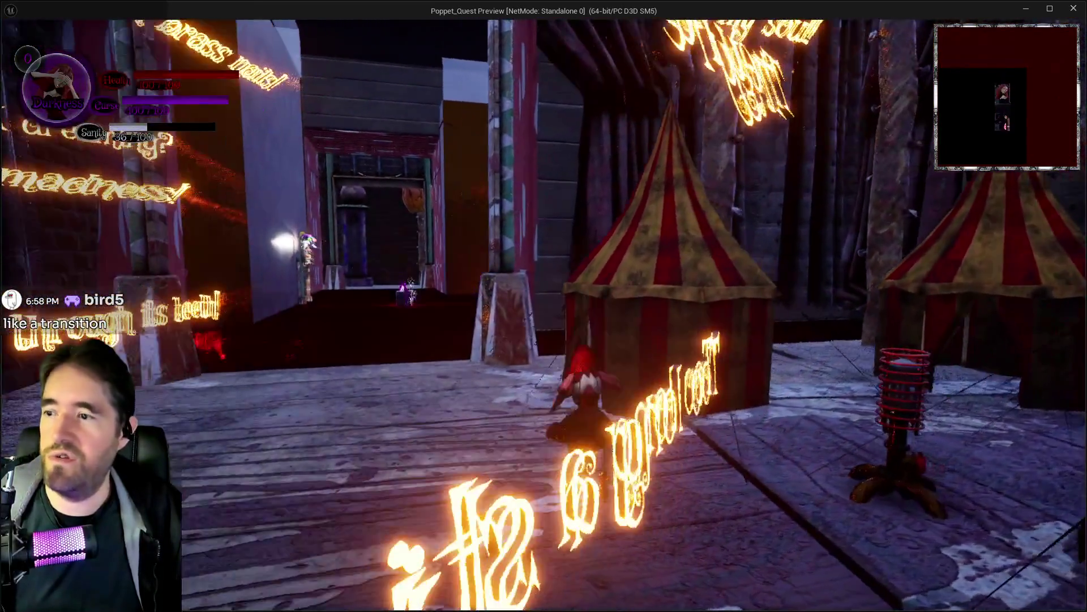
pyautogui.hotkey('alt', 'Tab')
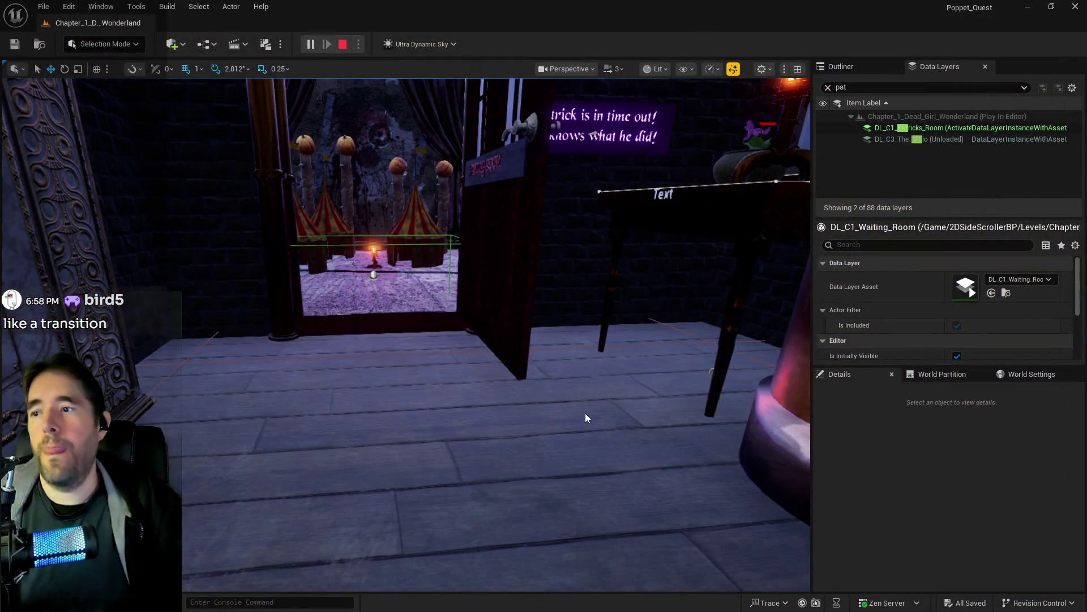
pyautogui.press('Escape')
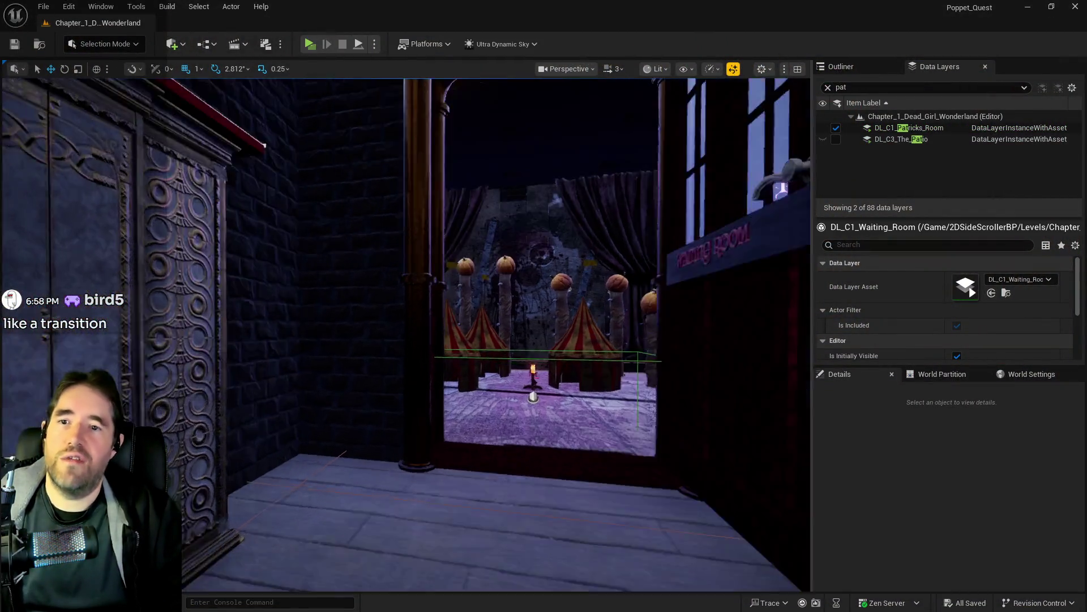
# Select the tent entry arch, the large adjoining wall and the inner door frame together.
pyautogui.scroll(10, 477, 327)
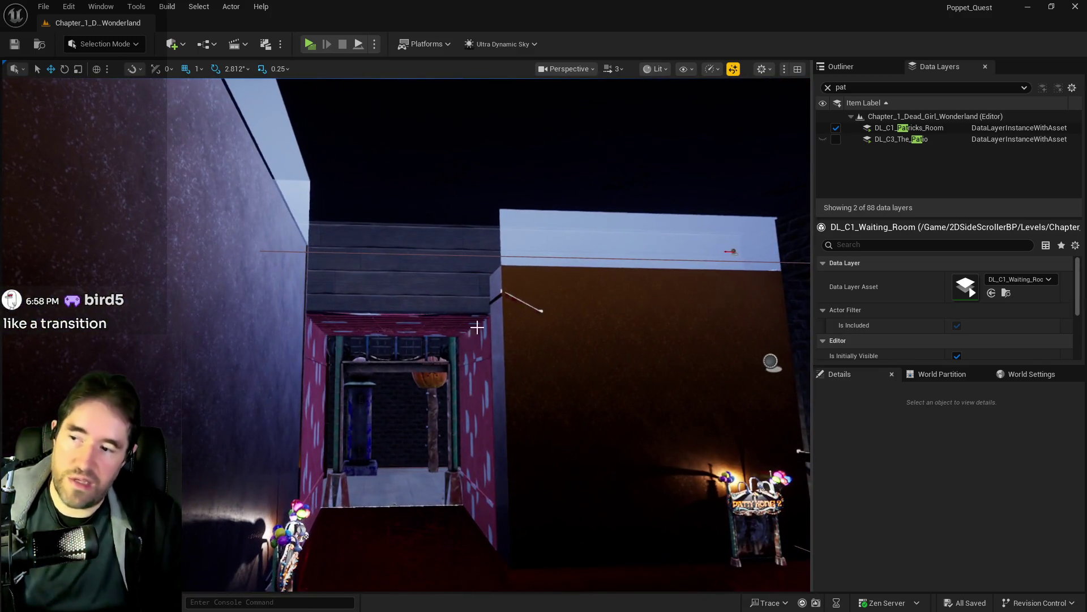
pyautogui.click(452, 330)
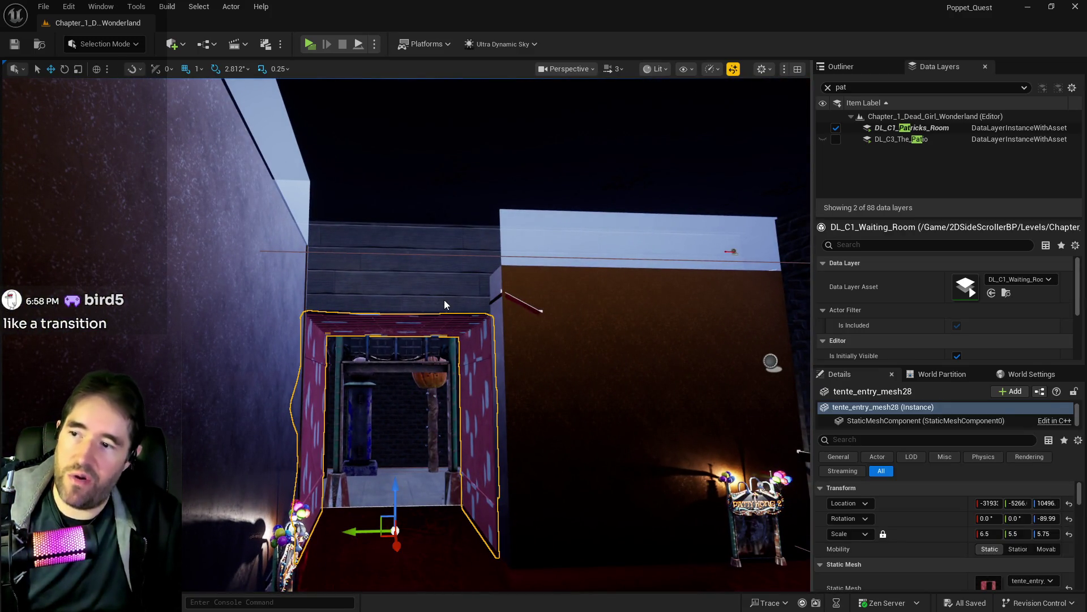
pyautogui.keyDown('ctrl'); pyautogui.click(444, 305); pyautogui.keyUp('ctrl')
pyautogui.moveTo(444, 305)
pyautogui.mouseDown()
pyautogui.moveTo(408, 340)
pyautogui.moveTo(434, 294)
pyautogui.mouseUp()
pyautogui.keyDown('ctrl'); pyautogui.click(348, 230); pyautogui.keyUp('ctrl')
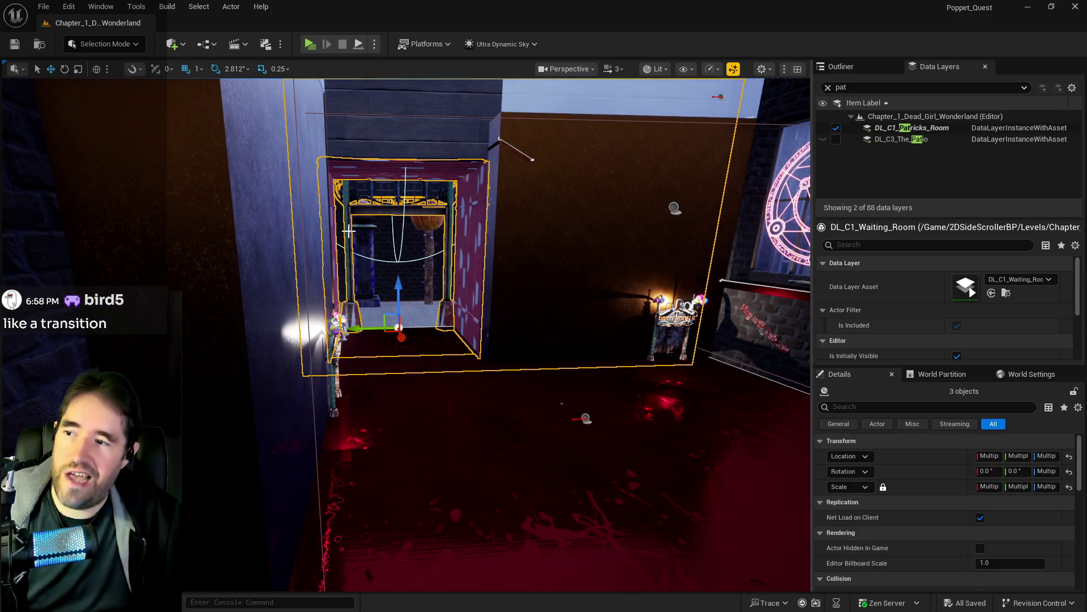
pyautogui.moveTo(351, 244)
pyautogui.mouseDown()
pyautogui.moveTo(343, 187)
pyautogui.moveTo(357, 240)
pyautogui.mouseUp()
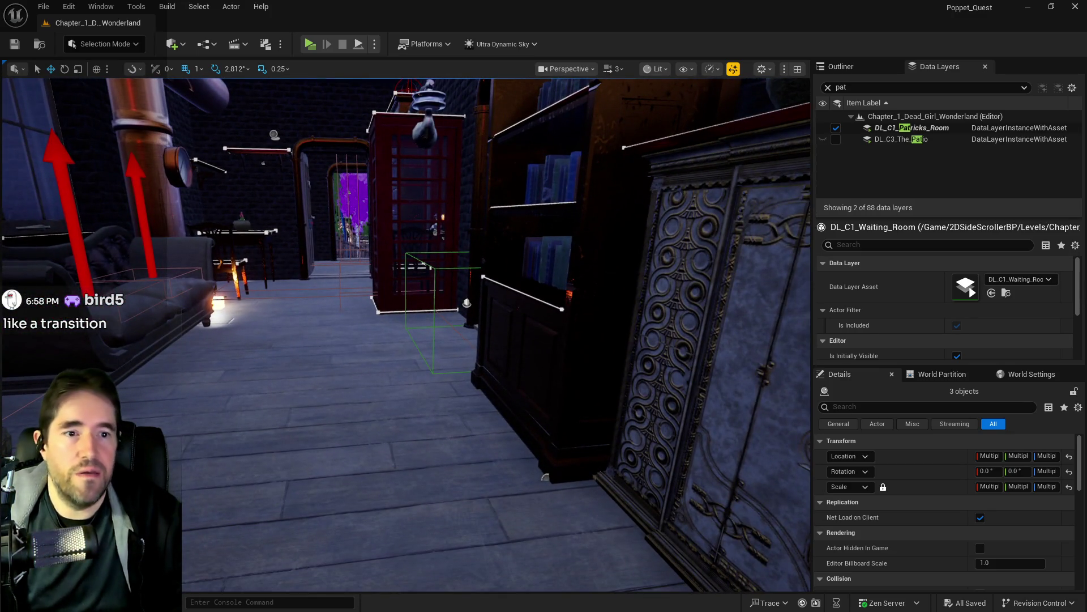
# Add the three entrance pieces to DL_C1_Waiting_Room, then select all actors in the data layer.
pyautogui.click(828, 88)
pyautogui.write('wai')
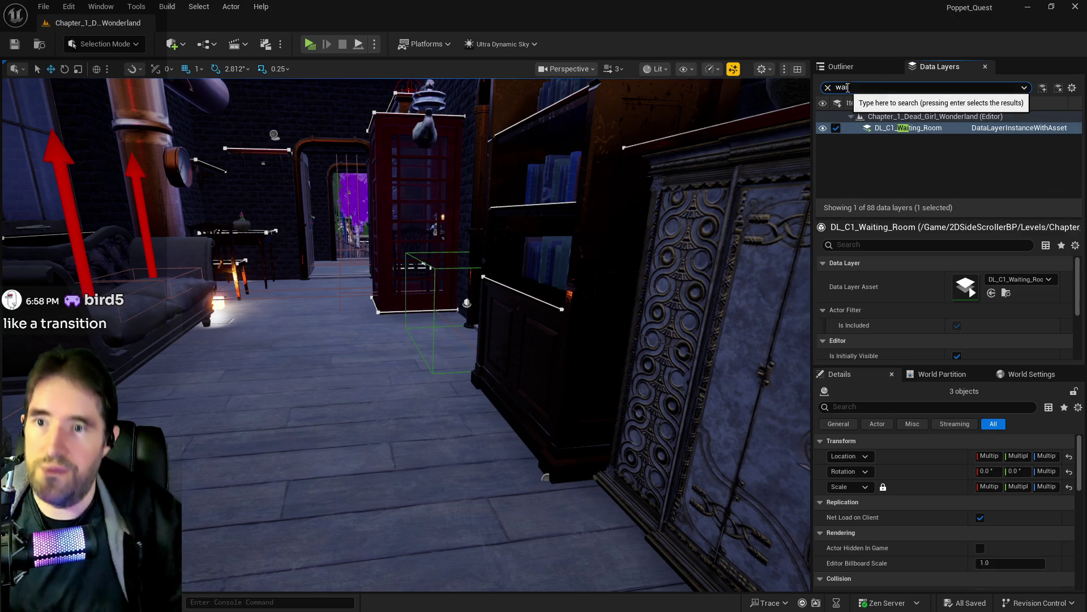
pyautogui.rightClick(868, 128)
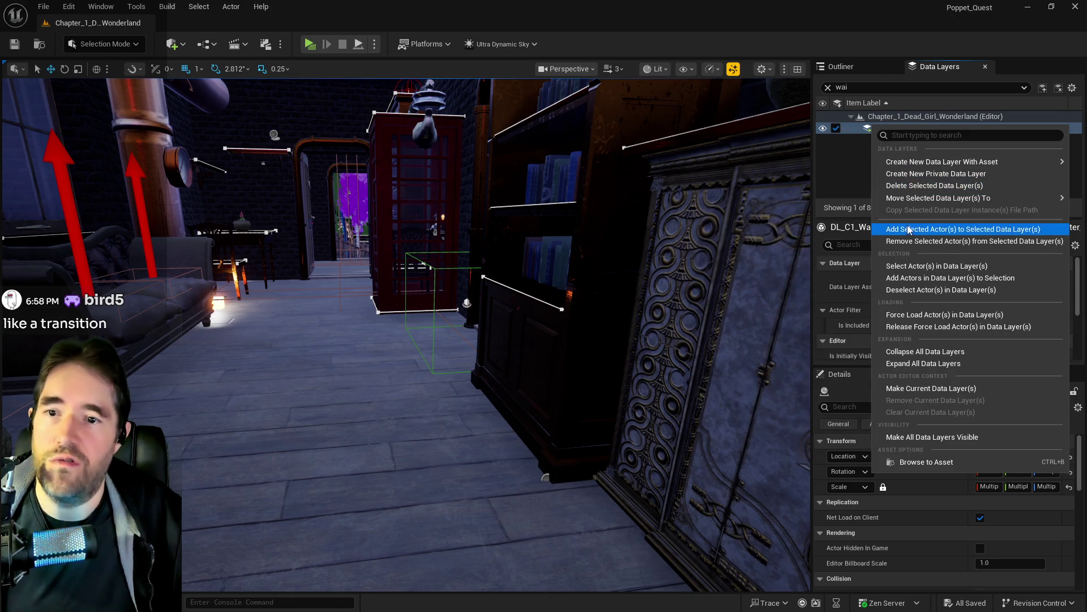
pyautogui.click(882, 222)
pyautogui.rightClick(903, 130)
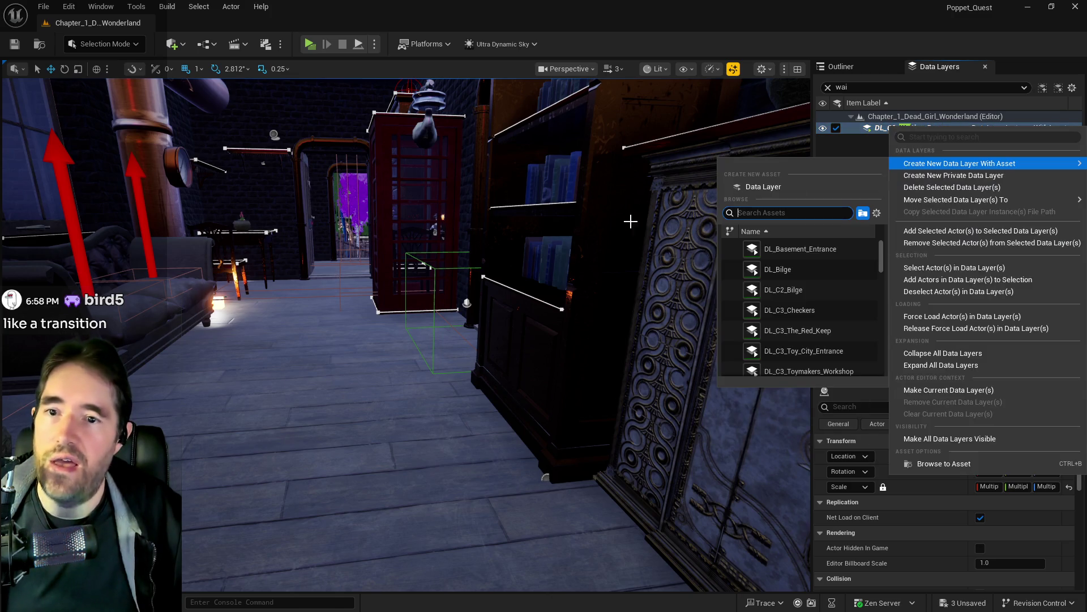
pyautogui.click(947, 268)
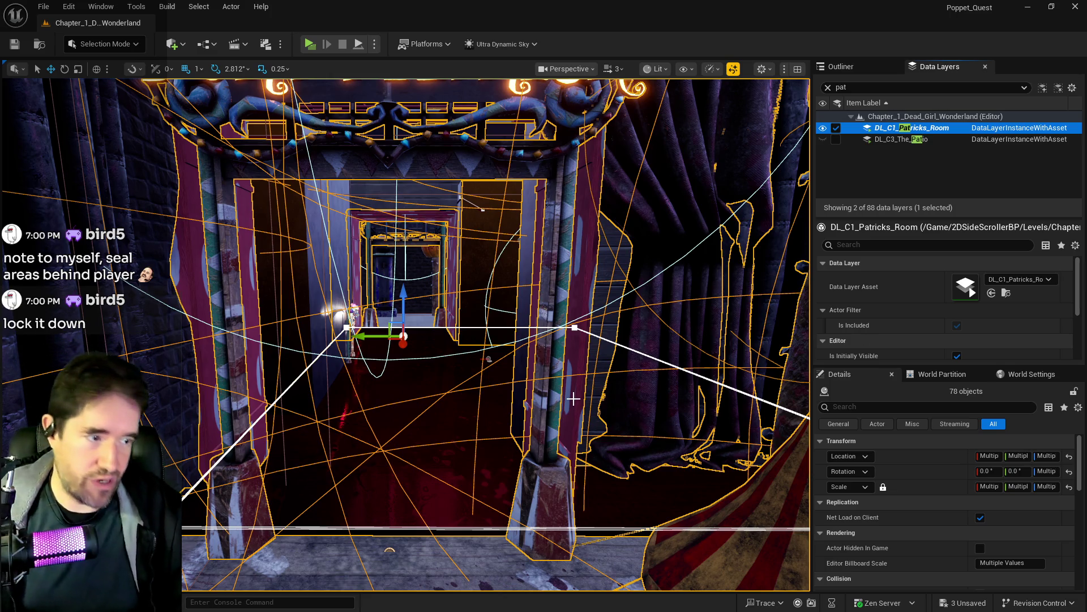
# Undo the accidental door selection to restore the 78 selected actors.
pyautogui.scroll(10, 584, 397)
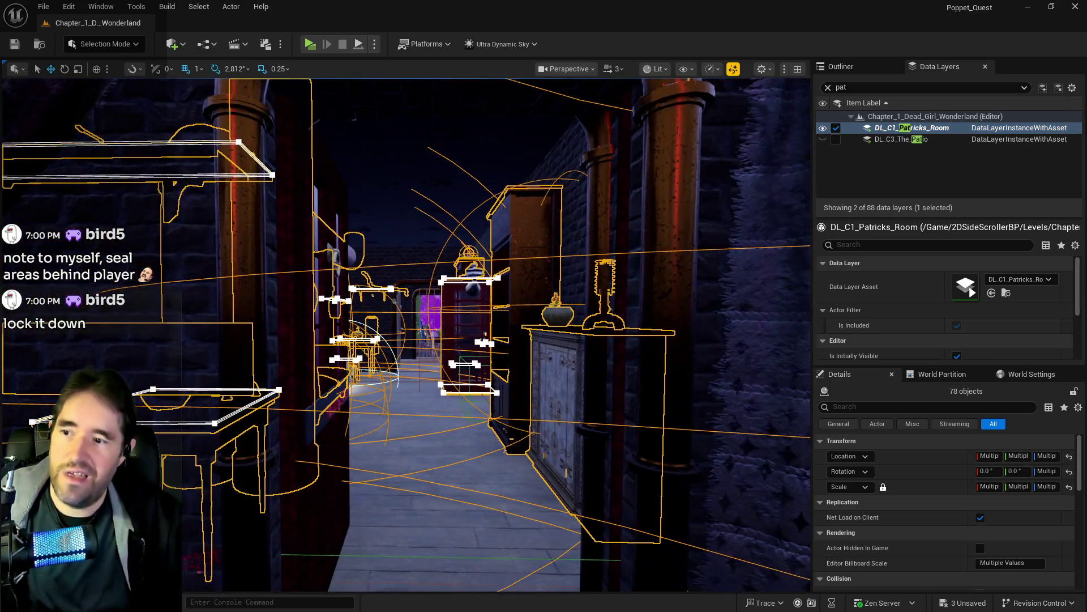
pyautogui.scroll(-10, 583, 400)
pyautogui.rightClick(583, 400)
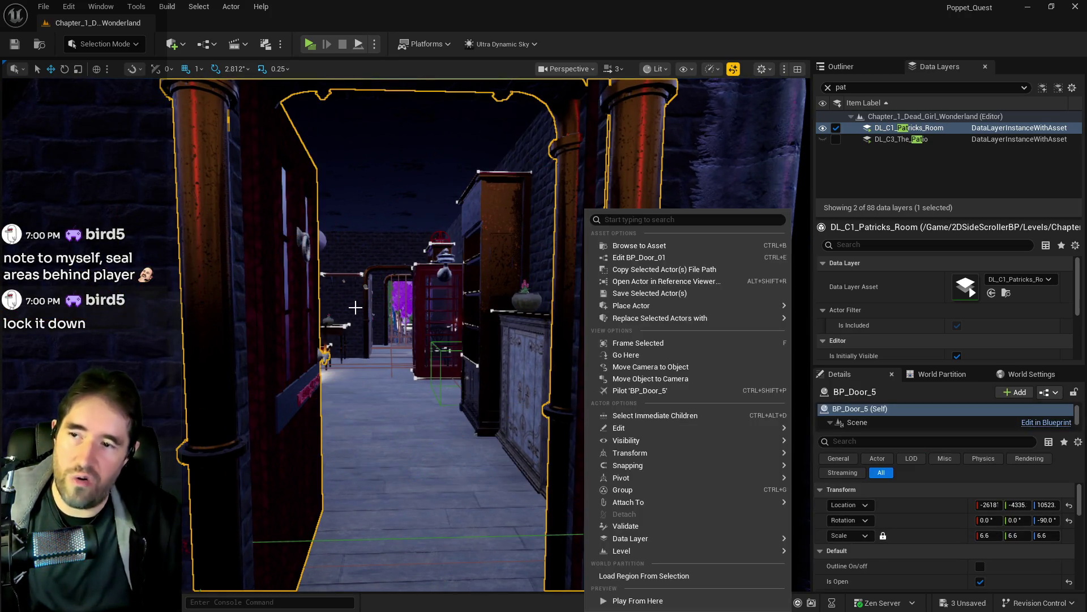
pyautogui.press('Escape')
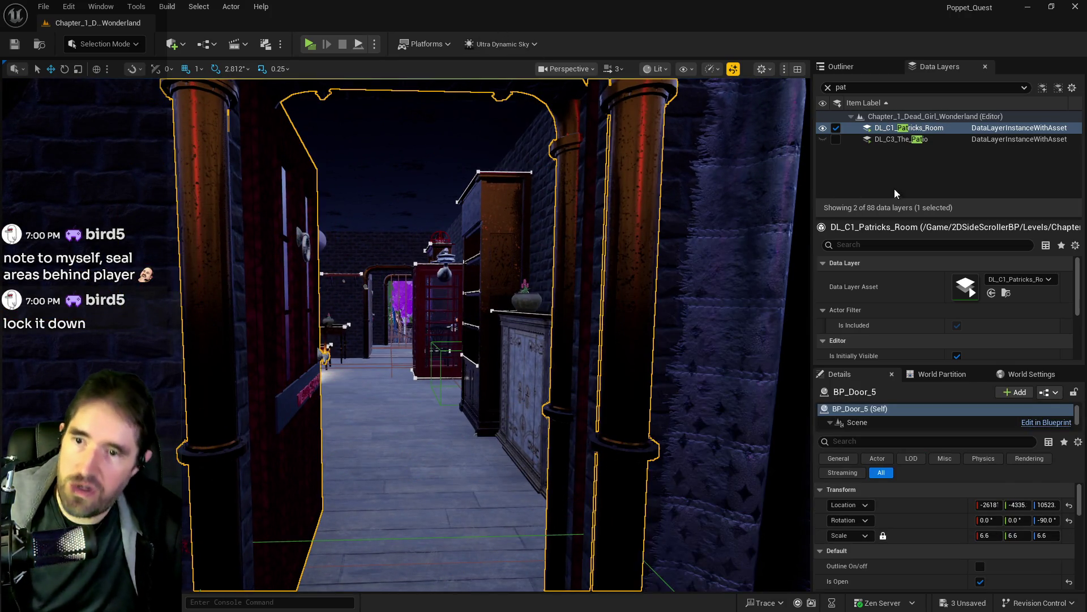
pyautogui.hotkey('ctrl', 'z')
# Add the 78 actors to DL_C1_Patricks_Room and fly down the hallway to check.
pyautogui.rightClick(895, 130)
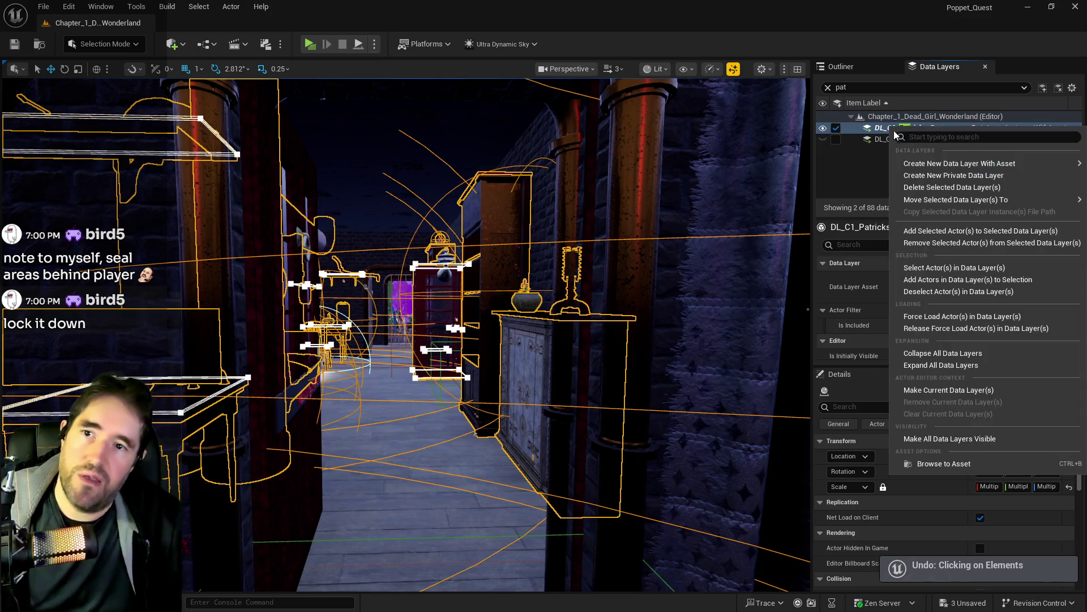
pyautogui.click(920, 229)
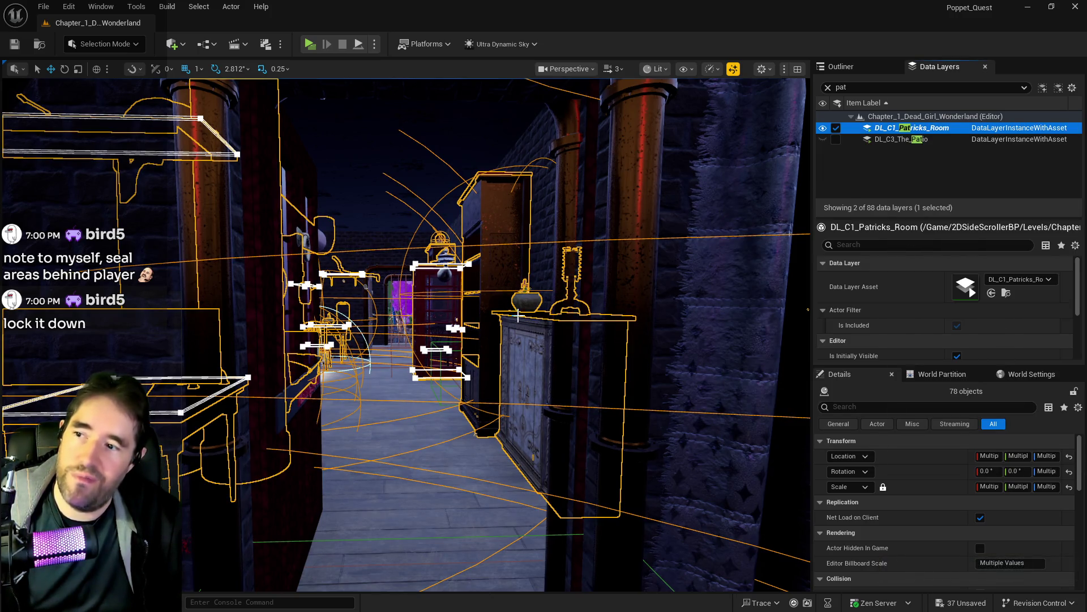
pyautogui.moveTo(416, 336)
pyautogui.mouseDown()
pyautogui.moveTo(429, 225)
pyautogui.moveTo(401, 243)
pyautogui.moveTo(403, 182)
pyautogui.mouseUp()
pyautogui.moveTo(339, 96); pyautogui.dragTo(334, 59)
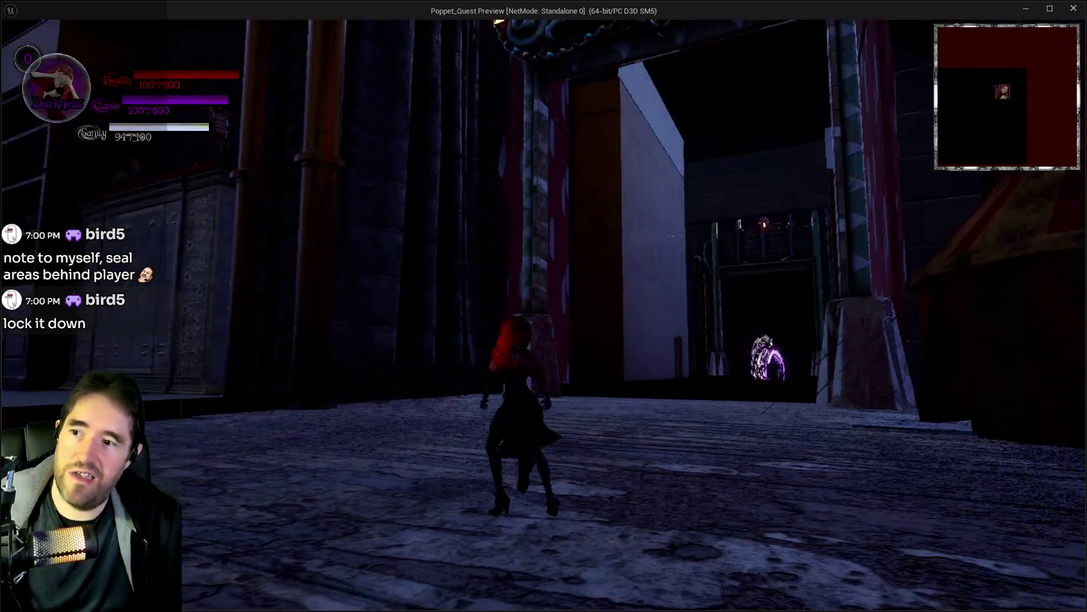
# Run through the circus courtyard and Waiting Room to the phone-booth doorway, then return to the editor.
pyautogui.press('w')
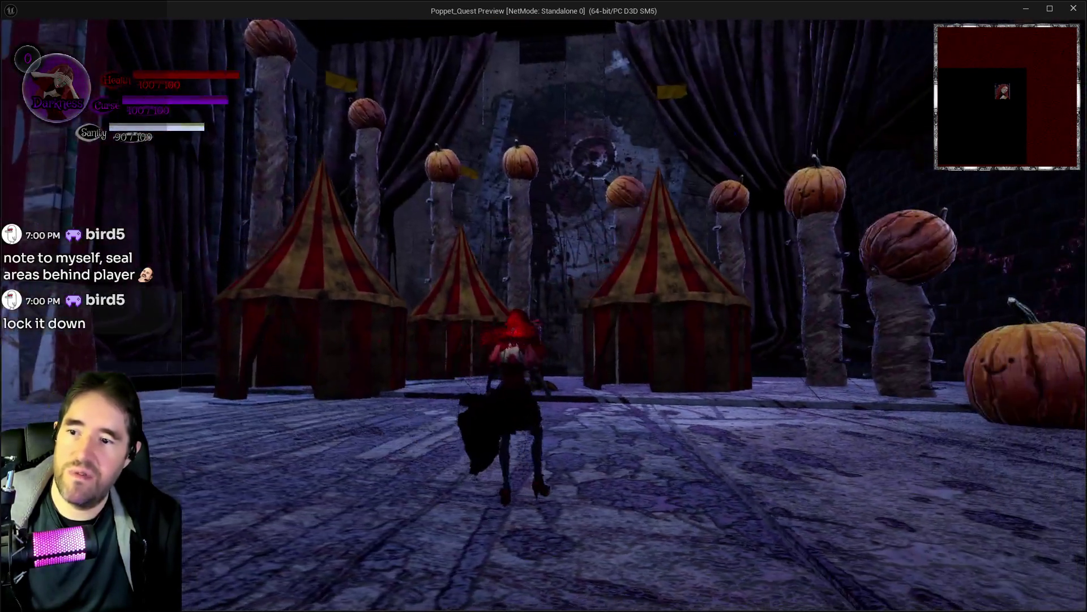
pyautogui.press('w')
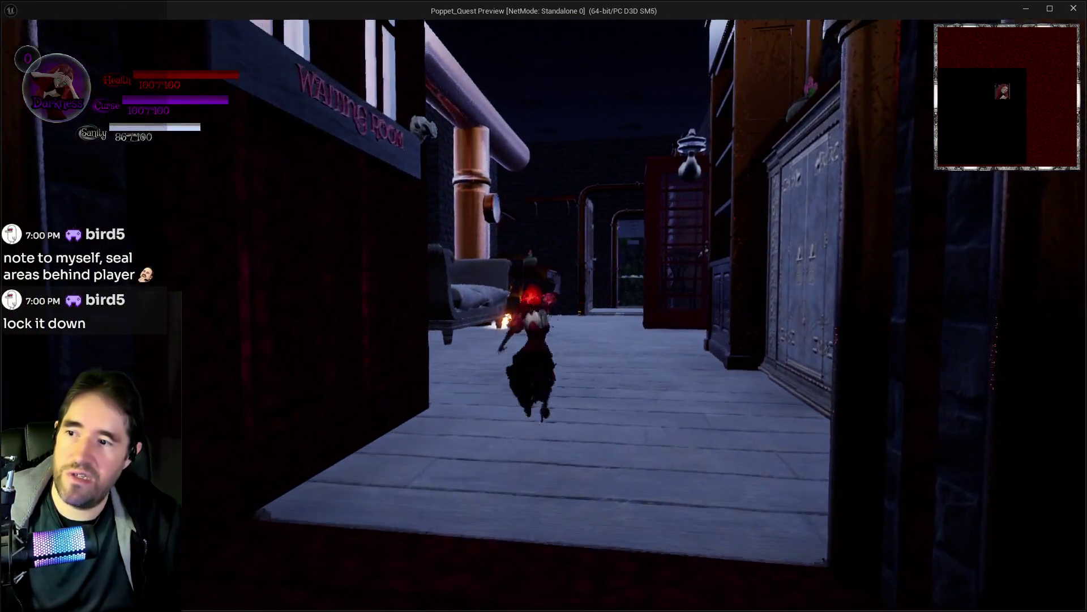
pyautogui.press('w')
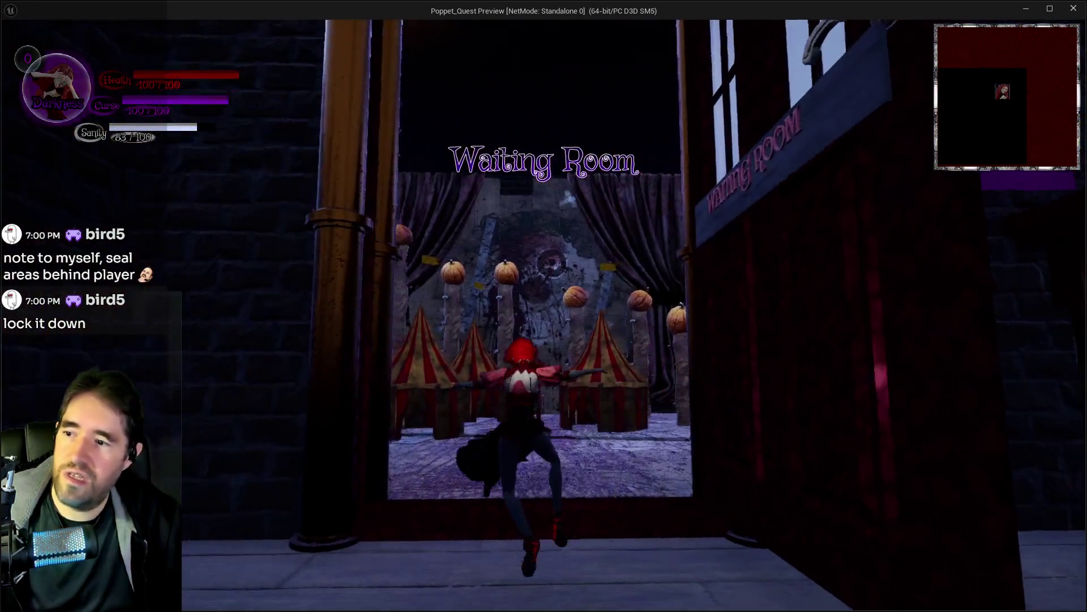
pyautogui.press('w')
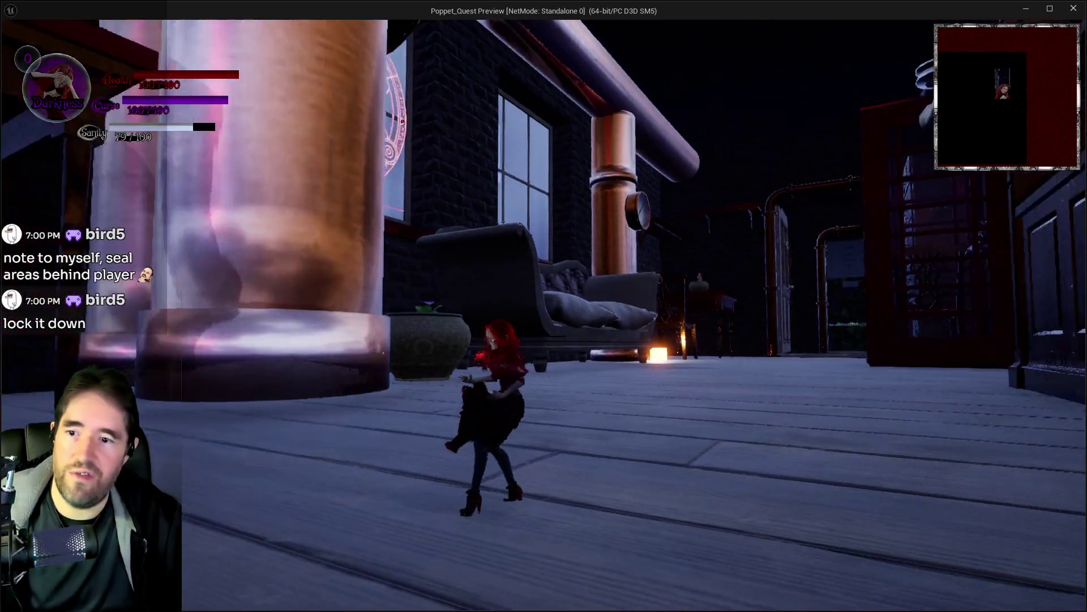
pyautogui.press('w')
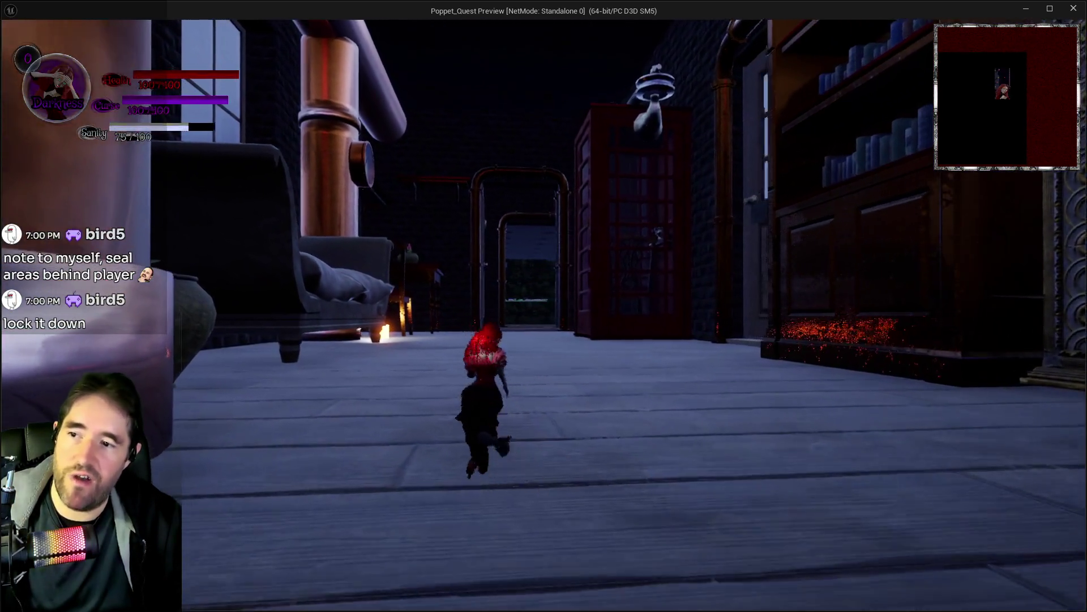
pyautogui.press('w')
pyautogui.hotkey('alt', 'Tab')
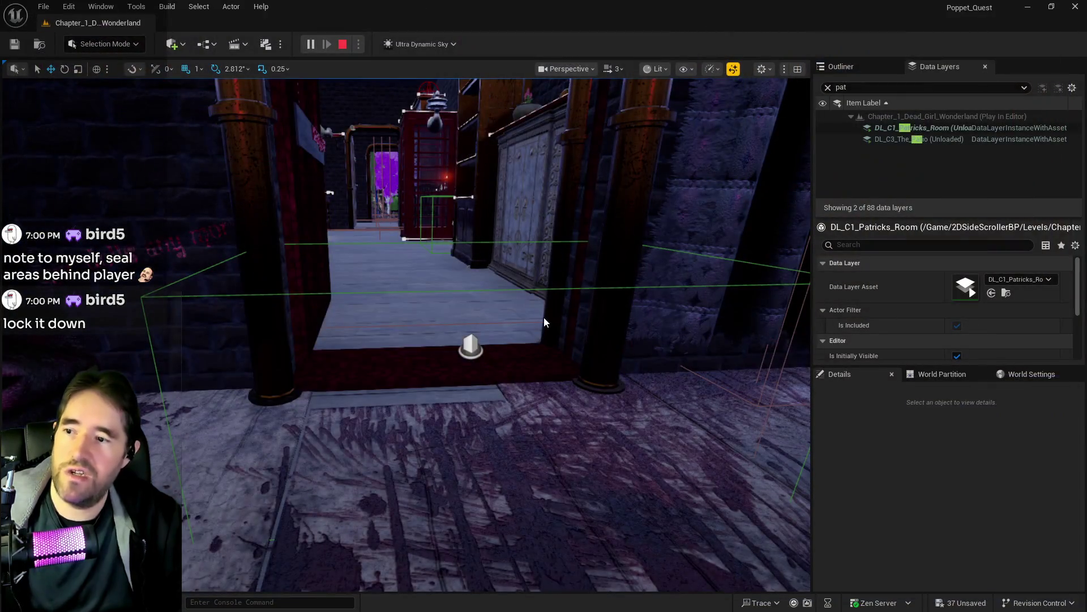
# Stop the playtest, select the Toy Maze door BP_Door_3 and tick Is Open.
pyautogui.press('Escape')
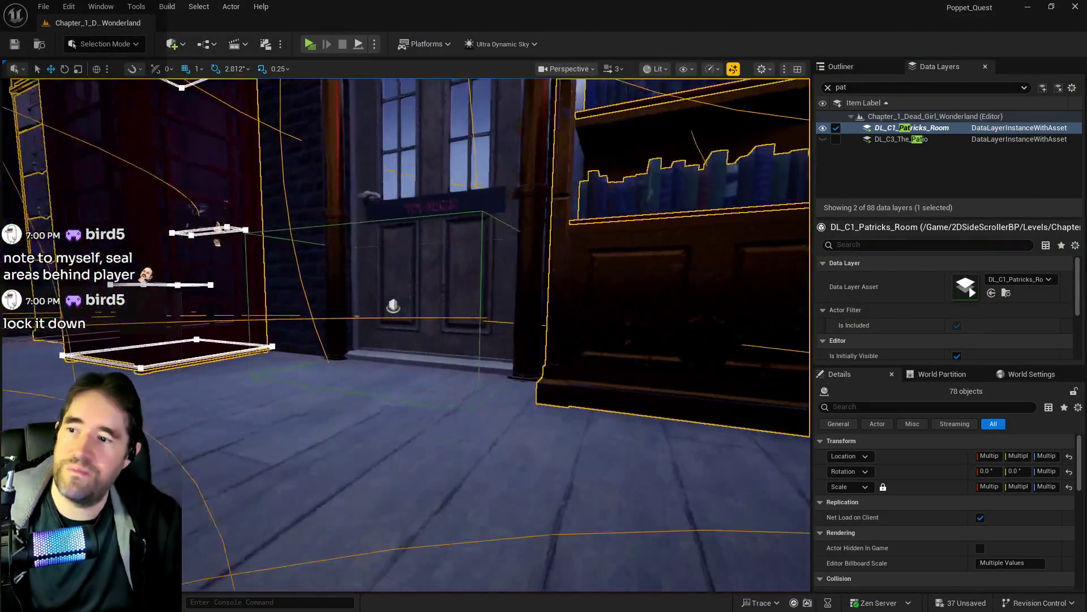
pyautogui.click(467, 269)
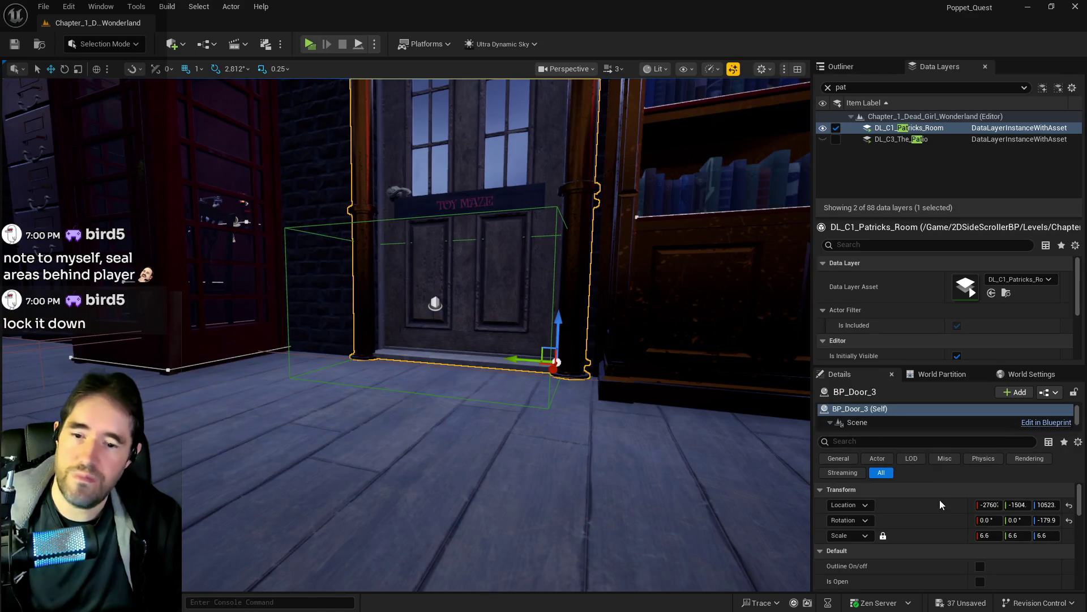
pyautogui.click(980, 581)
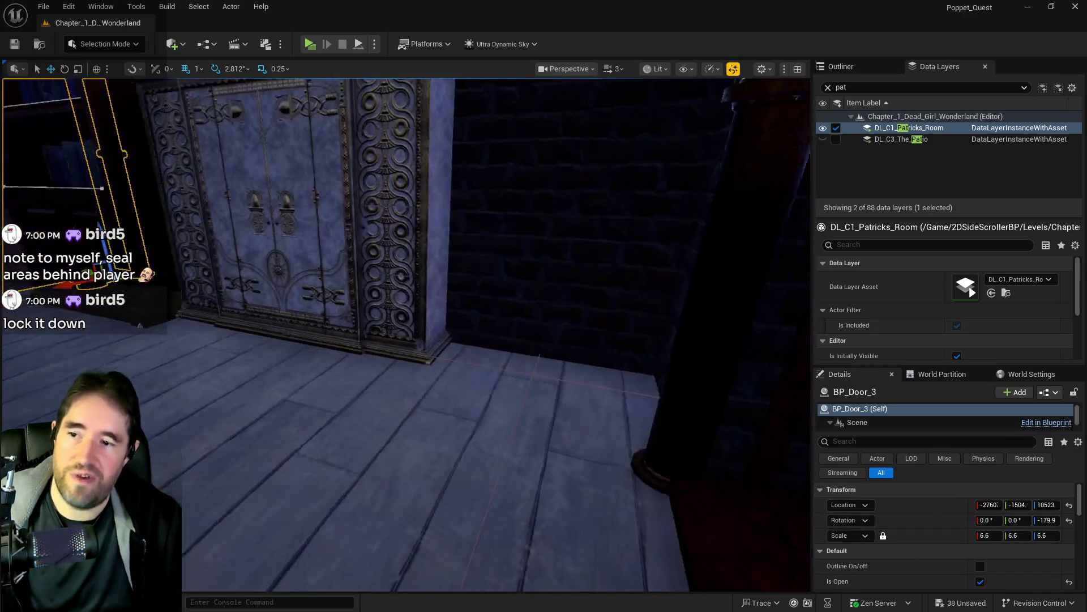
pyautogui.moveTo(421, 112); pyautogui.dragTo(420, 112)
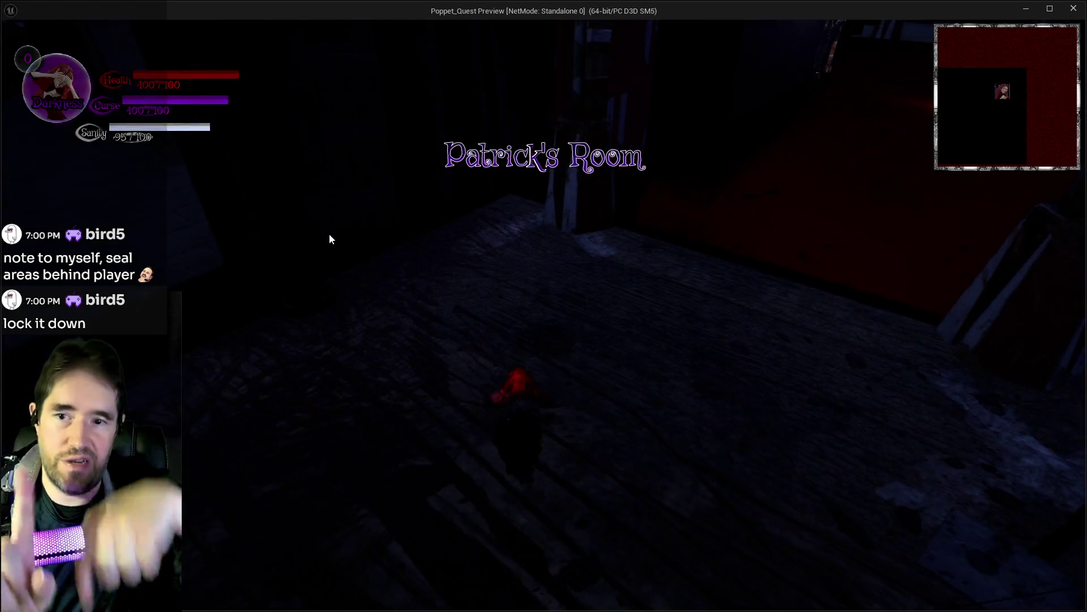
# Run through the Waiting Room, cast the curse, open the large door and climb into the Toy Maze.
pyautogui.click(583, 457)
pyautogui.press('w')
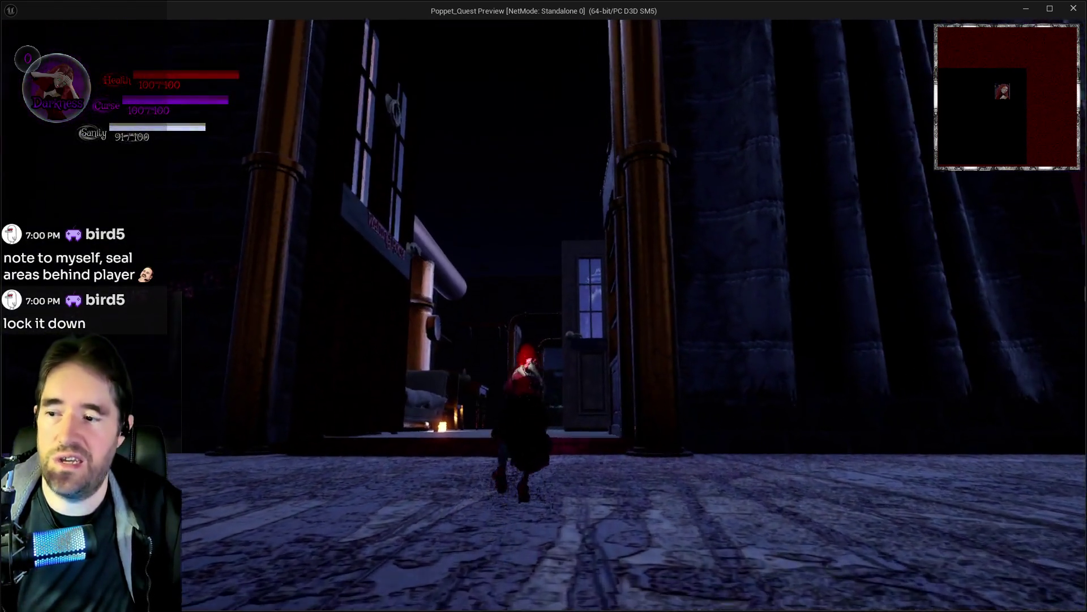
pyautogui.press('w')
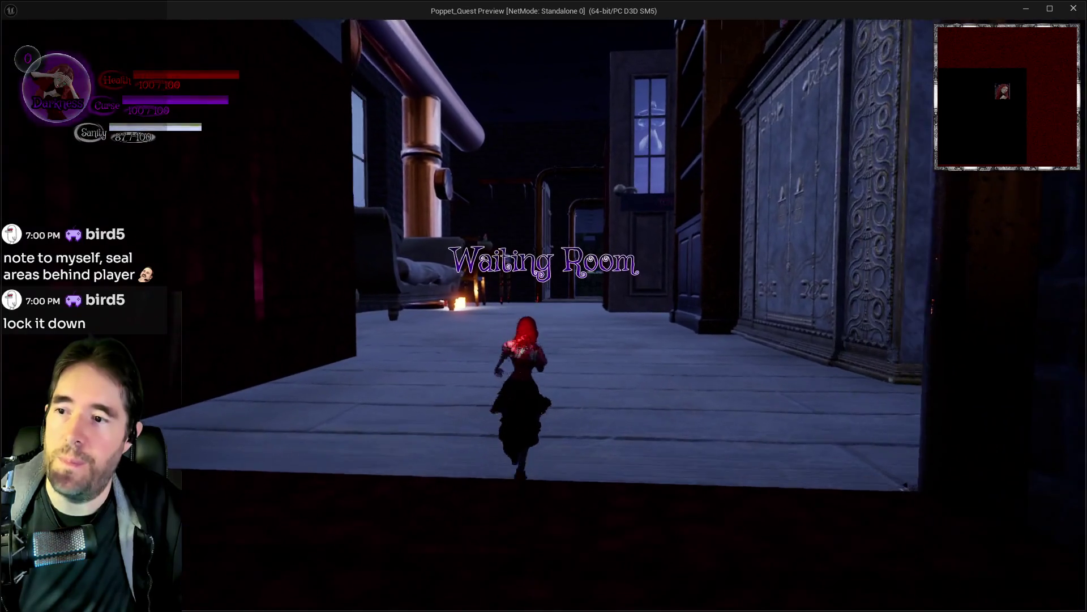
pyautogui.press('e')
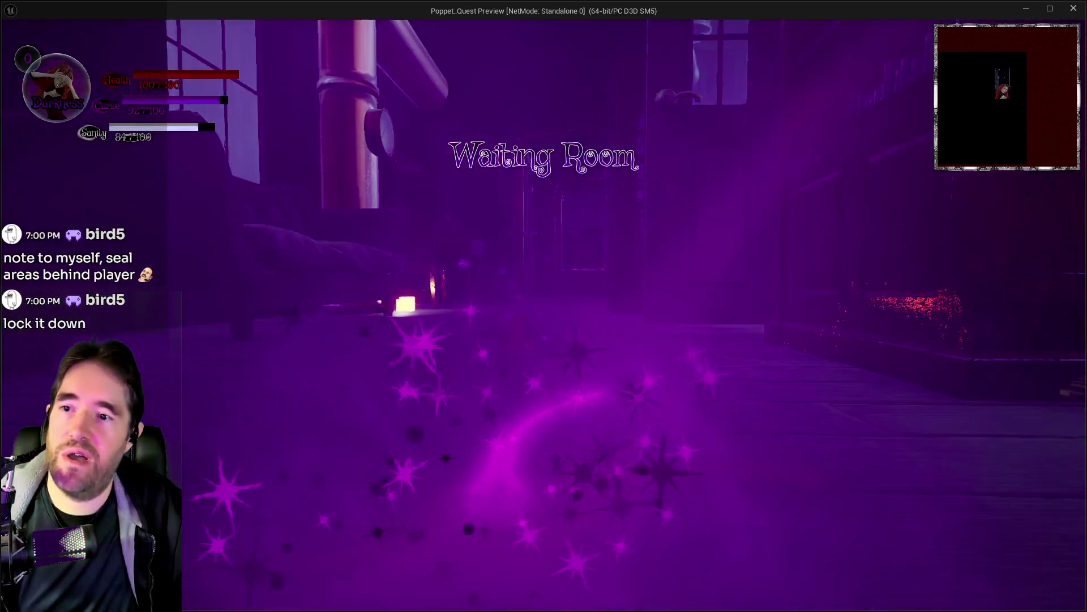
pyautogui.press('w')
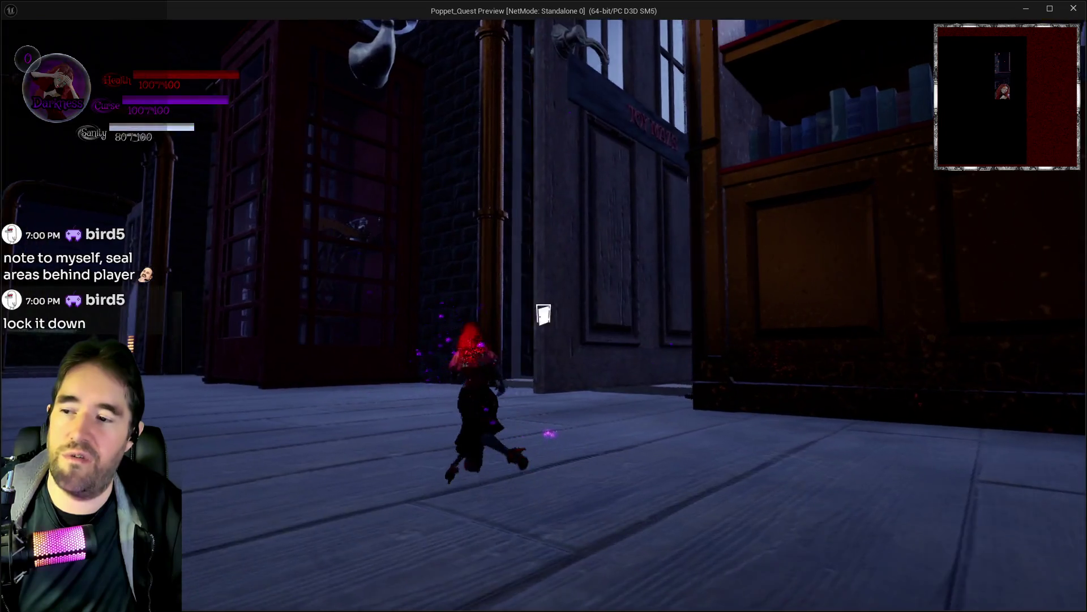
pyautogui.press('e')
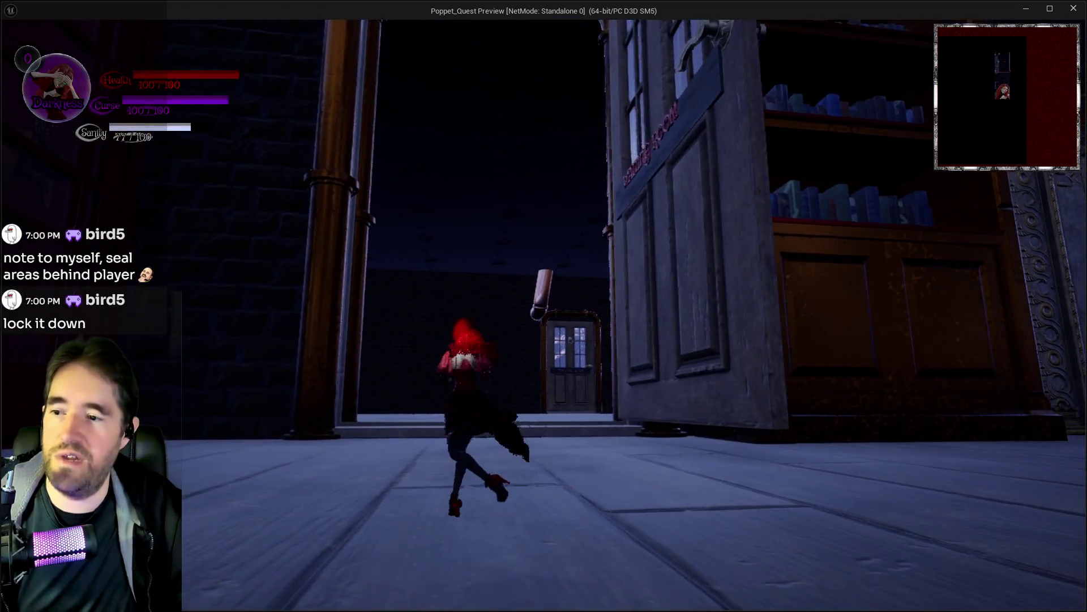
pyautogui.press('w')
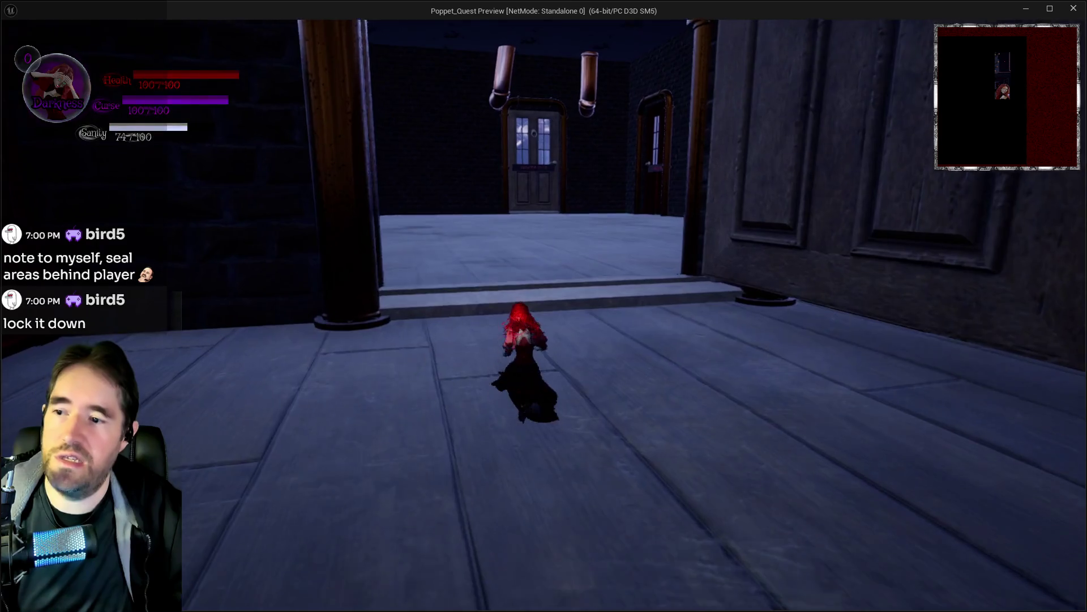
pyautogui.press('w')
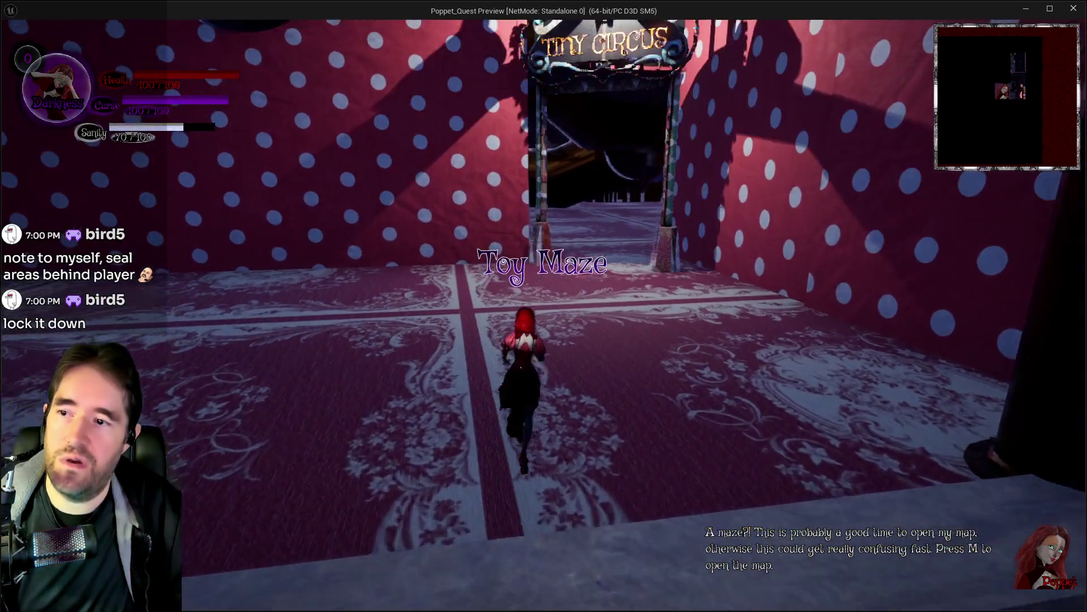
# Switch to Light form, run back to the Waiting Room couch, switch to Darkness, and pause.
pyautogui.press('q')
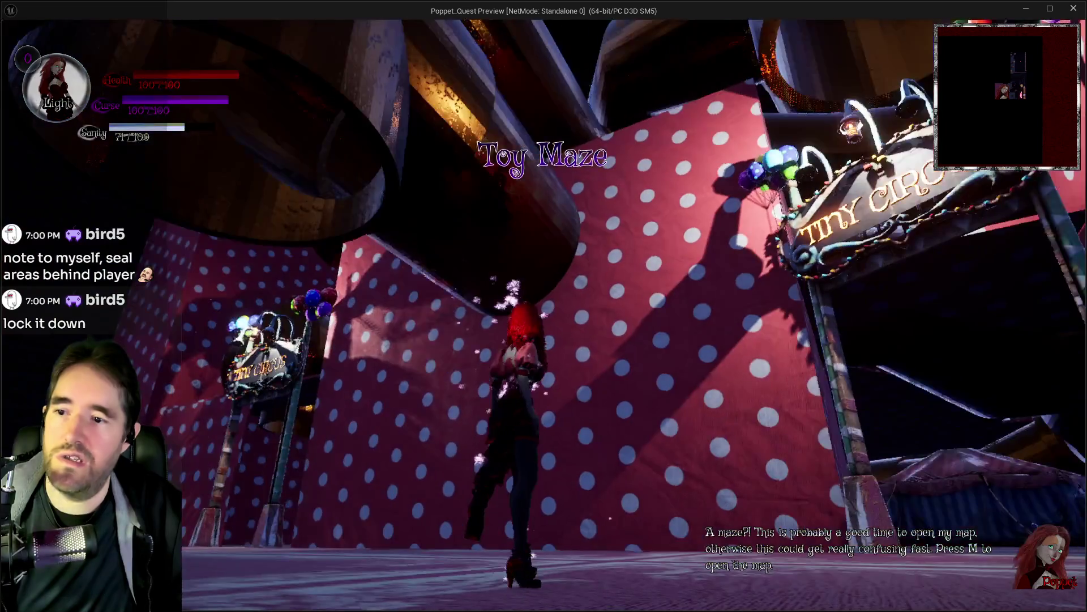
pyautogui.press('w')
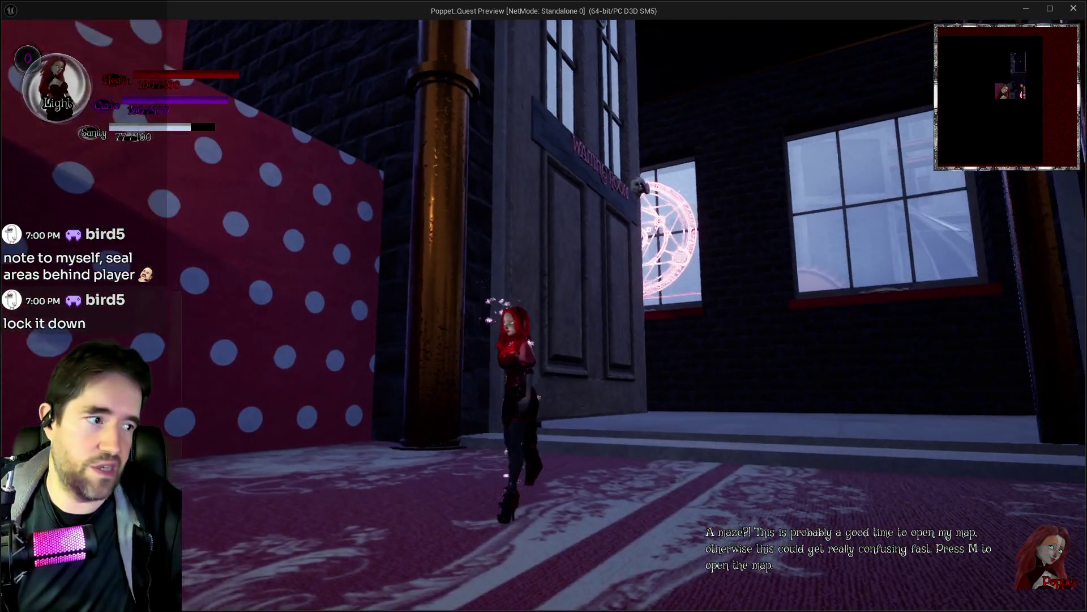
pyautogui.press('w')
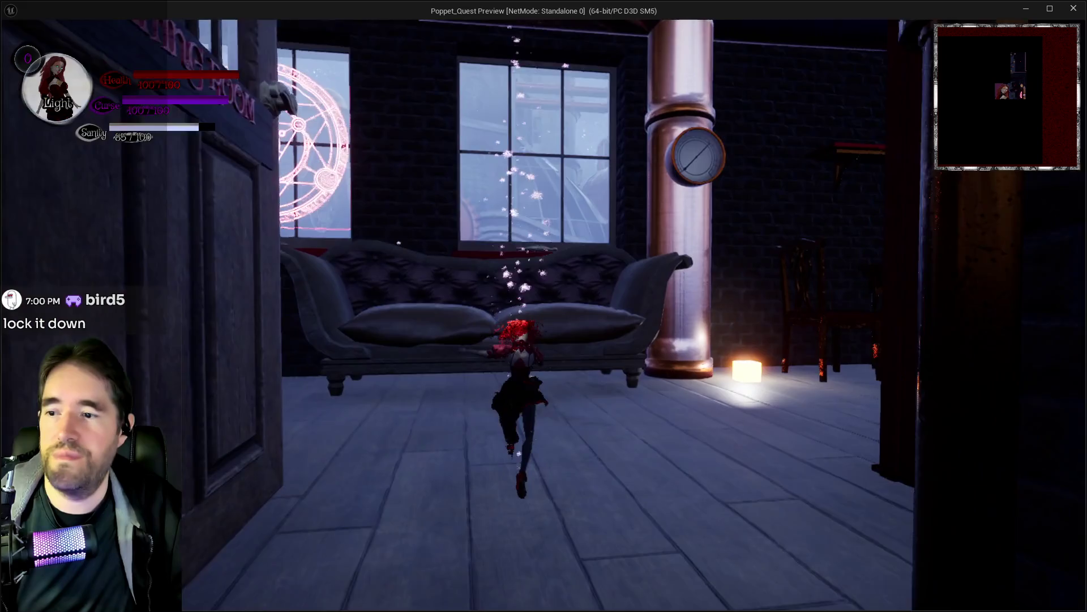
pyautogui.press('q')
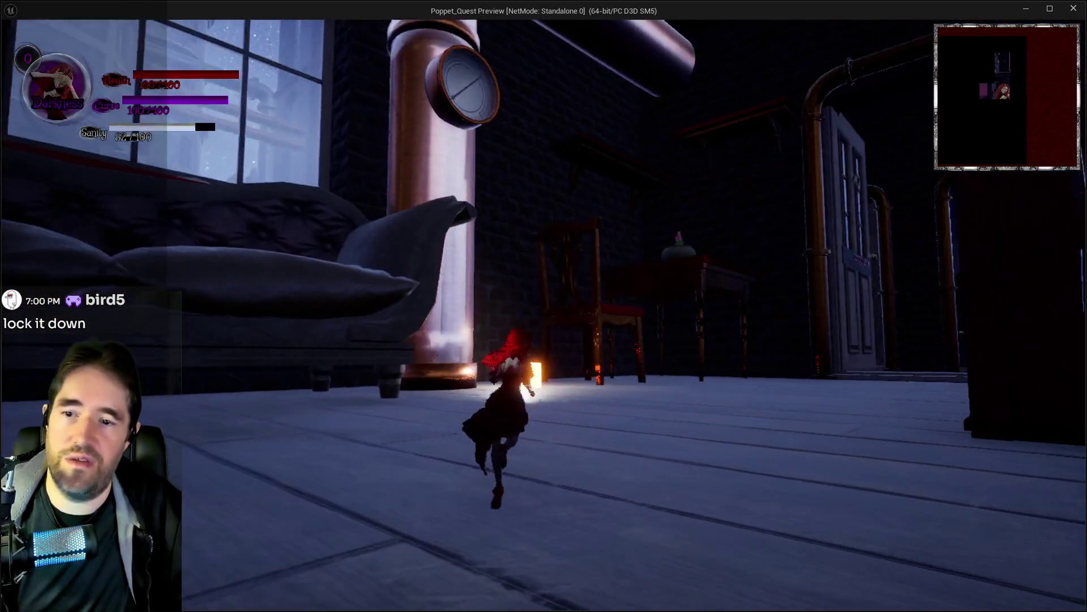
pyautogui.press('w')
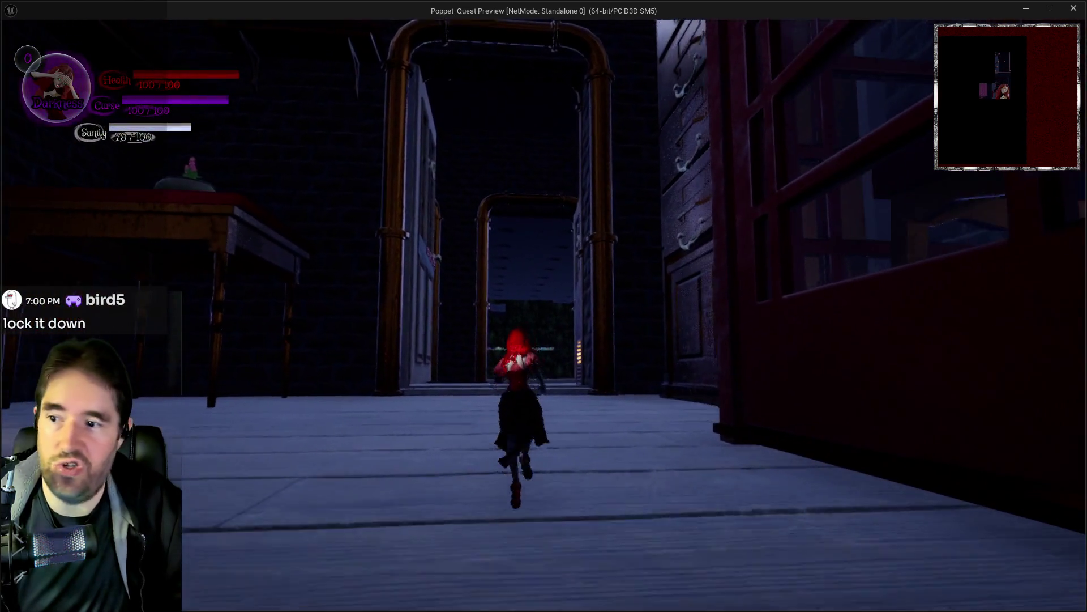
pyautogui.press('Escape')
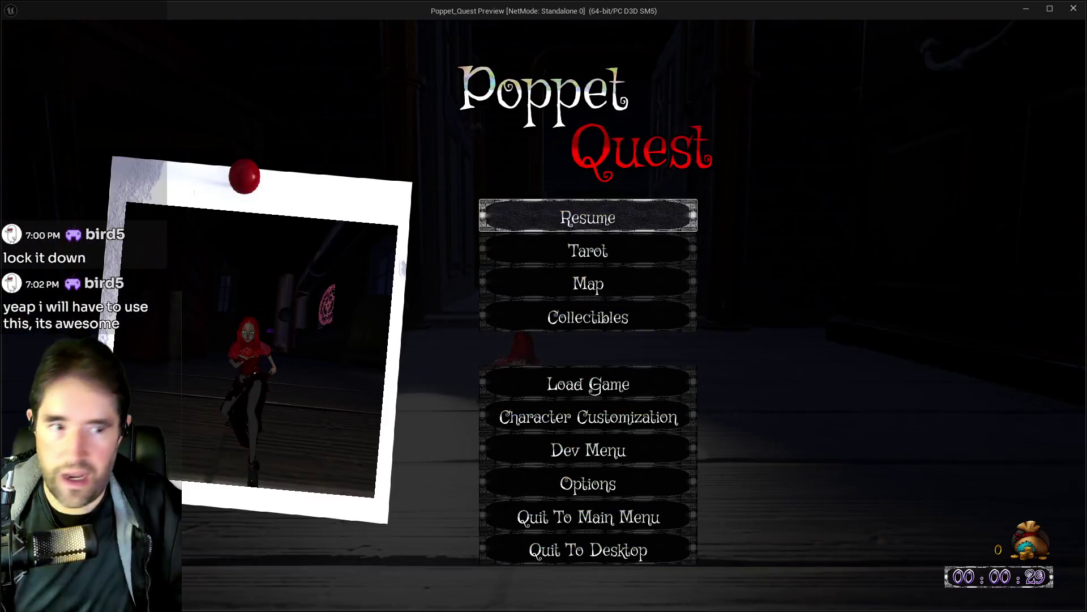
# Resume the game, switch to Light form, run along the phone-booth alley, and pause again.
pyautogui.hotkey('alt', 'Tab')
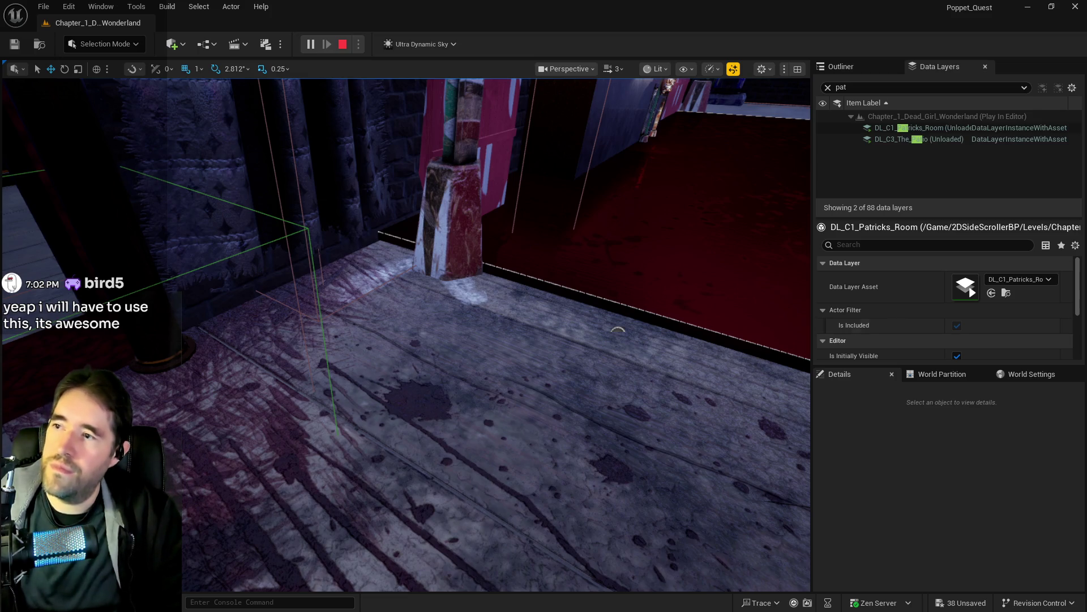
pyautogui.hotkey('alt', 'Tab')
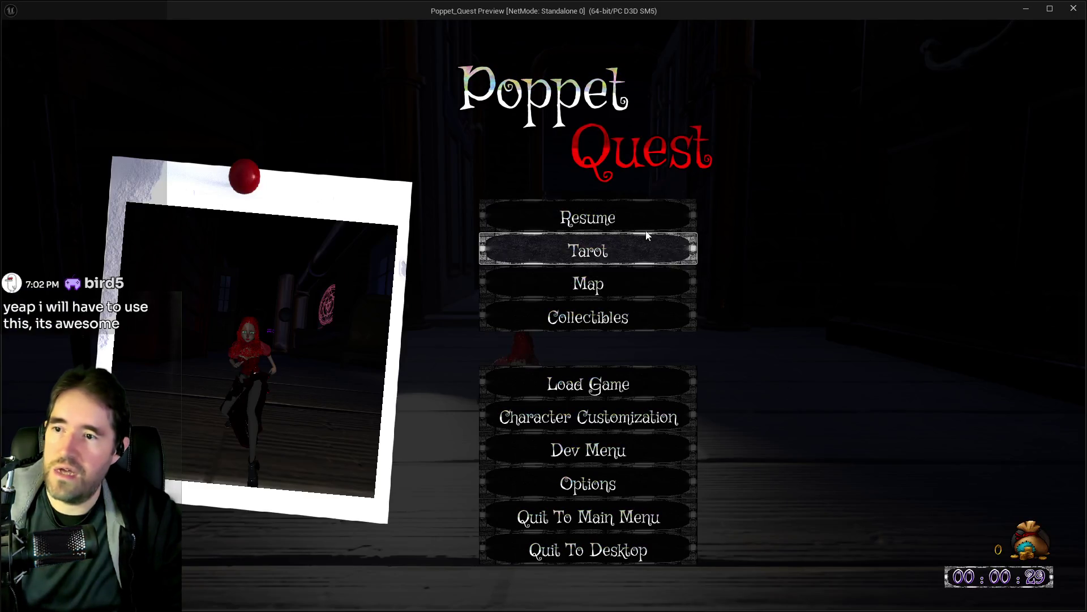
pyautogui.press('Escape')
pyautogui.press('w')
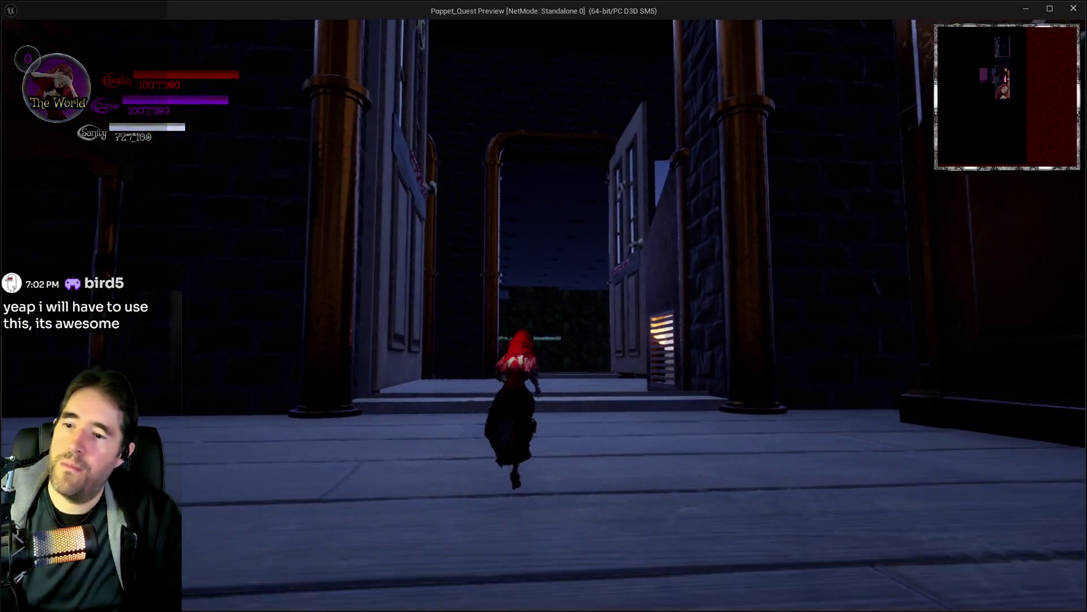
pyautogui.press('q')
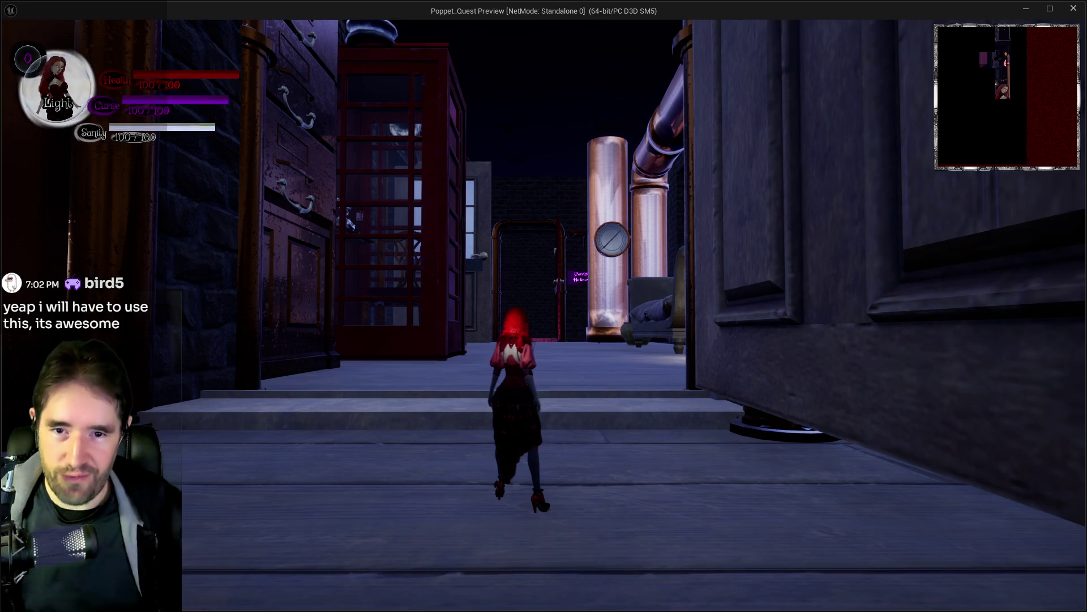
pyautogui.press('w')
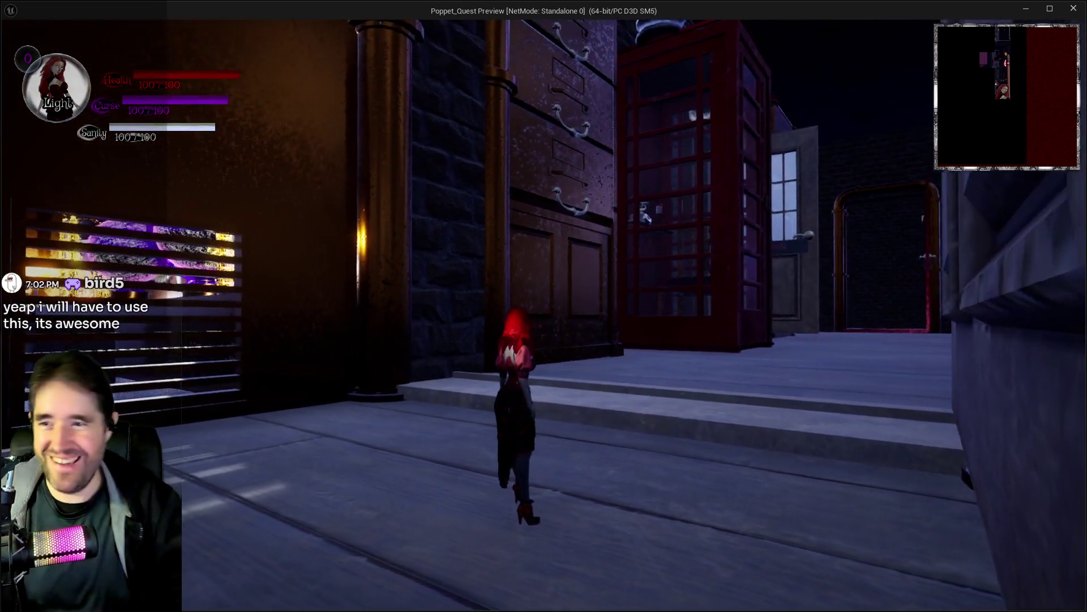
pyautogui.press('w')
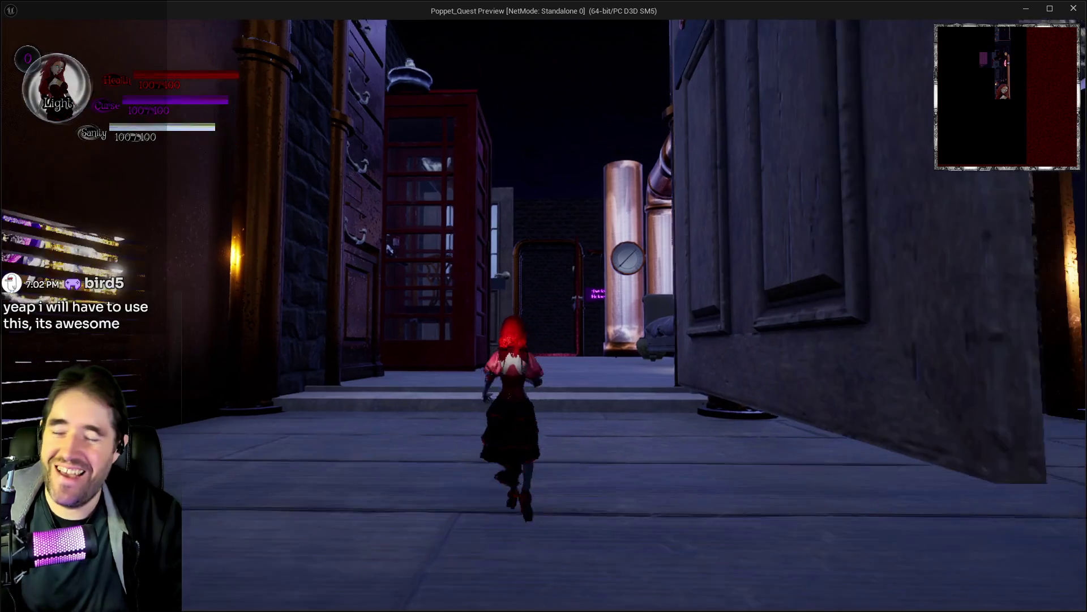
pyautogui.press('Escape')
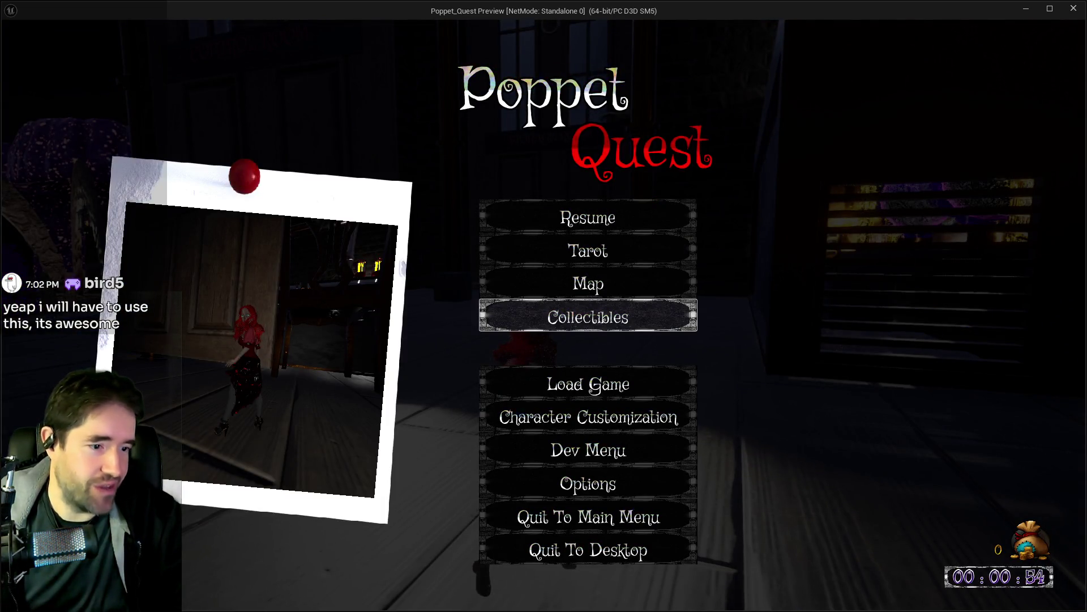
# Return to the editor, show the full Outliner list, stop the play test, and select the Safari Room entry rail.
pyautogui.hotkey('alt', 'Tab')
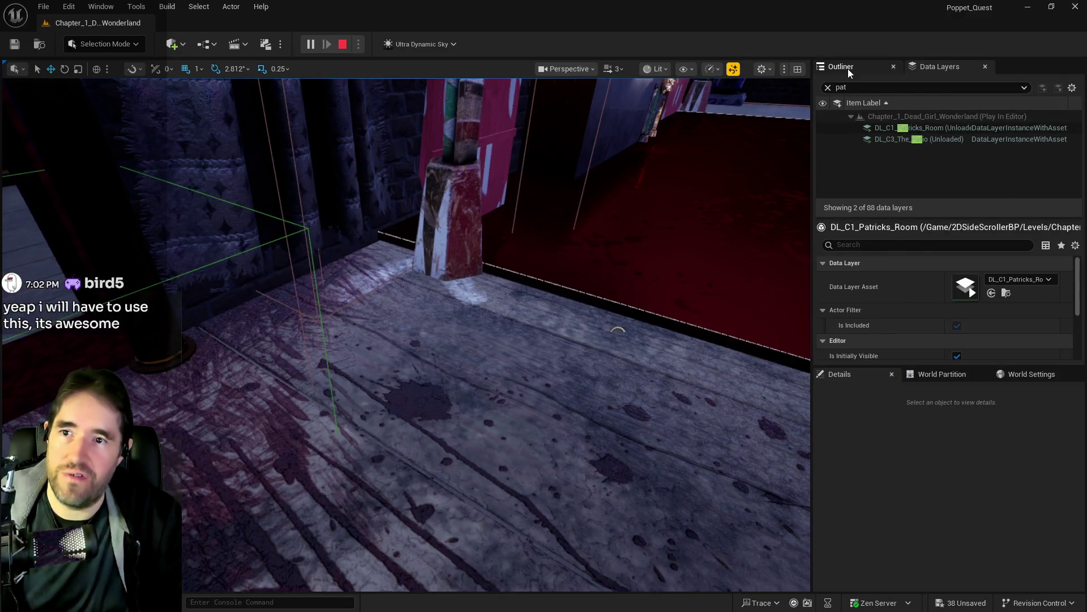
pyautogui.click(848, 69)
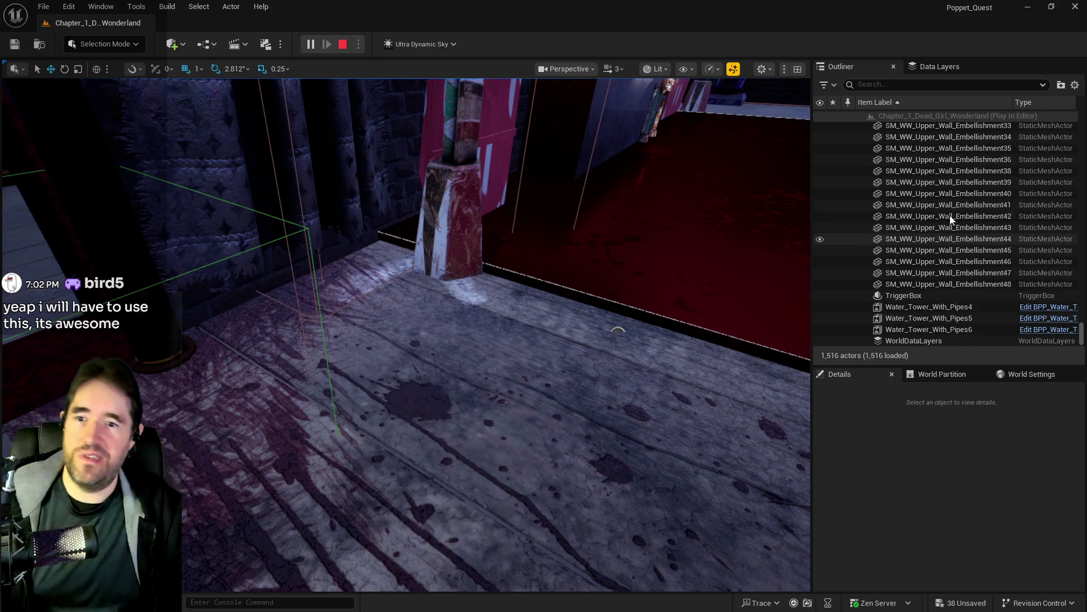
pyautogui.scroll(8, 952, 221)
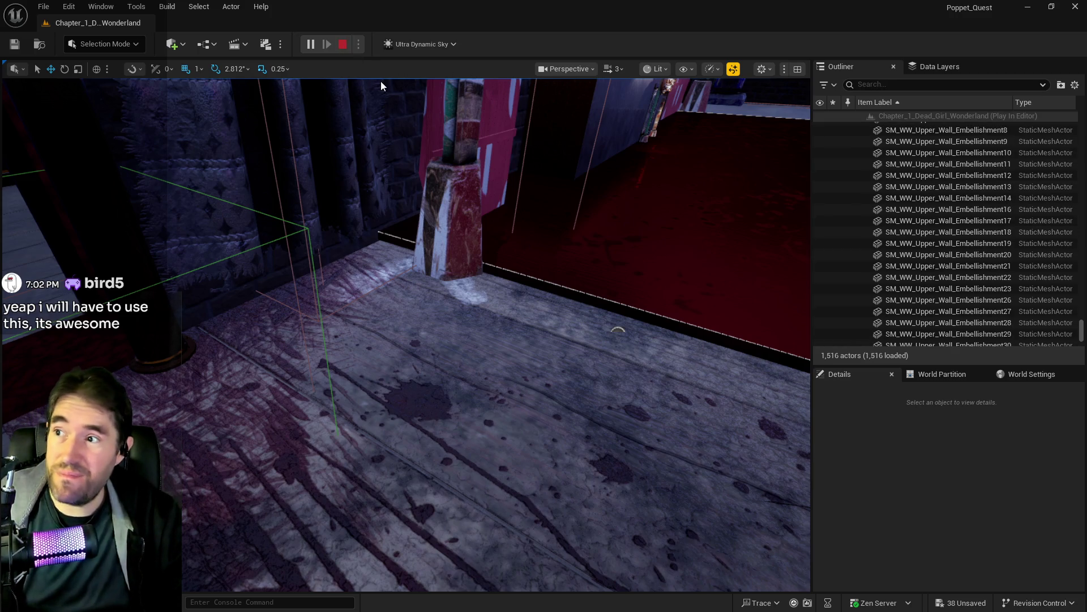
pyautogui.press('Escape')
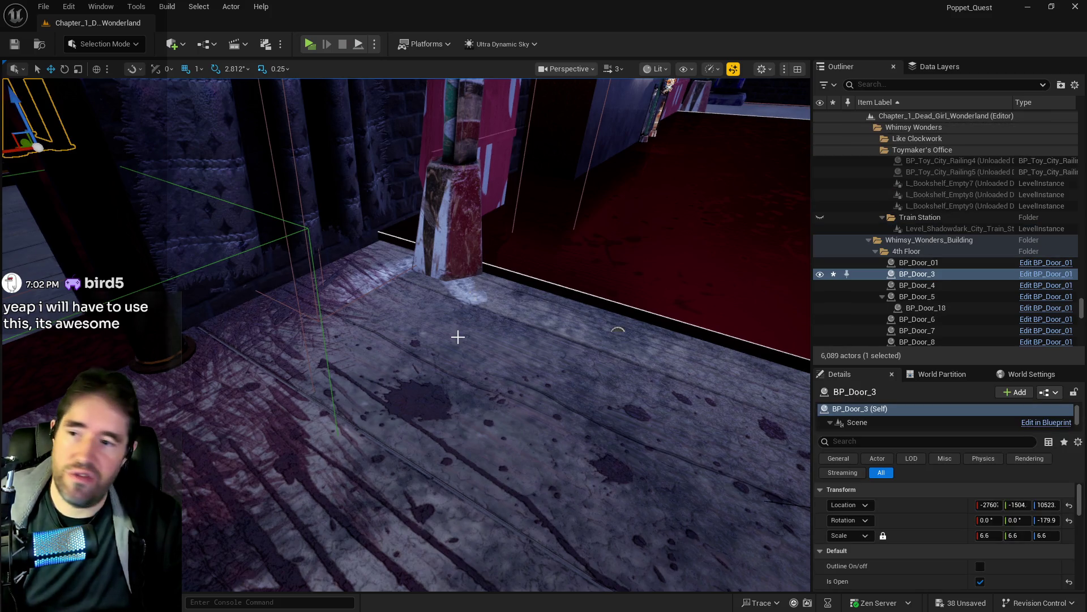
pyautogui.press('w')
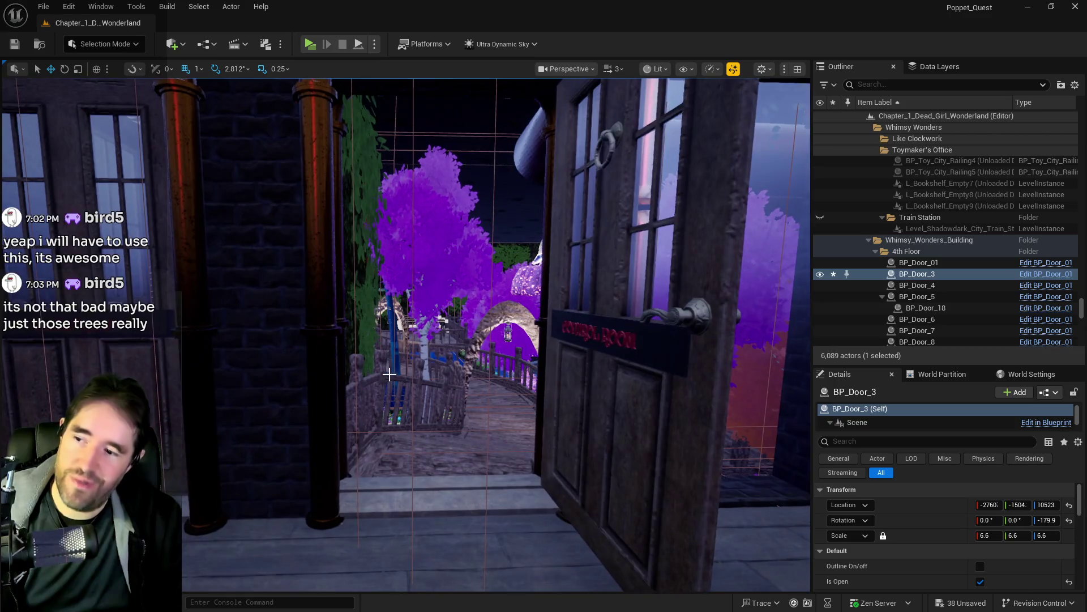
pyautogui.click(402, 374)
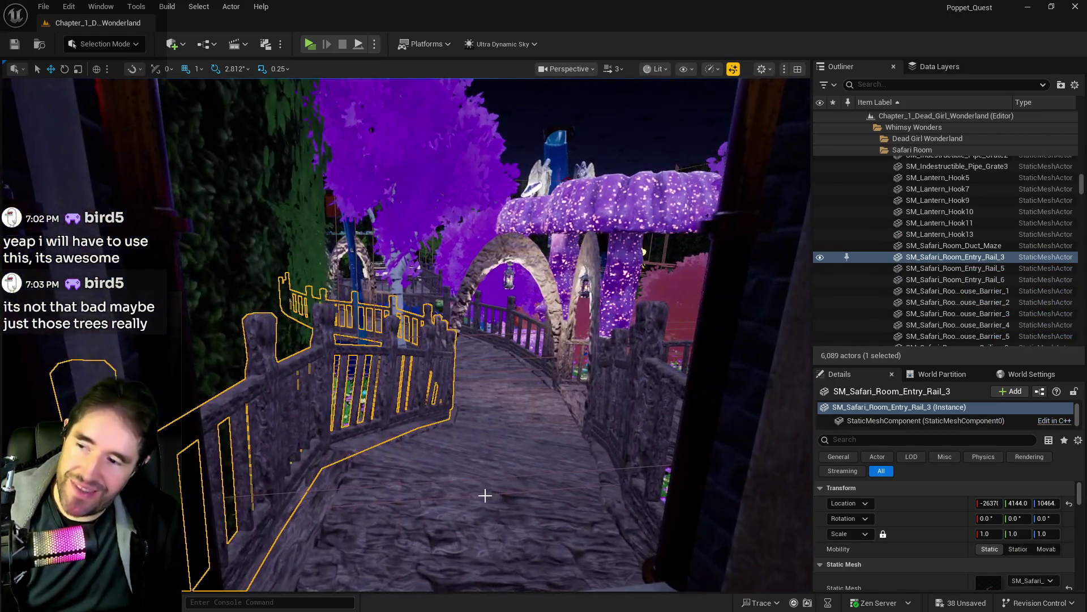
# Add the walkway floor, three purple trees, stone arch, right railing, lantern and two vines to the selection.
pyautogui.keyDown('ctrl'); pyautogui.click(467, 447); pyautogui.keyUp('ctrl')
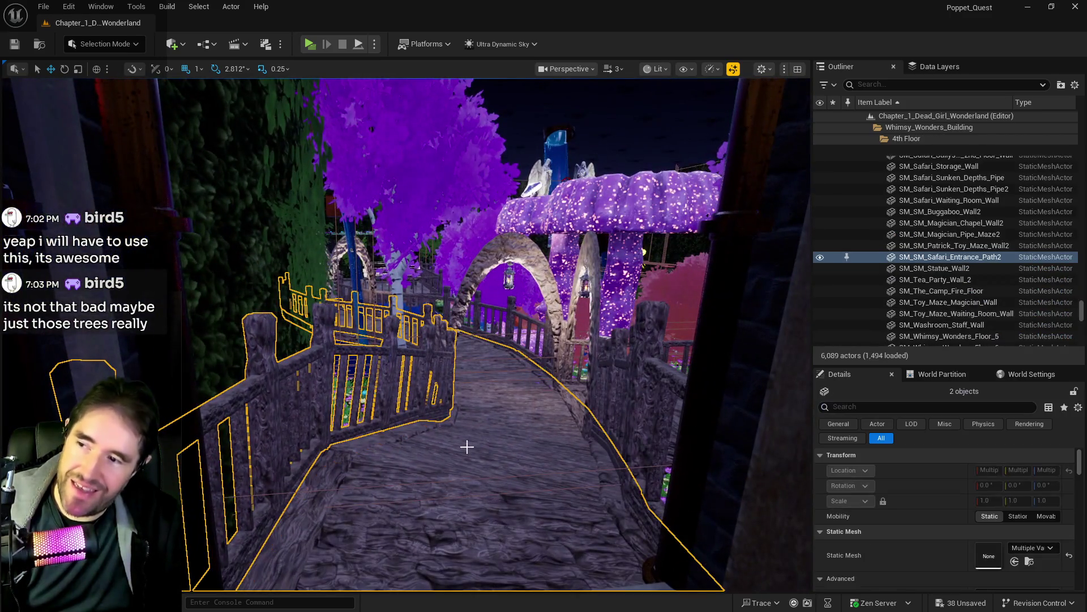
pyautogui.keyDown('ctrl'); pyautogui.click(411, 186); pyautogui.keyUp('ctrl')
pyautogui.keyDown('ctrl'); pyautogui.click(473, 270); pyautogui.keyUp('ctrl')
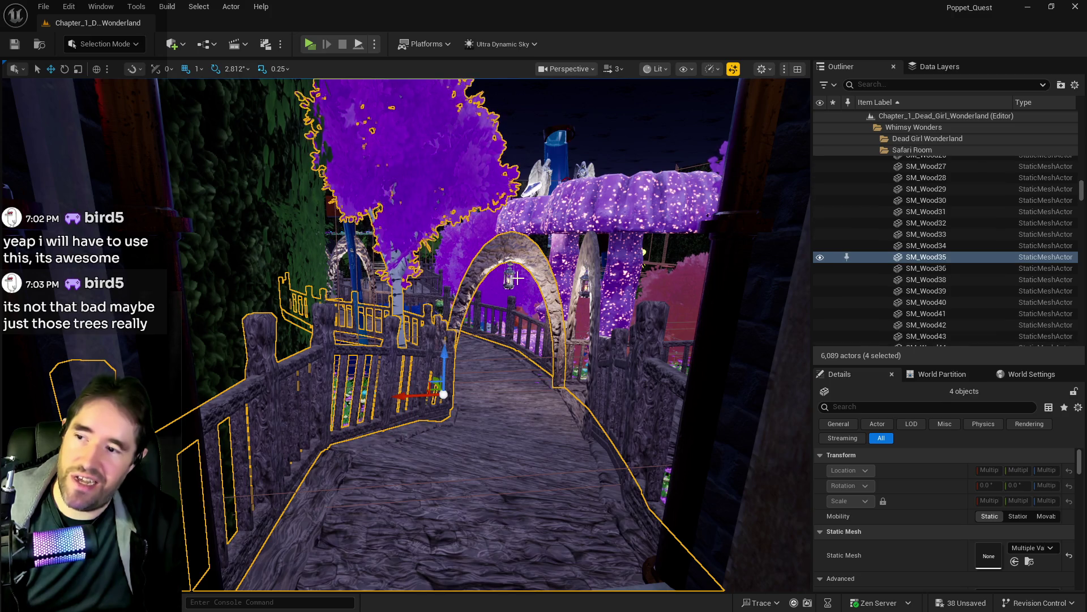
pyautogui.keyDown('ctrl'); pyautogui.click(646, 383); pyautogui.keyUp('ctrl')
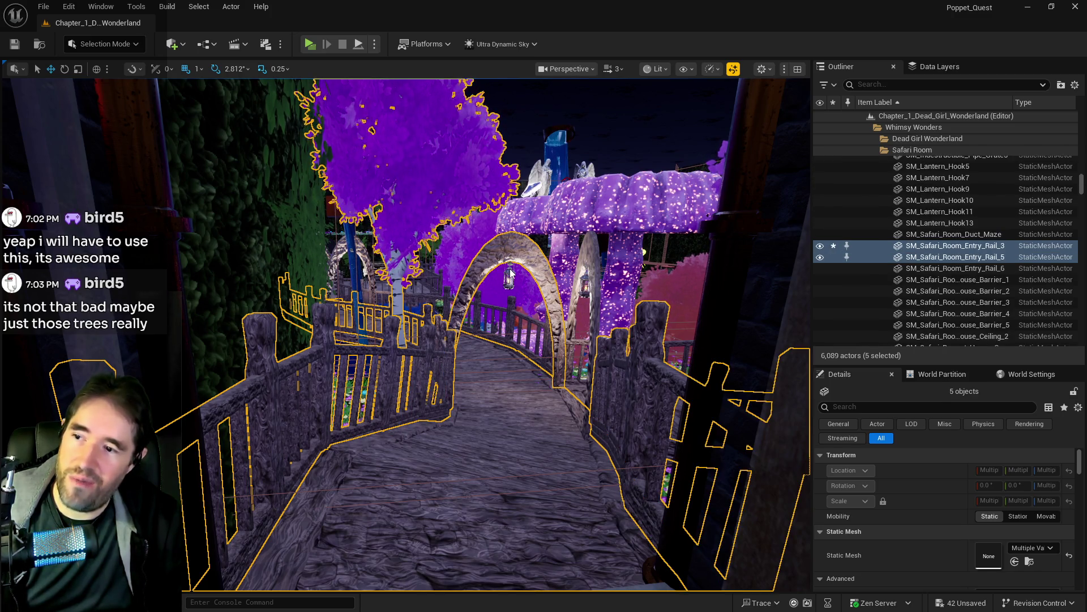
pyautogui.keyDown('ctrl'); pyautogui.click(511, 274); pyautogui.keyUp('ctrl')
pyautogui.keyDown('ctrl'); pyautogui.click(487, 224); pyautogui.keyUp('ctrl')
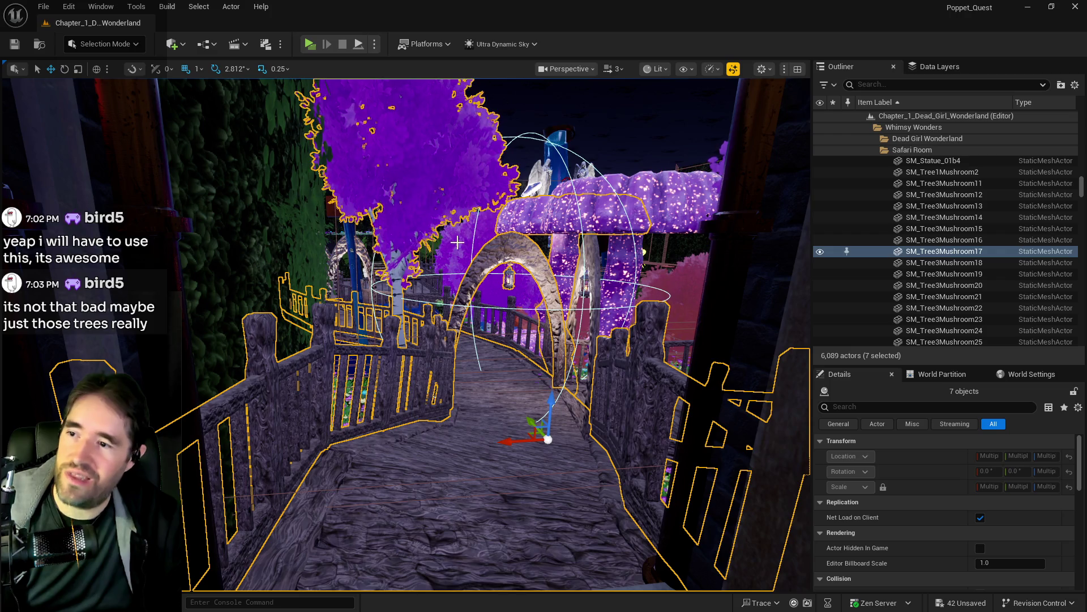
pyautogui.keyDown('ctrl'); pyautogui.click(453, 251); pyautogui.keyUp('ctrl')
pyautogui.moveTo(472, 290); pyautogui.dragTo(408, 274)
pyautogui.keyDown('ctrl'); pyautogui.click(391, 275); pyautogui.keyUp('ctrl')
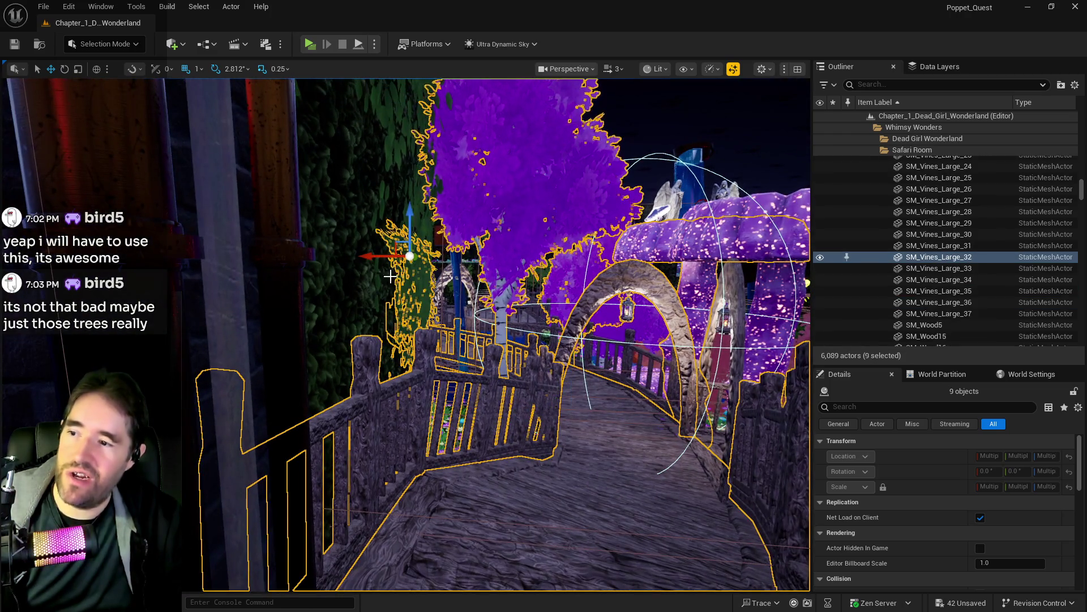
pyautogui.keyDown('ctrl'); pyautogui.click(418, 196); pyautogui.keyUp('ctrl')
pyautogui.moveTo(417, 195)
pyautogui.mouseDown()
pyautogui.moveTo(439, 306)
pyautogui.moveTo(417, 189)
pyautogui.moveTo(536, 198)
pyautogui.moveTo(785, 262)
pyautogui.moveTo(543, 333)
pyautogui.moveTo(544, 311)
pyautogui.moveTo(447, 195)
pyautogui.moveTo(430, 441)
pyautogui.moveTo(430, 397)
pyautogui.mouseUp()
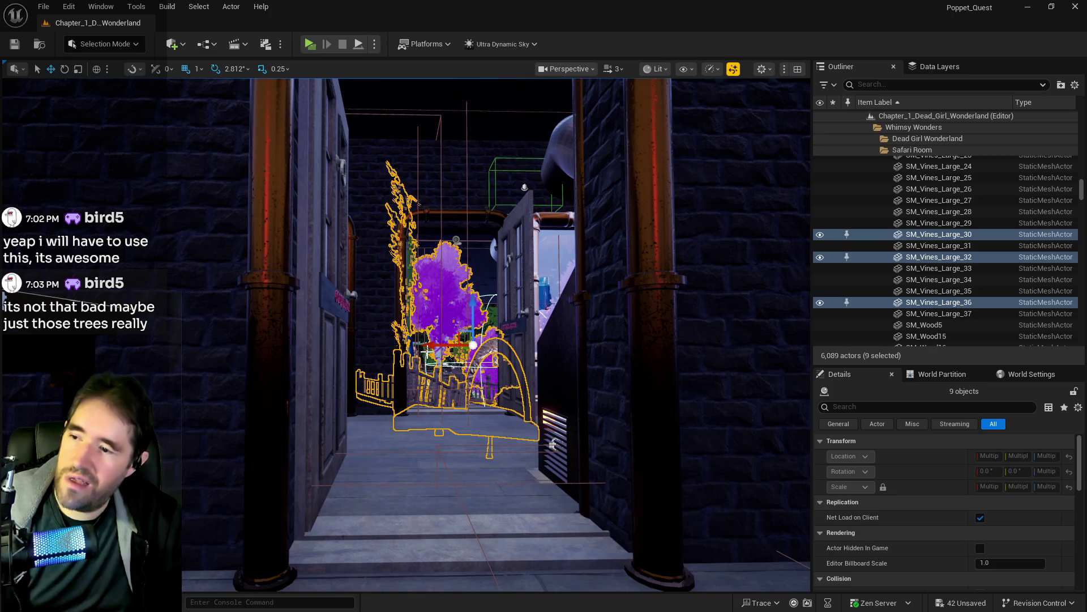
# Undo both accidental picks of the camp fire safari wall, then frame the selected actors.
pyautogui.keyDown('ctrl'); pyautogui.click(490, 312); pyautogui.keyUp('ctrl')
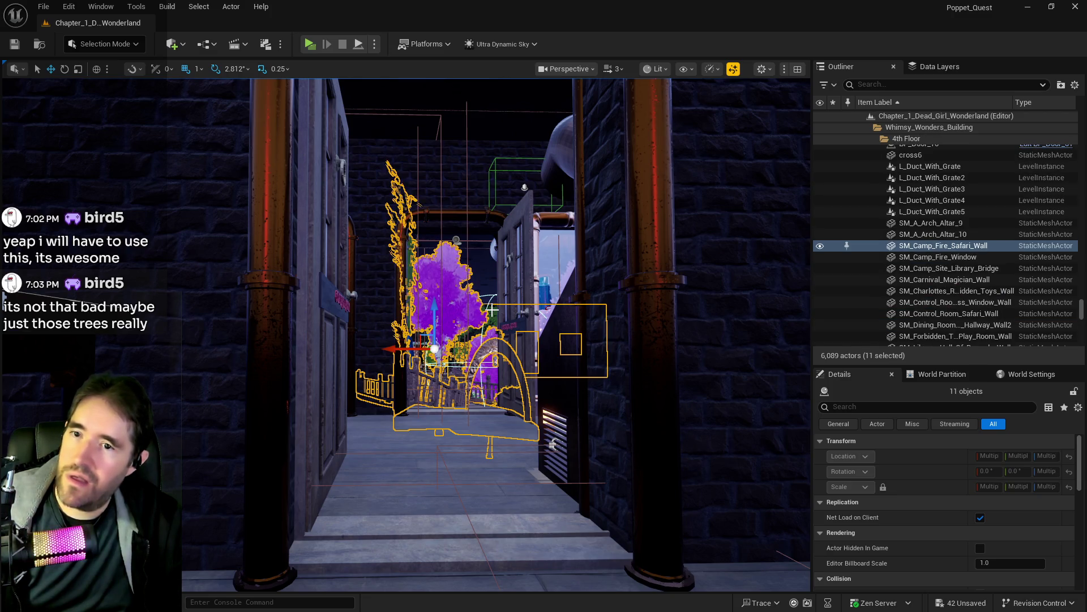
pyautogui.hotkey('ctrl', 'z')
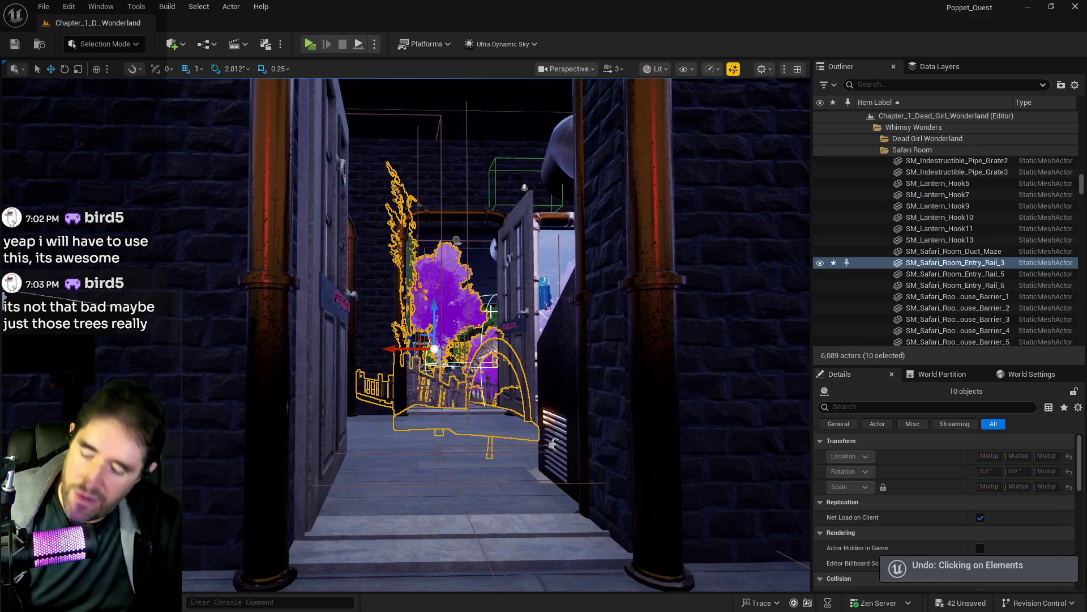
pyautogui.keyDown('ctrl'); pyautogui.click(491, 322); pyautogui.keyUp('ctrl')
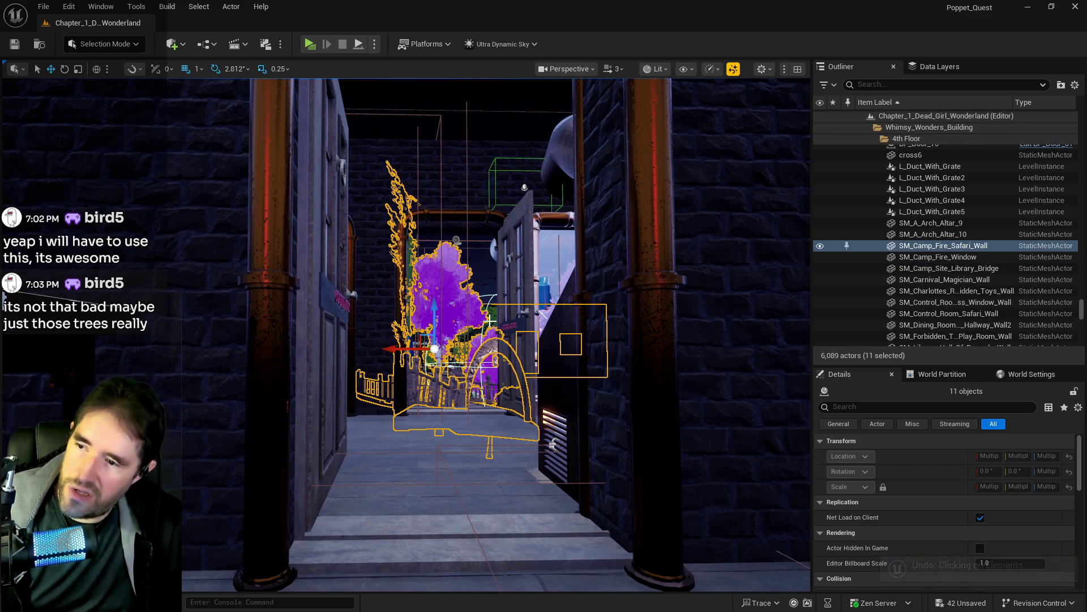
pyautogui.hotkey('ctrl', 'z')
pyautogui.press('f')
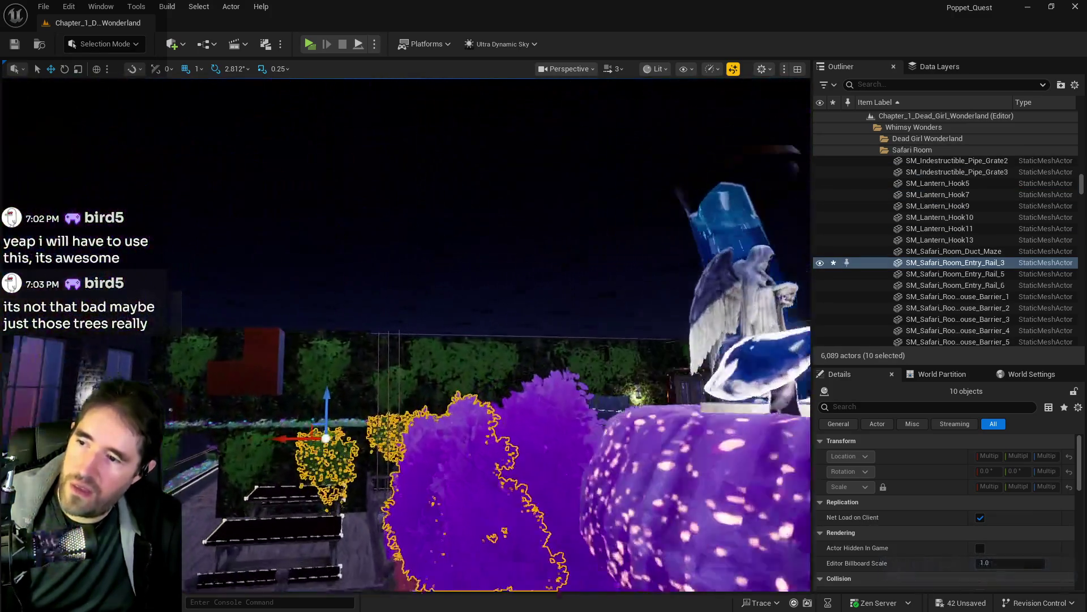
# Add SM_Vines_Large_21, the stone arch and both bridge railing pieces to the selection.
pyautogui.keyDown('ctrl'); pyautogui.click(433, 345); pyautogui.keyUp('ctrl')
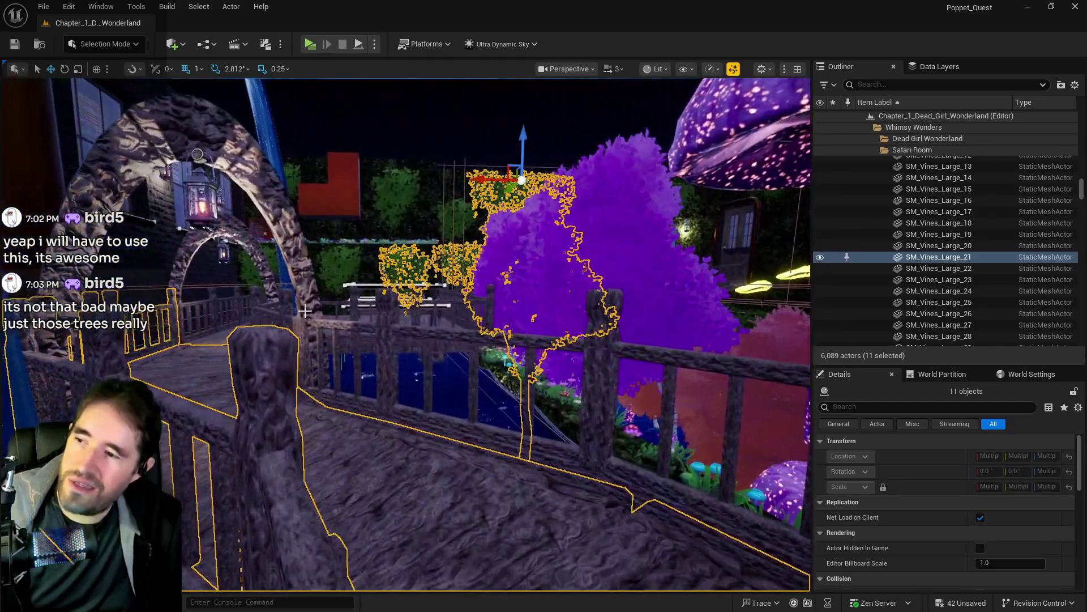
pyautogui.keyDown('ctrl'); pyautogui.click(312, 299); pyautogui.keyUp('ctrl')
pyautogui.keyDown('ctrl'); pyautogui.click(410, 307); pyautogui.keyUp('ctrl')
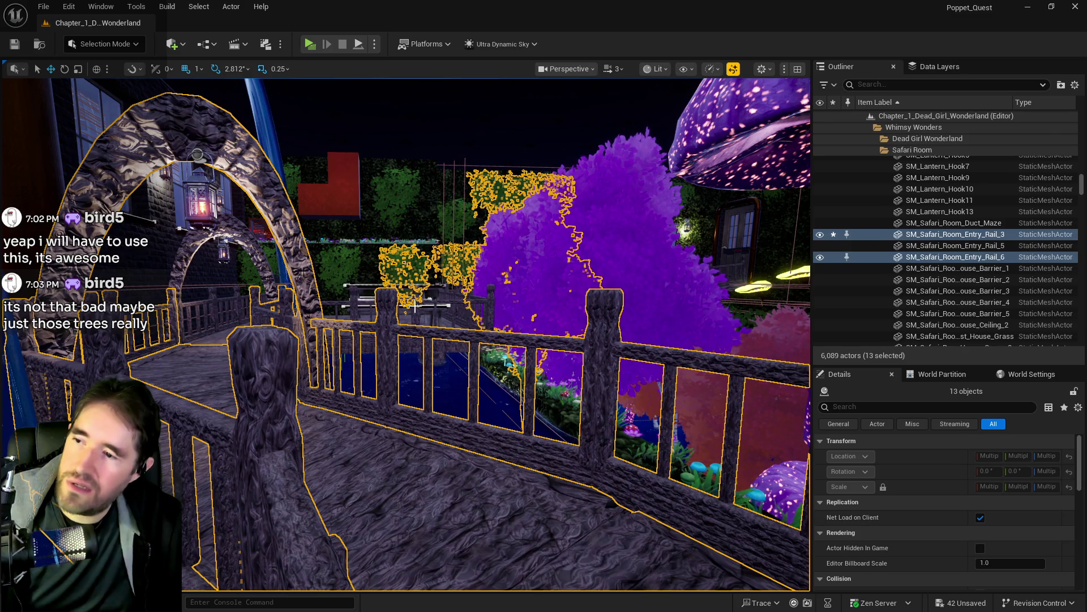
pyautogui.keyDown('ctrl'); pyautogui.click(417, 316); pyautogui.keyUp('ctrl')
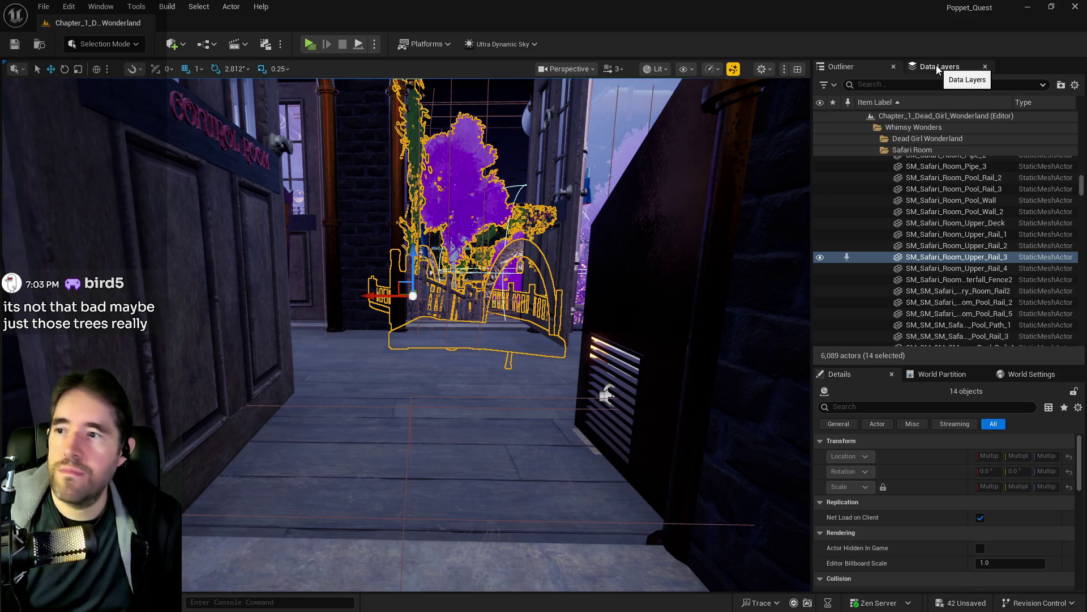
pyautogui.click(936, 66)
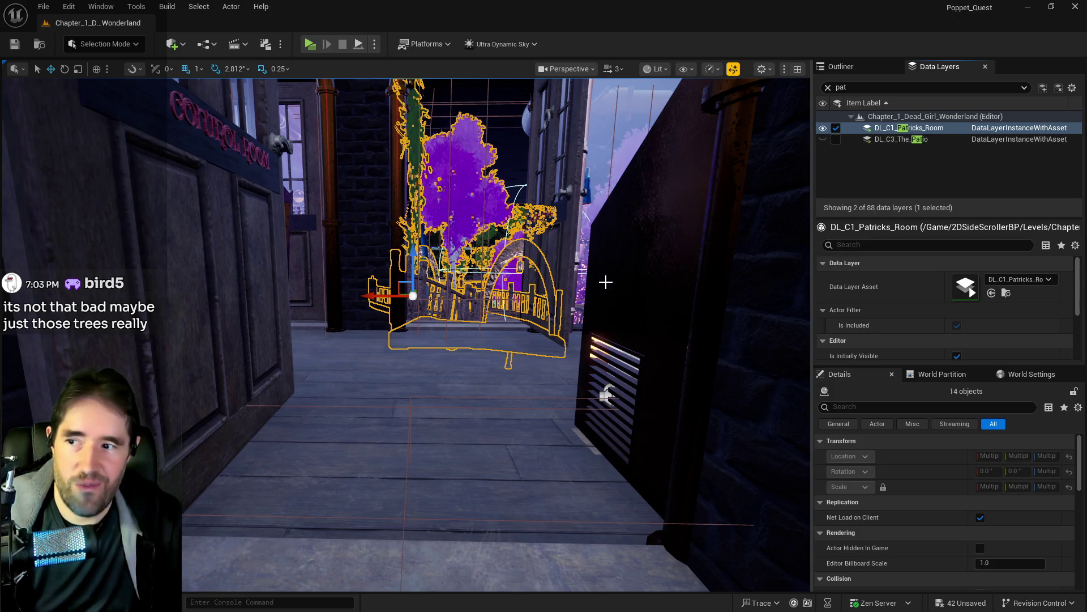
# Add the selected actors to DL_C1_Patricks_Room, remove them from DL_C1_Waiting_Room, and save the level.
pyautogui.rightClick(907, 130)
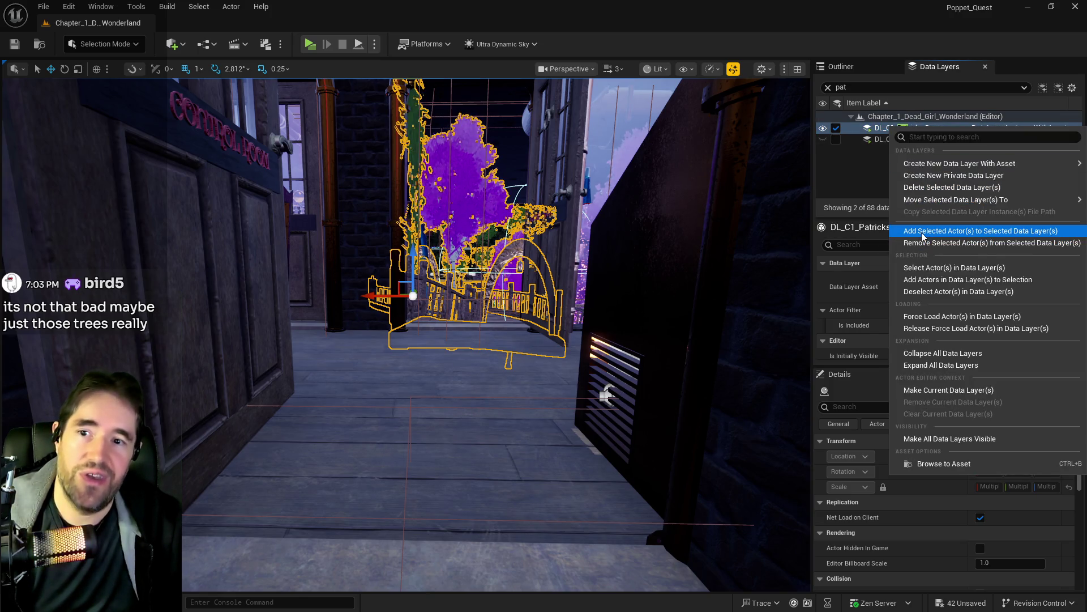
pyautogui.click(922, 232)
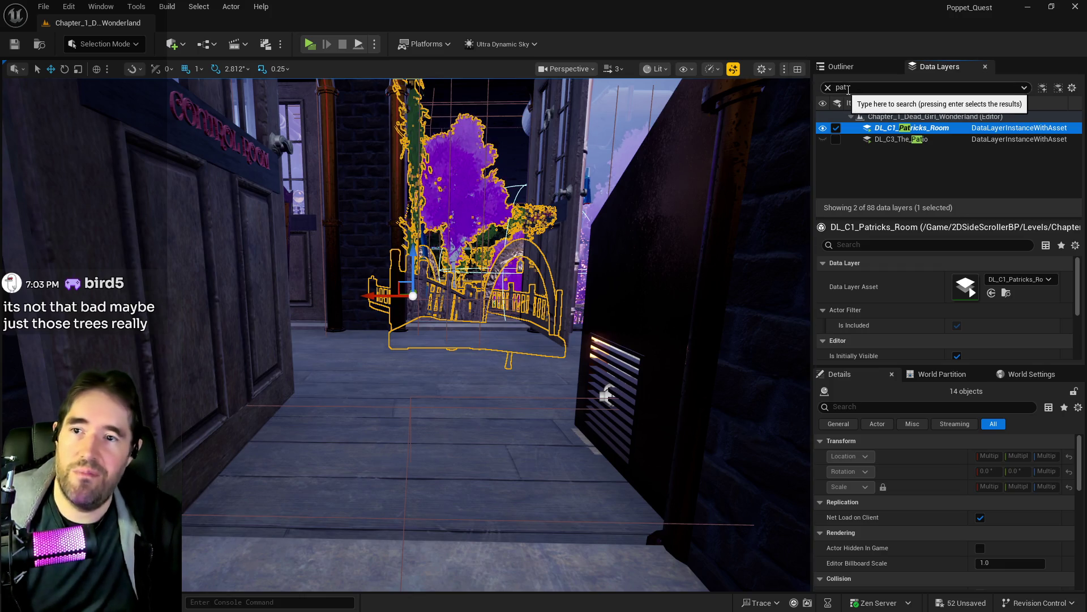
pyautogui.click(828, 87)
pyautogui.write('wait')
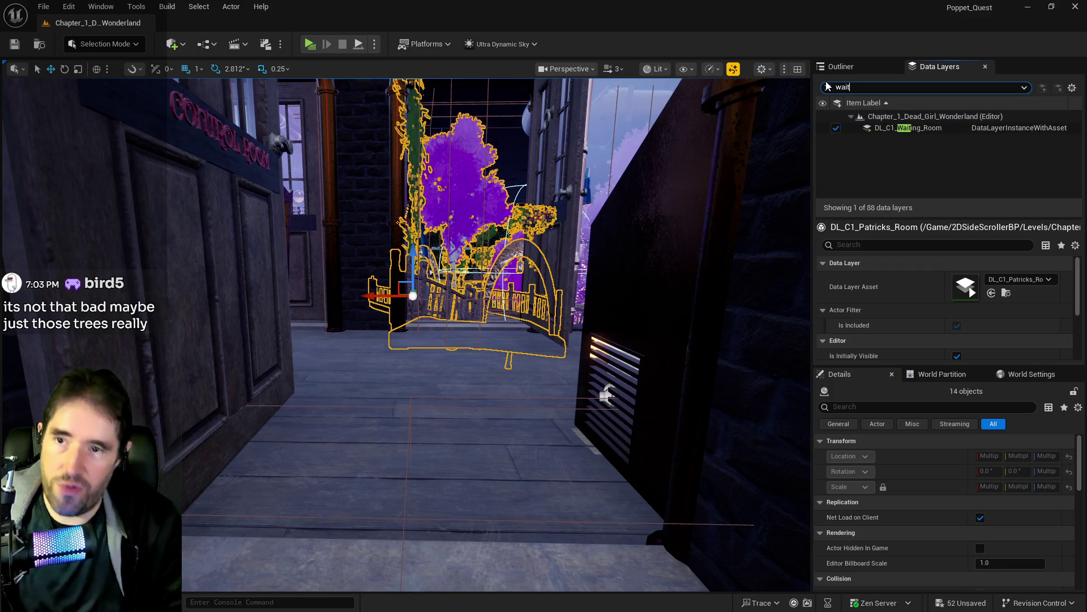
pyautogui.rightClick(872, 128)
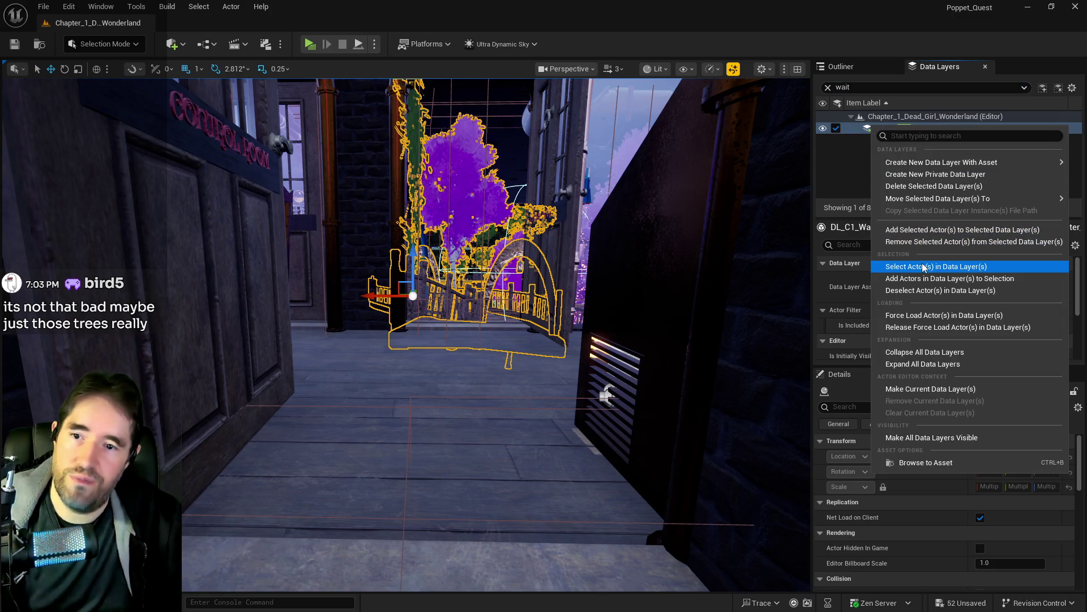
pyautogui.click(920, 241)
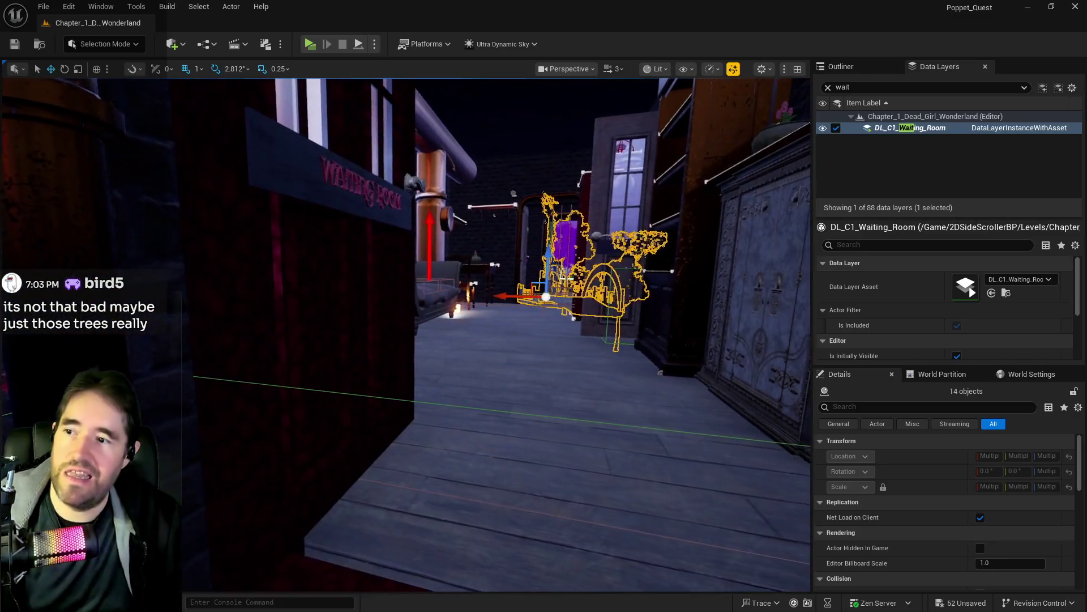
pyautogui.hotkey('ctrl', 's')
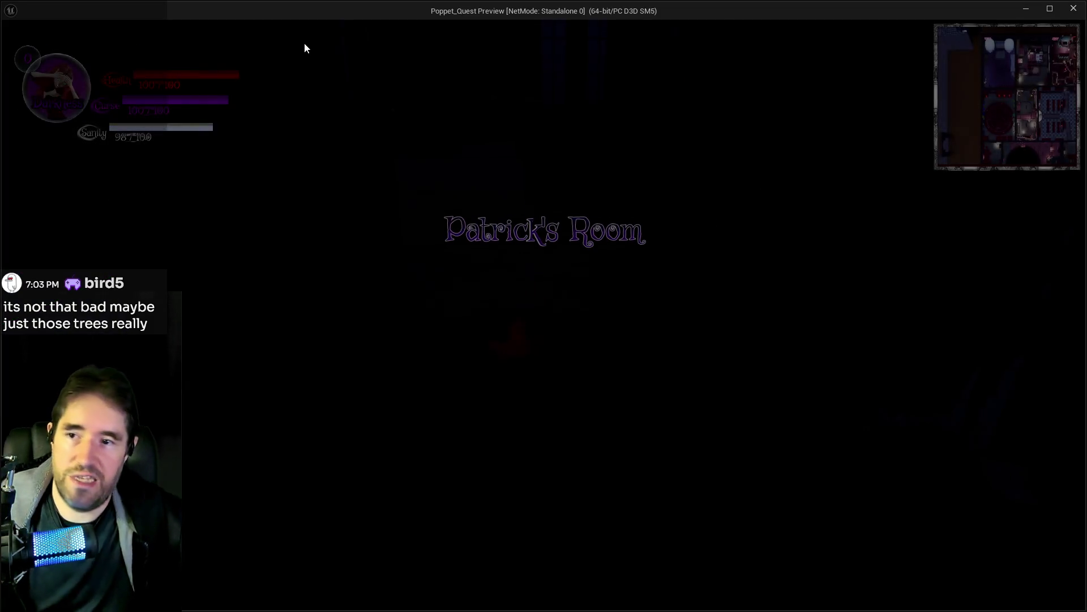
# Run the character through the alley and Waiting Room, firing a dark burst, to the far doorway.
pyautogui.click(605, 382)
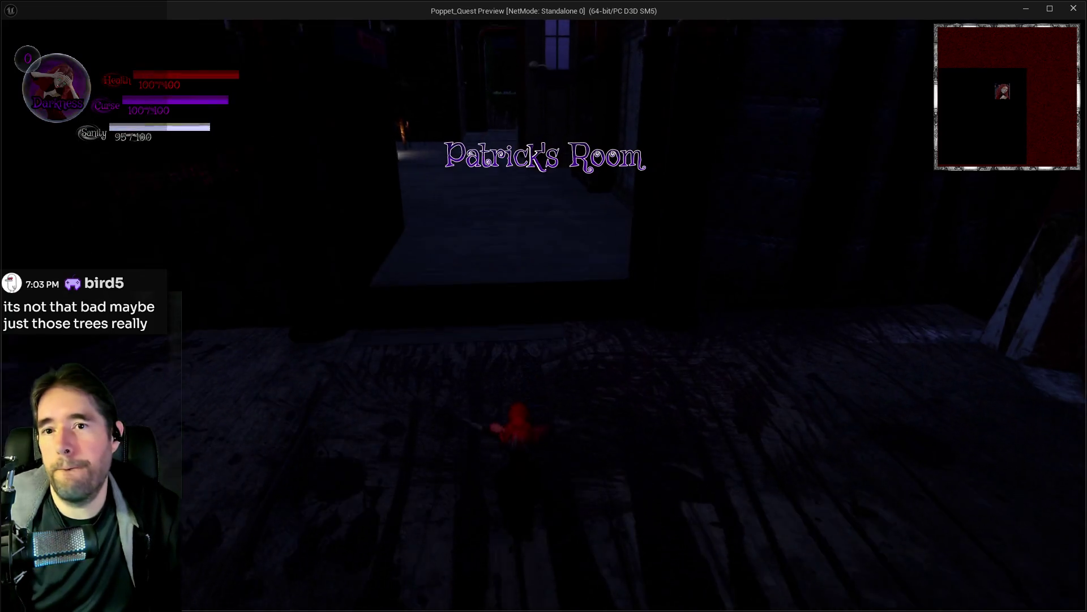
pyautogui.press('w')
pyautogui.press('w')
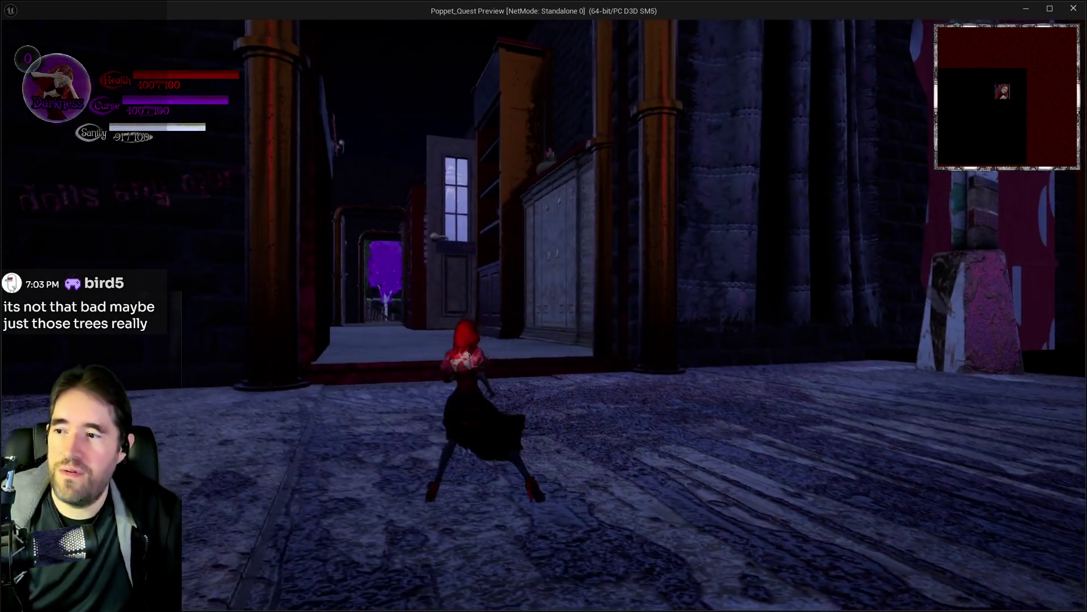
pyautogui.press('w')
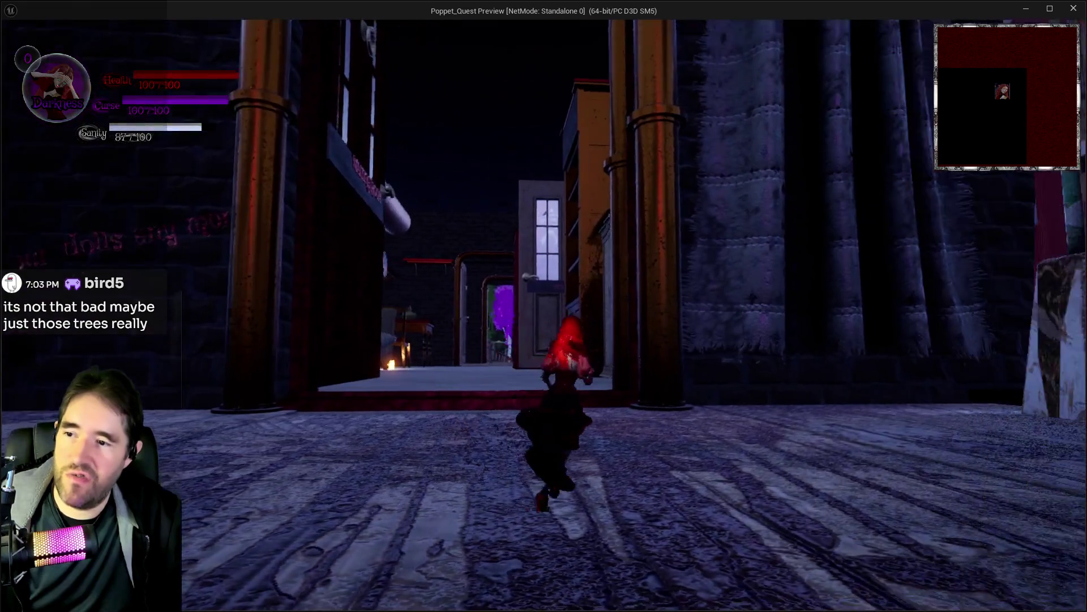
pyautogui.press('w')
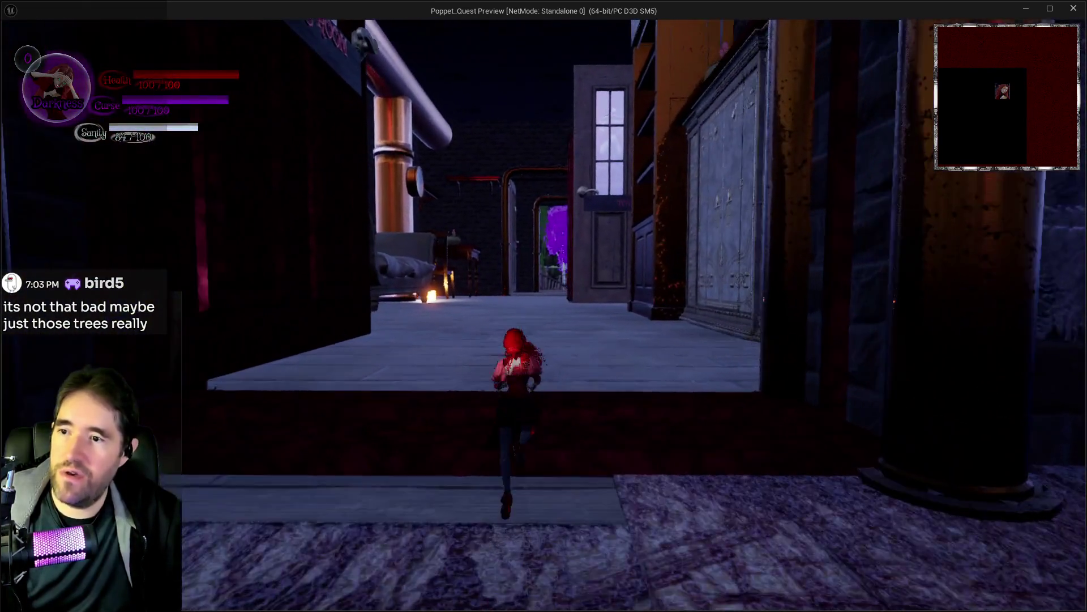
pyautogui.press('w')
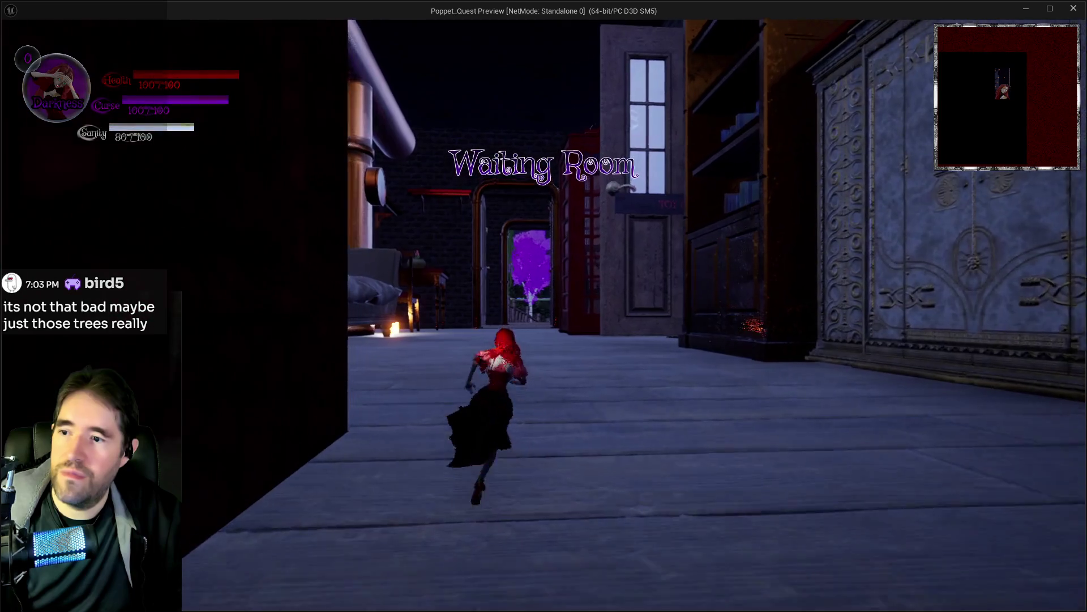
pyautogui.press('e')
pyautogui.press('w')
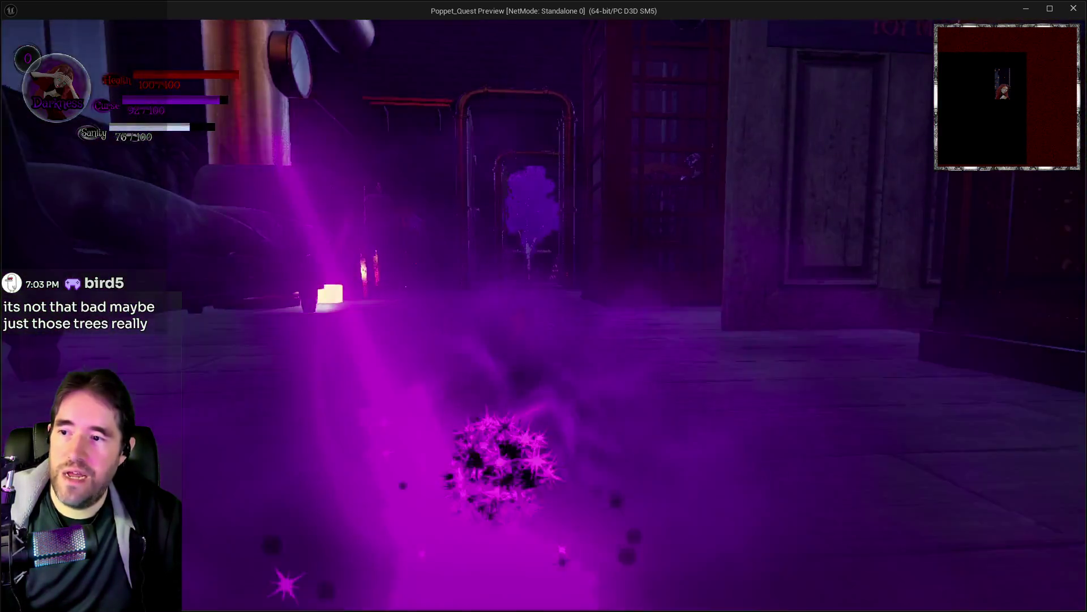
pyautogui.press('w')
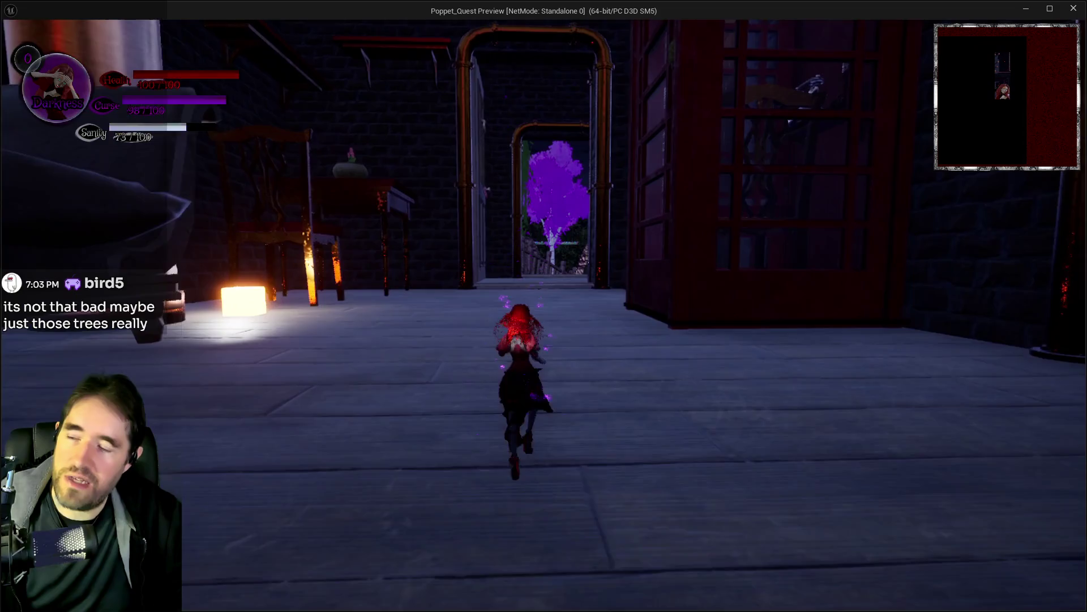
pyautogui.press('w')
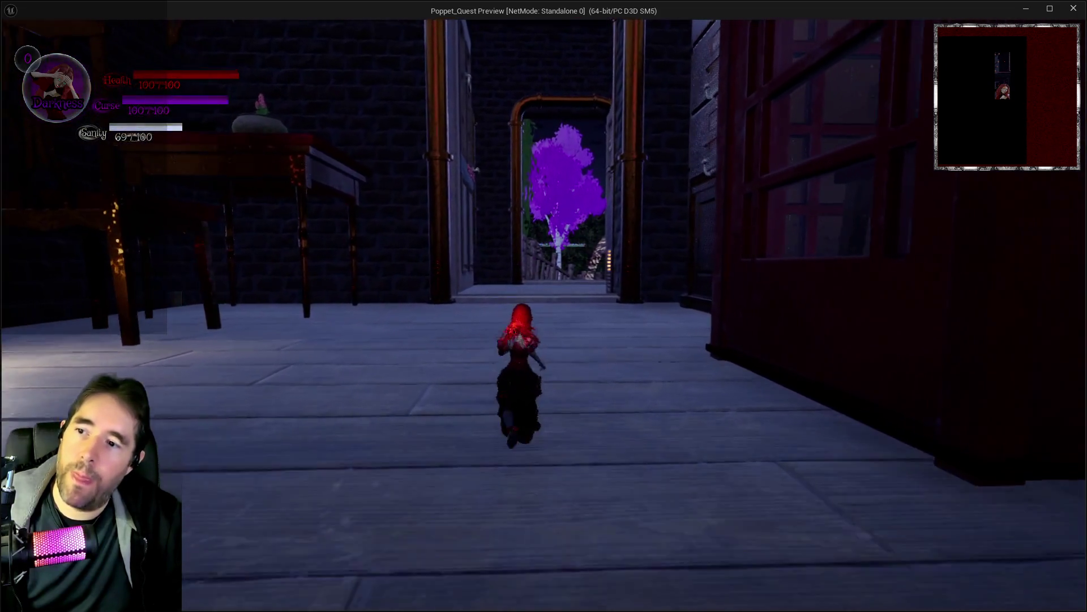
pyautogui.press('w')
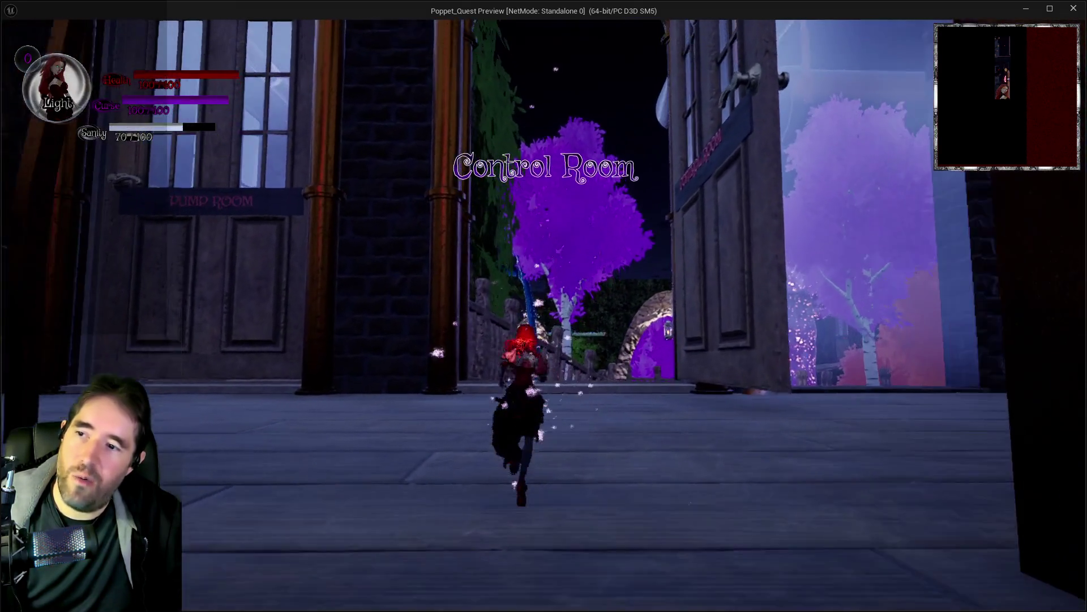
pyautogui.press('w')
# Dash up the side alley toward the purple tree, toggling between Darkness and Light forms.
pyautogui.press('s')
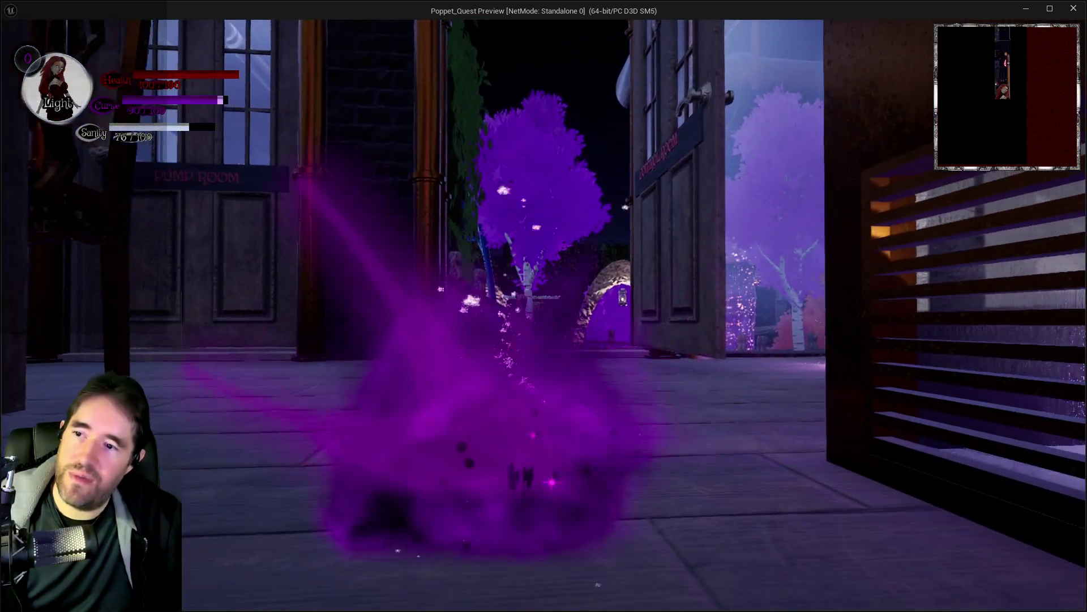
pyautogui.press('w')
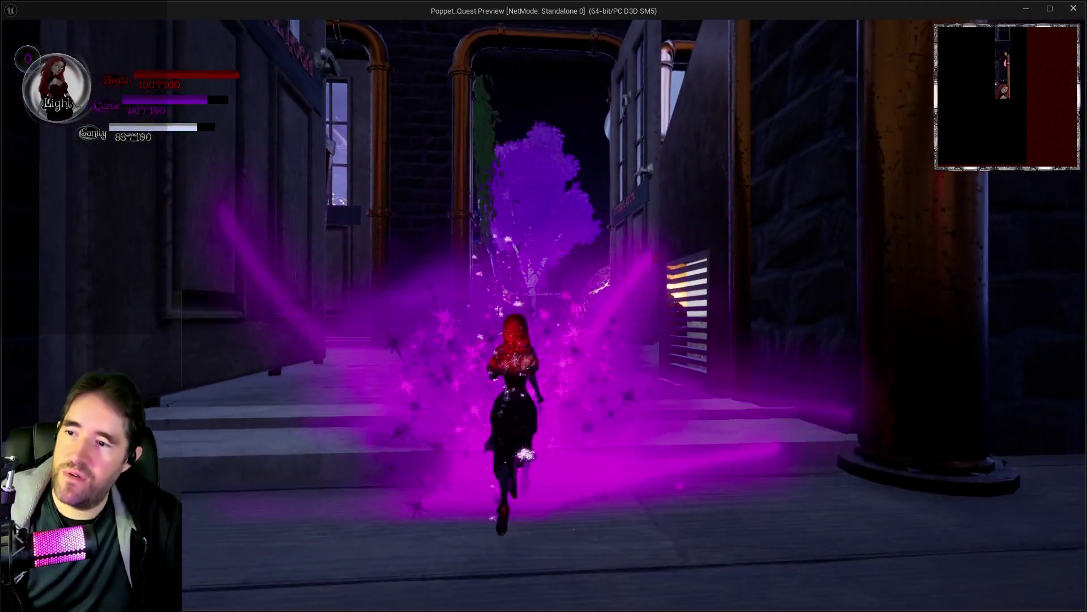
pyautogui.press('w')
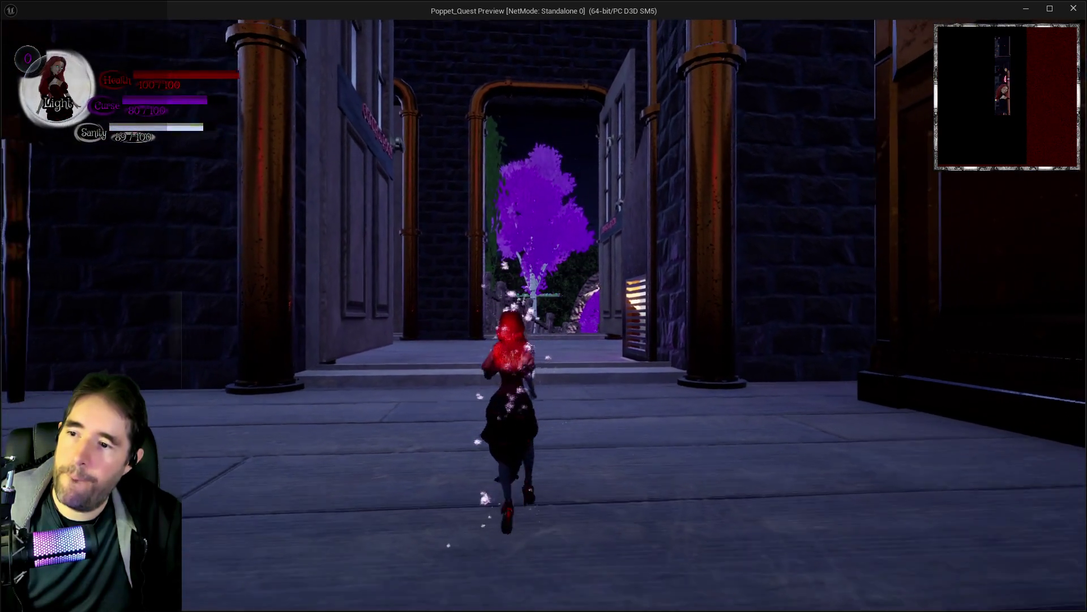
pyautogui.press('q')
pyautogui.press('w')
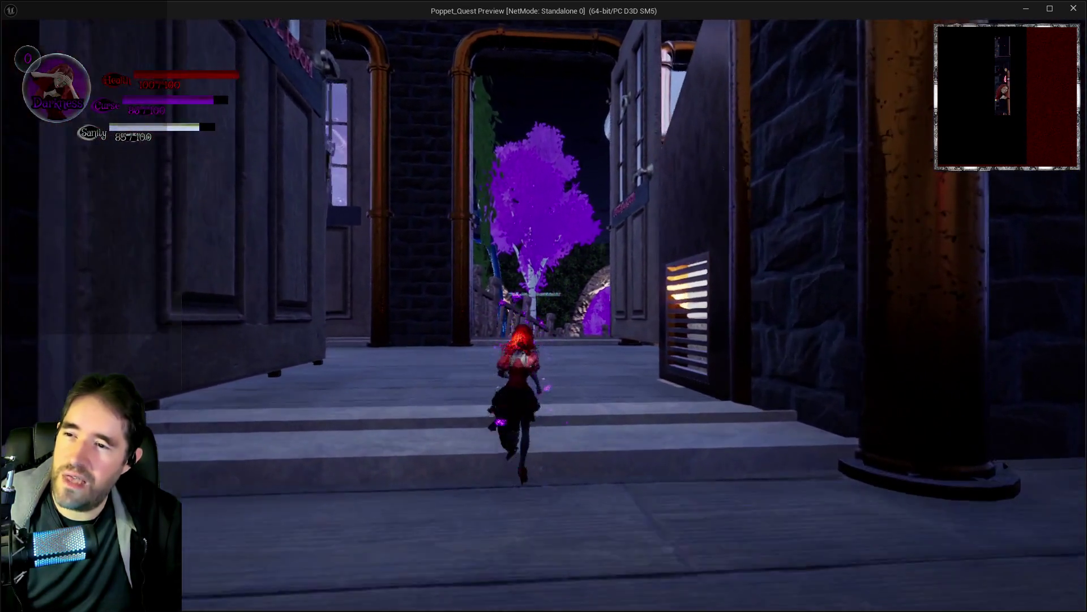
pyautogui.press('q')
pyautogui.press('w')
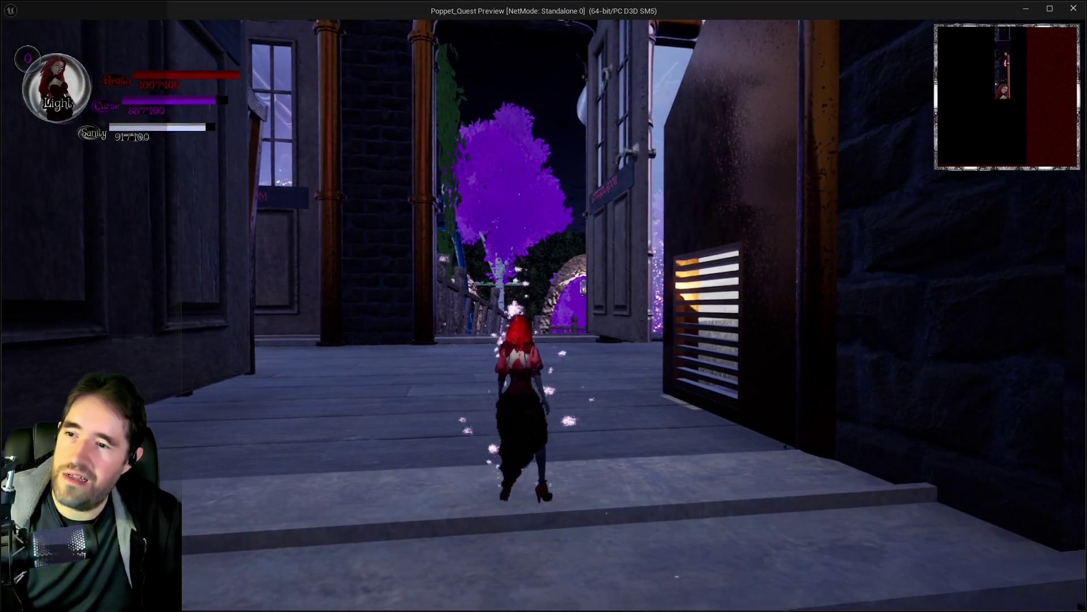
pyautogui.press('w')
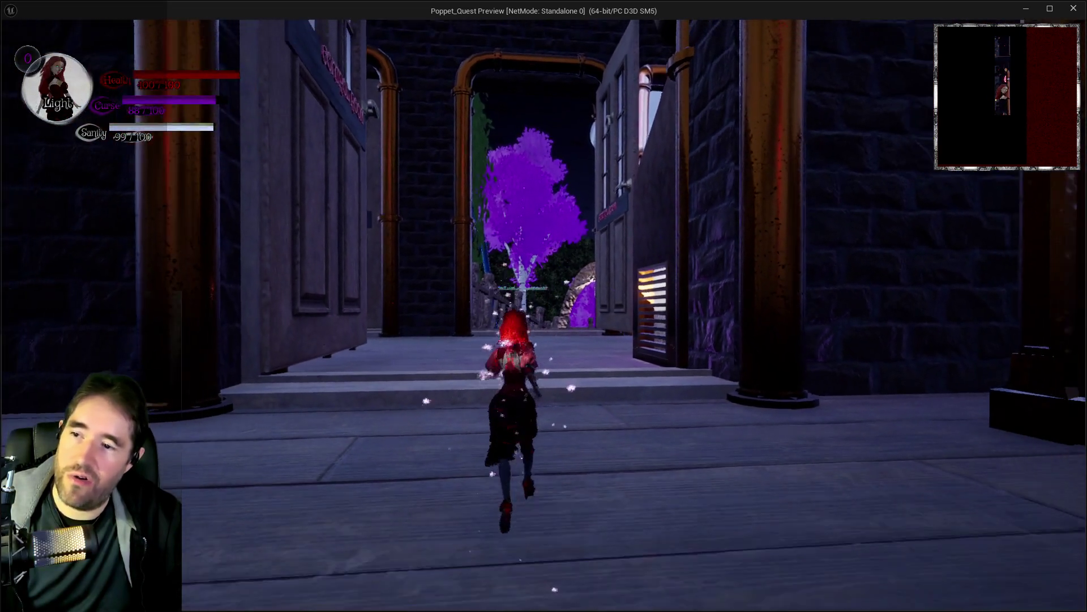
pyautogui.press('q')
pyautogui.press('w')
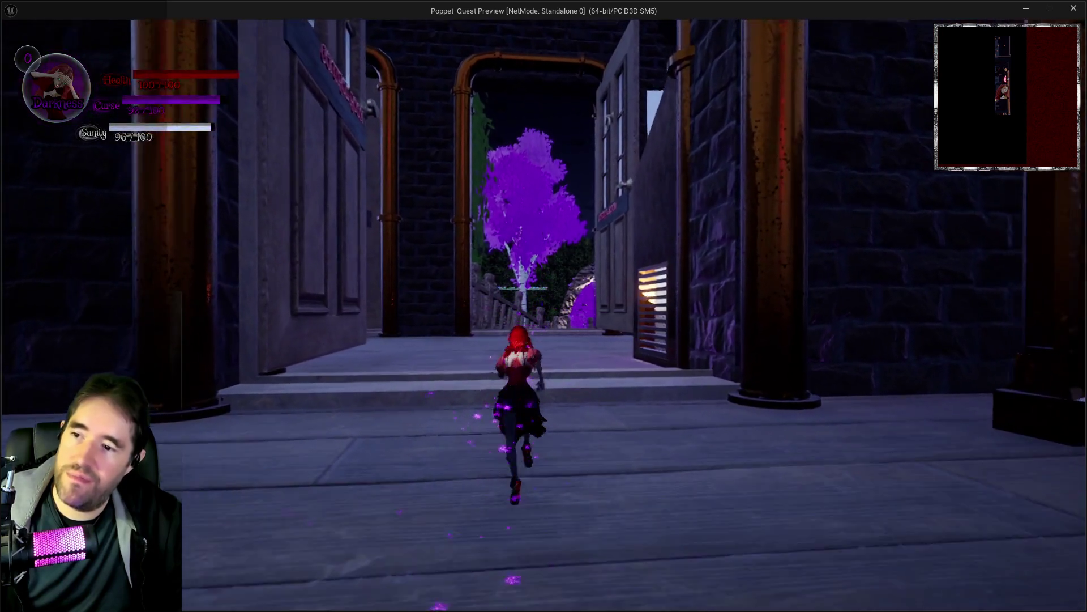
pyautogui.press('q')
# Stop the play session and frame the selected layer actors in the editor viewport.
pyautogui.press('w')
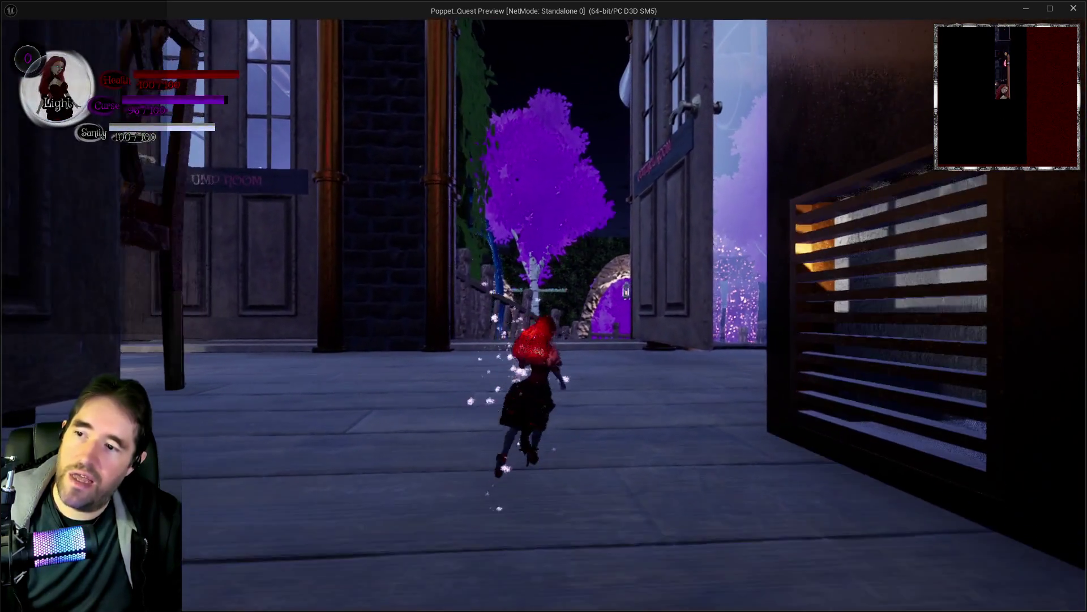
pyautogui.hotkey('alt', 'Tab')
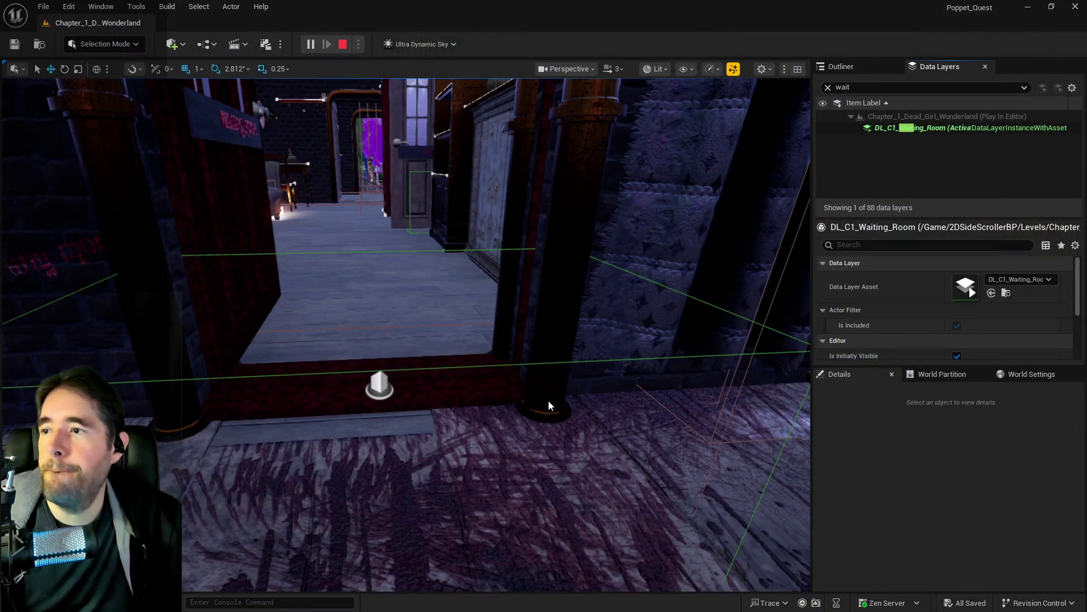
pyautogui.press('Escape')
pyautogui.press('f')
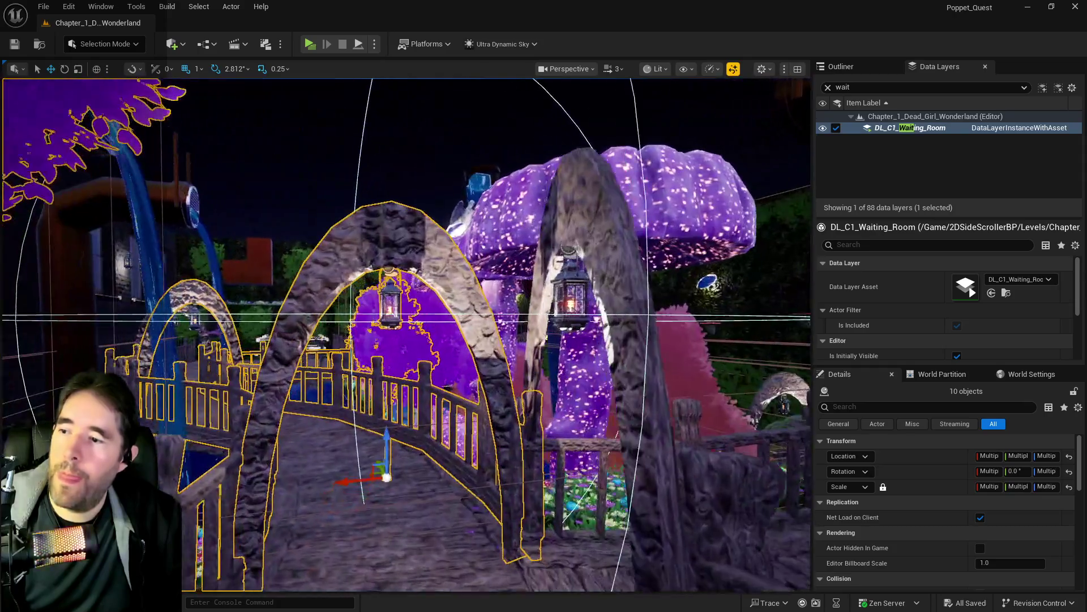
# Select BP_Lantern3, then add the blue and pipe water streams, stone arch and lantern.
pyautogui.click(394, 290)
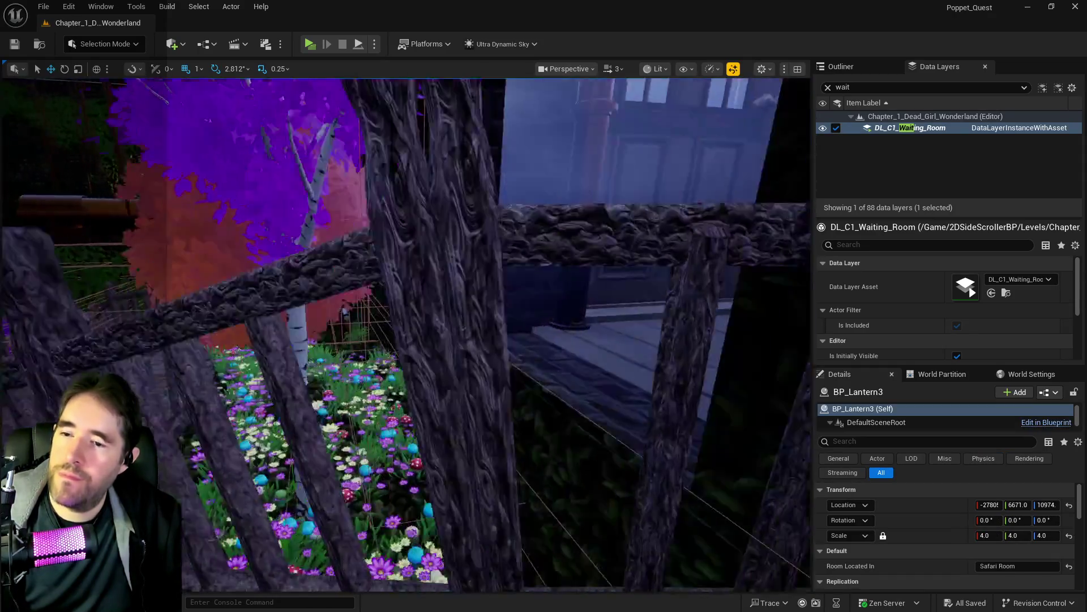
pyautogui.press('w')
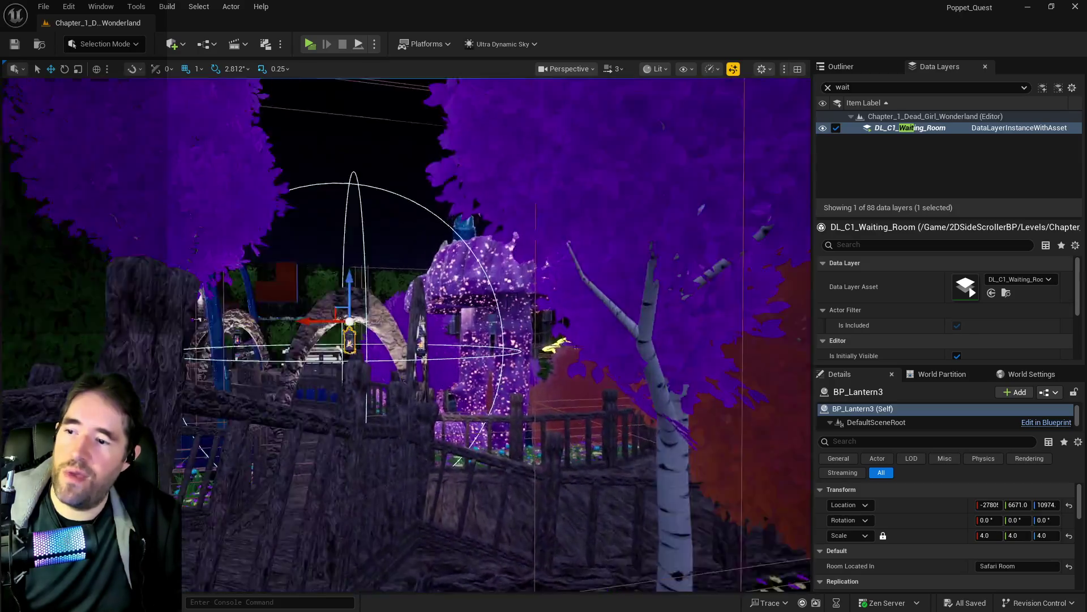
pyautogui.press('a')
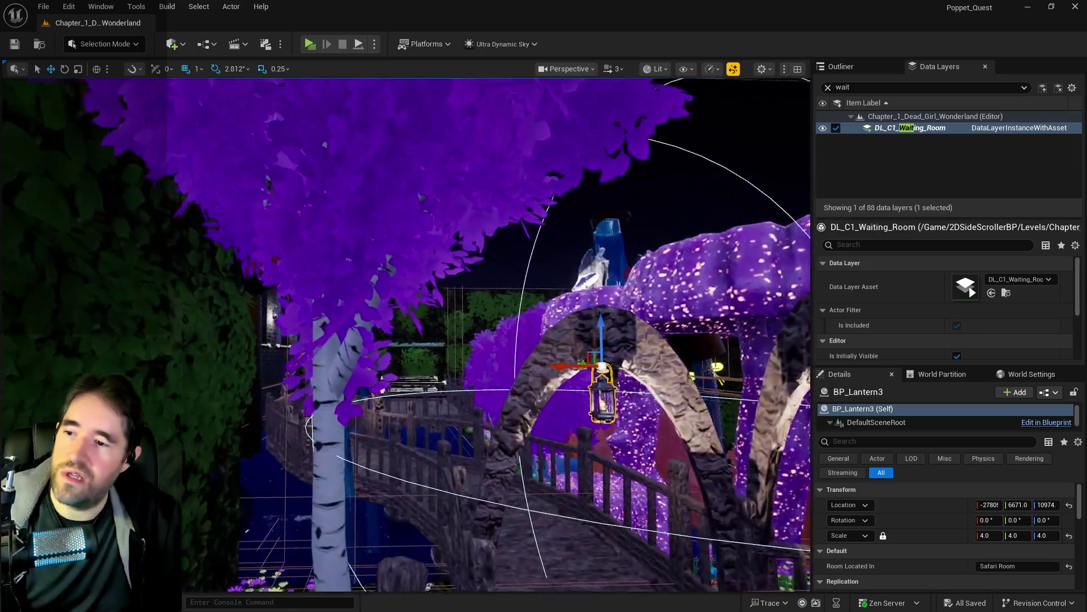
pyautogui.press('a')
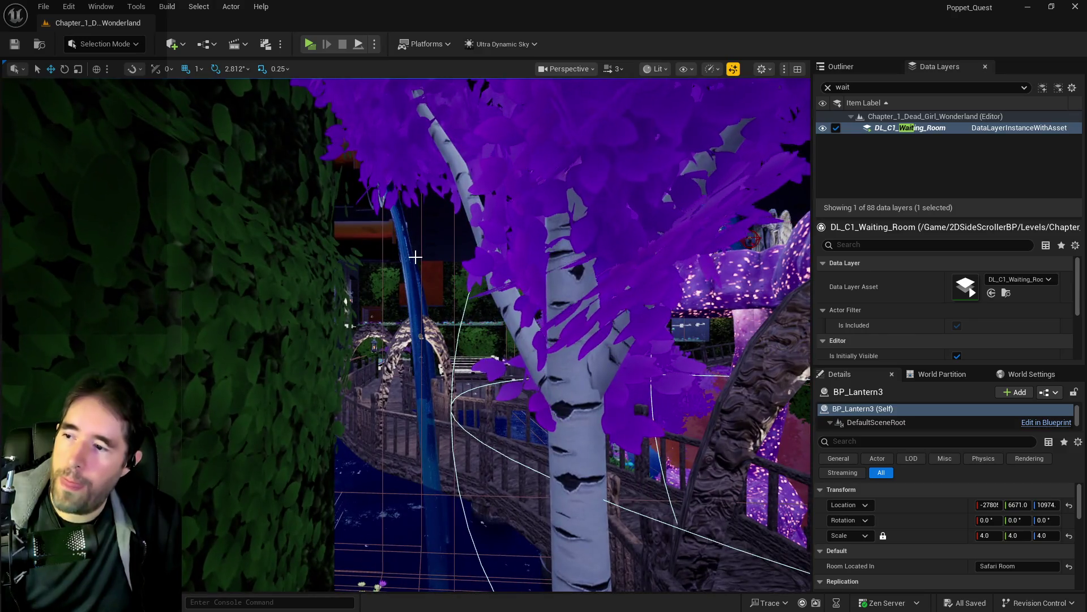
pyautogui.keyDown('ctrl'); pyautogui.click(368, 339); pyautogui.keyUp('ctrl')
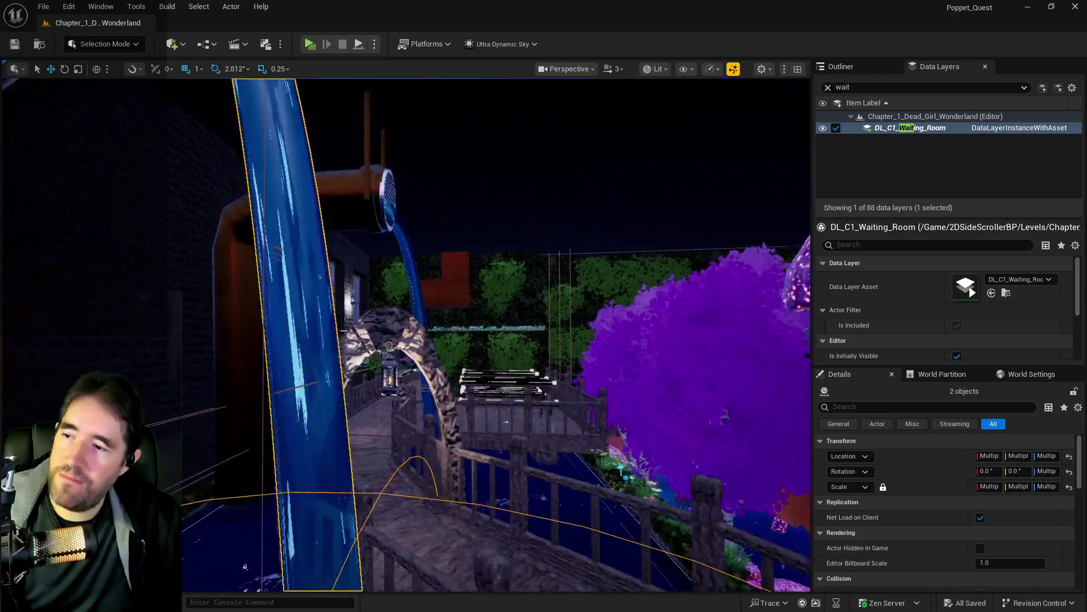
pyautogui.press('d')
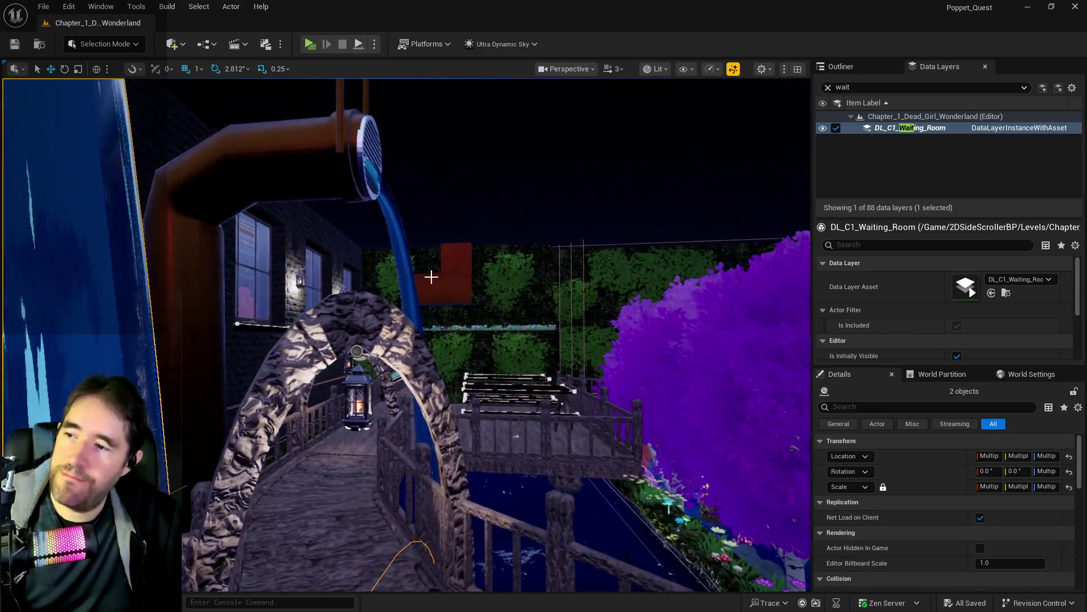
pyautogui.keyDown('ctrl'); pyautogui.click(397, 227); pyautogui.keyUp('ctrl')
pyautogui.keyDown('ctrl'); pyautogui.click(380, 321); pyautogui.keyUp('ctrl')
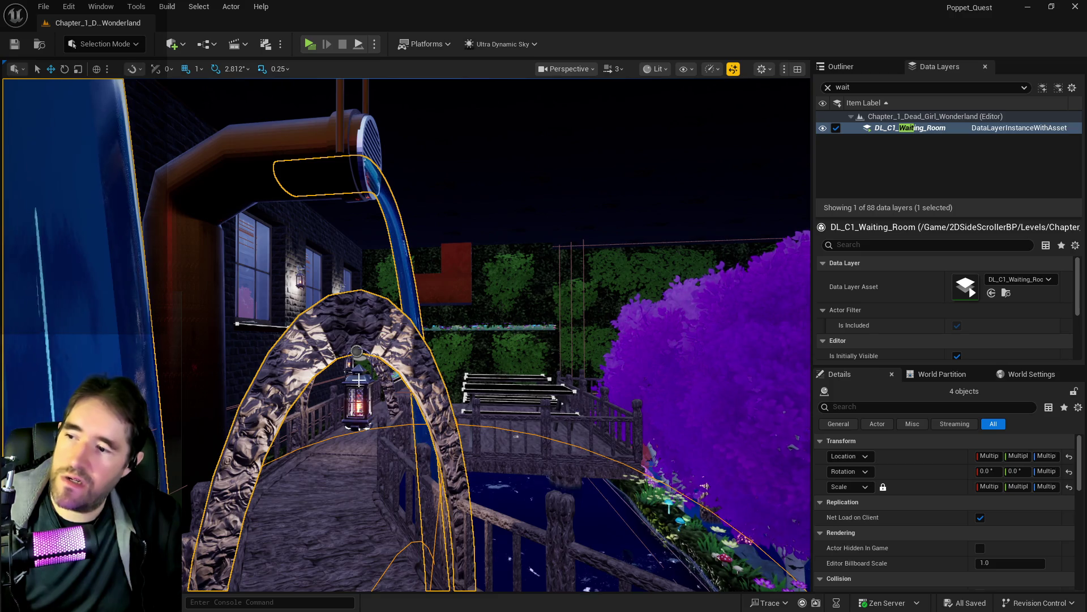
pyautogui.press('w')
pyautogui.press('w')
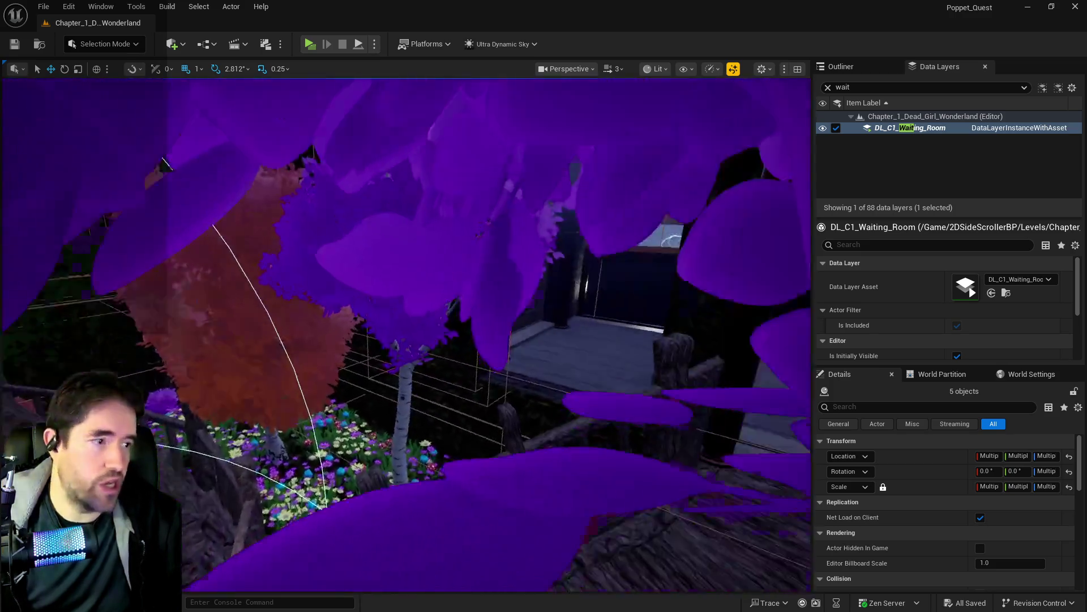
# Add the selected actors to the DL_C1_Waiting_Room data layer.
pyautogui.press('s')
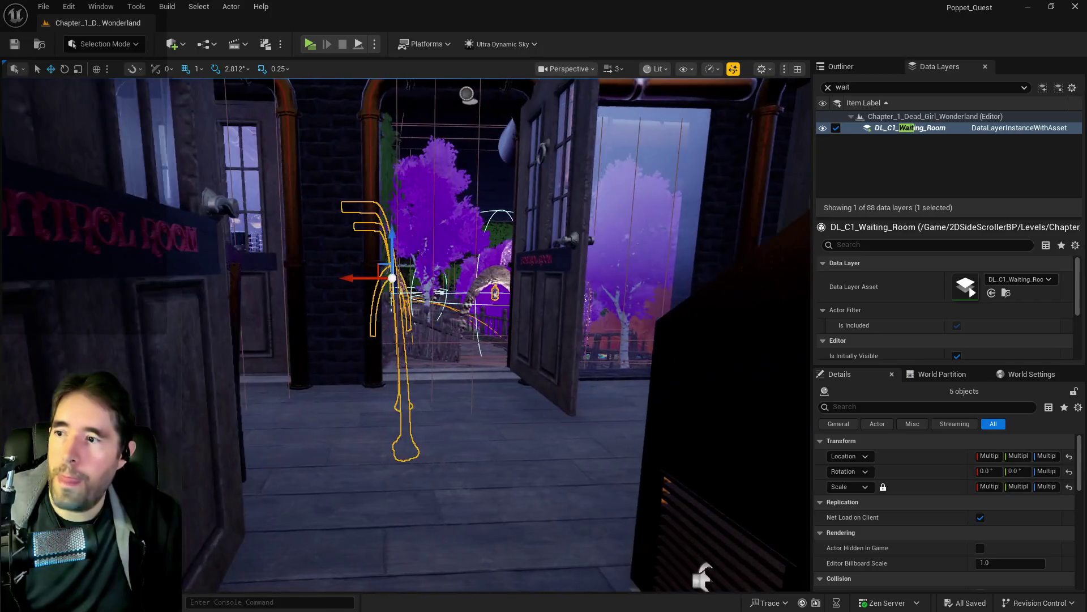
pyautogui.rightClick(895, 129)
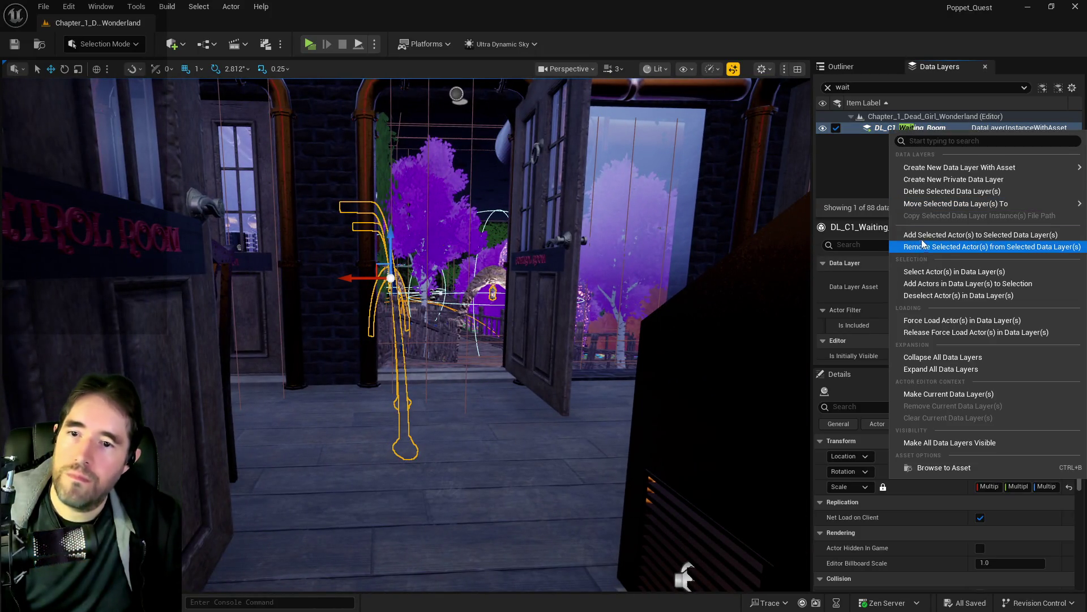
pyautogui.click(935, 234)
# Filter the layers by 'pat', select DL_C1_Patricks_Room, and save all changes.
pyautogui.click(828, 88)
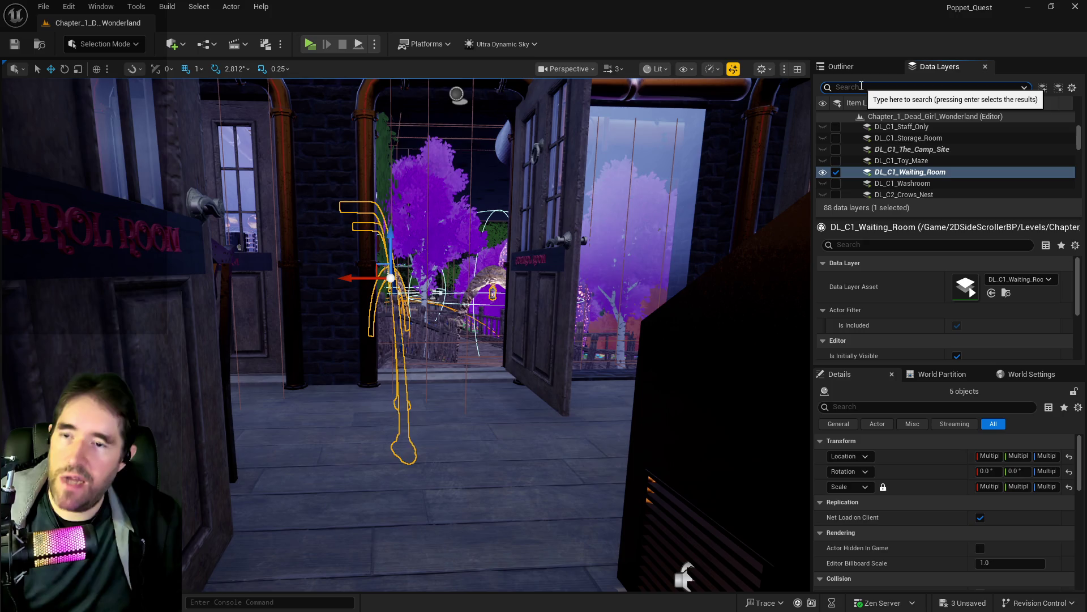
pyautogui.write('pat')
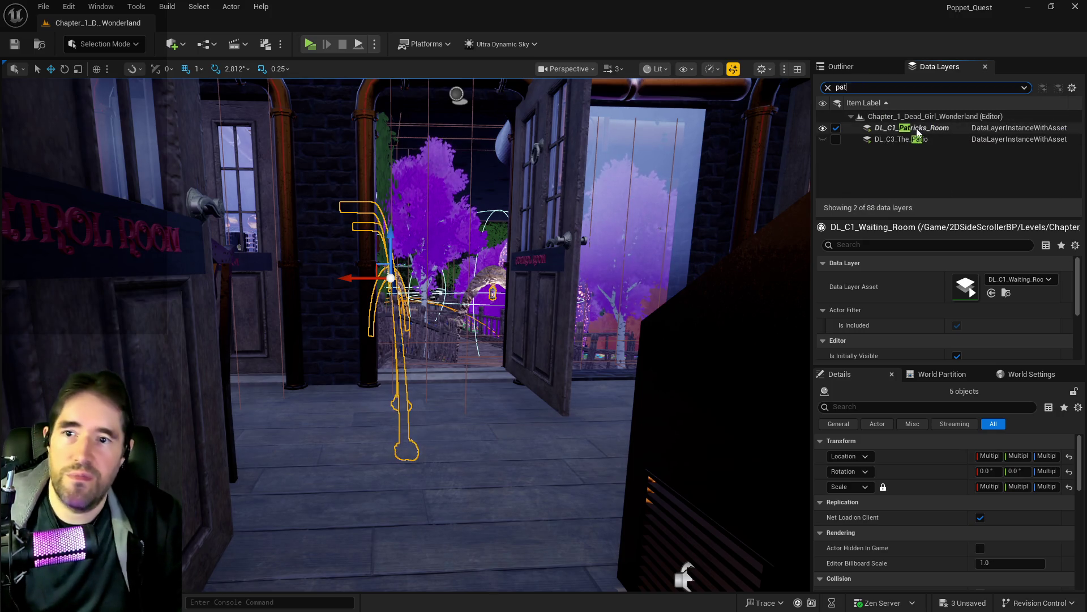
pyautogui.rightClick(912, 128)
pyautogui.click(916, 231)
pyautogui.press('w')
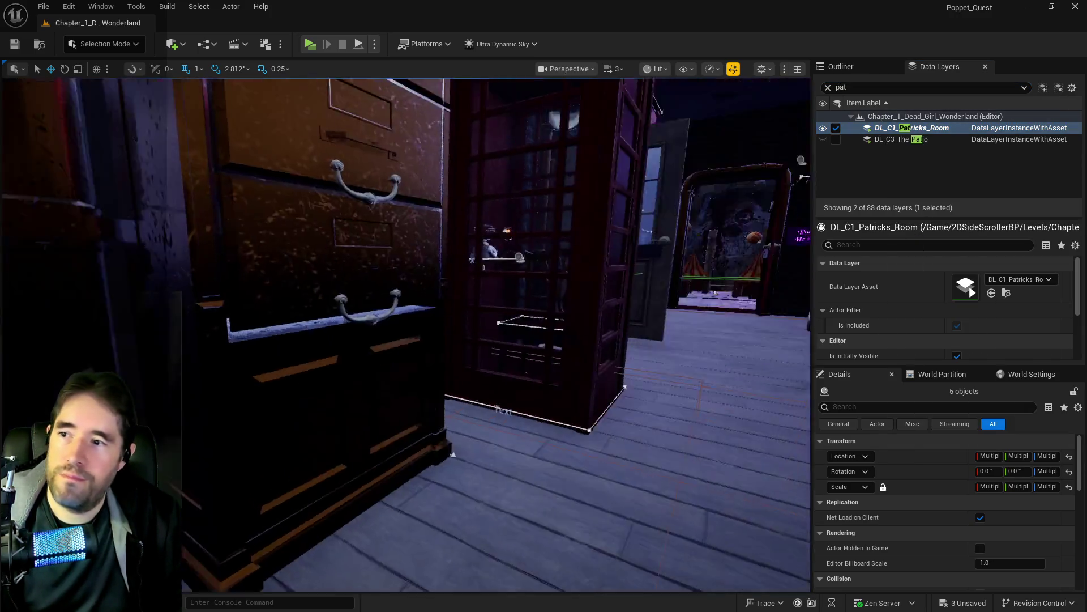
pyautogui.press('w')
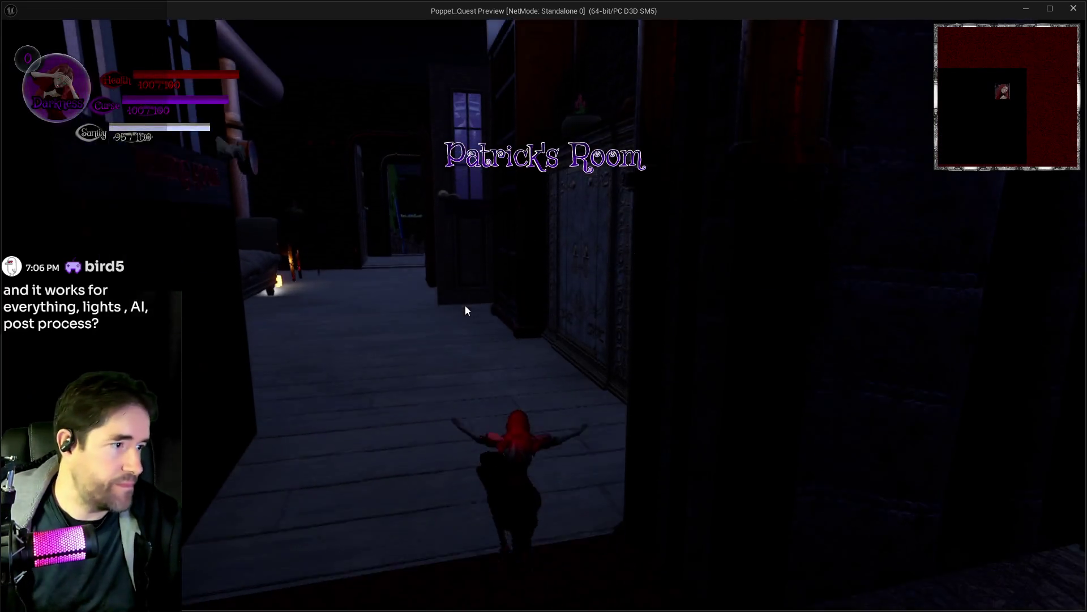
# Walk the character forward through the room in the game preview.
pyautogui.press('w')
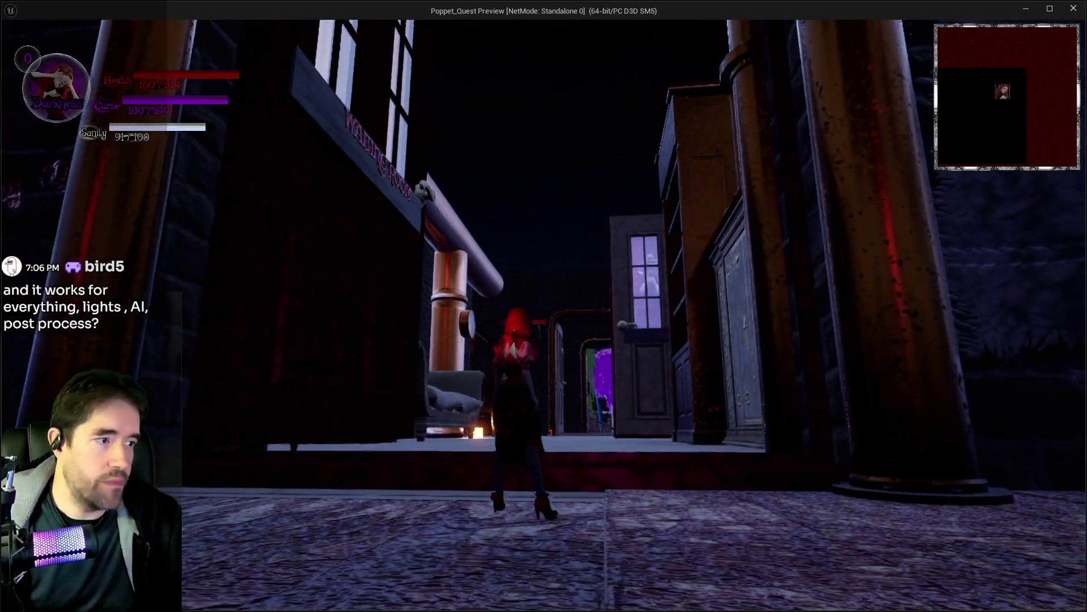
pyautogui.press('Escape')
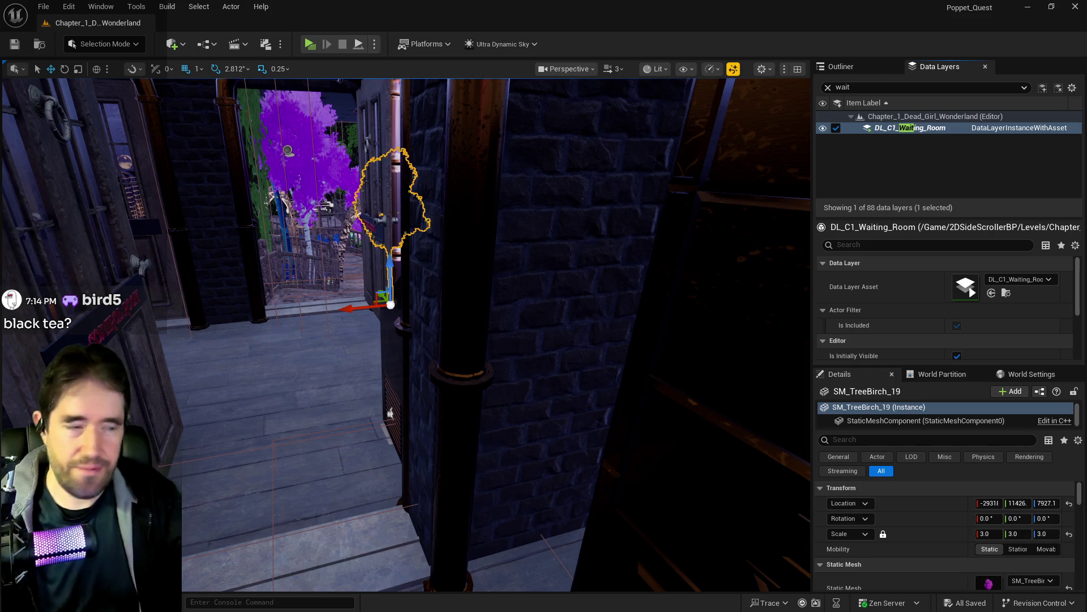
# Fly to the Waiting Room doorway, select the door BP_Door_3 and frame it.
pyautogui.moveTo(461, 342)
pyautogui.mouseDown()
pyautogui.moveTo(461, 317)
pyautogui.moveTo(437, 283)
pyautogui.moveTo(430, 317)
pyautogui.moveTo(441, 328)
pyautogui.mouseUp()
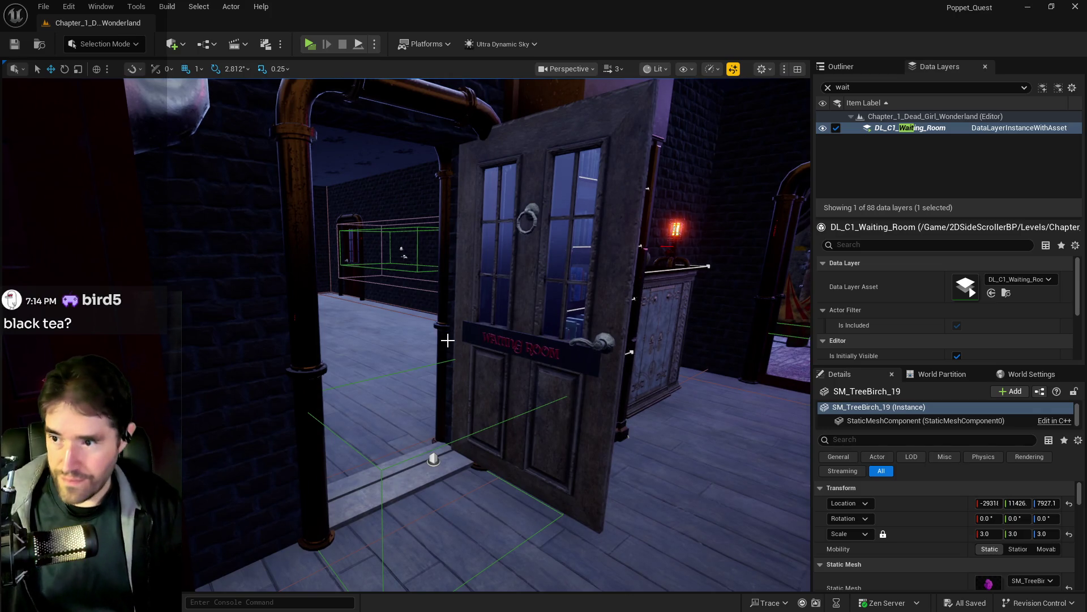
pyautogui.click(465, 349)
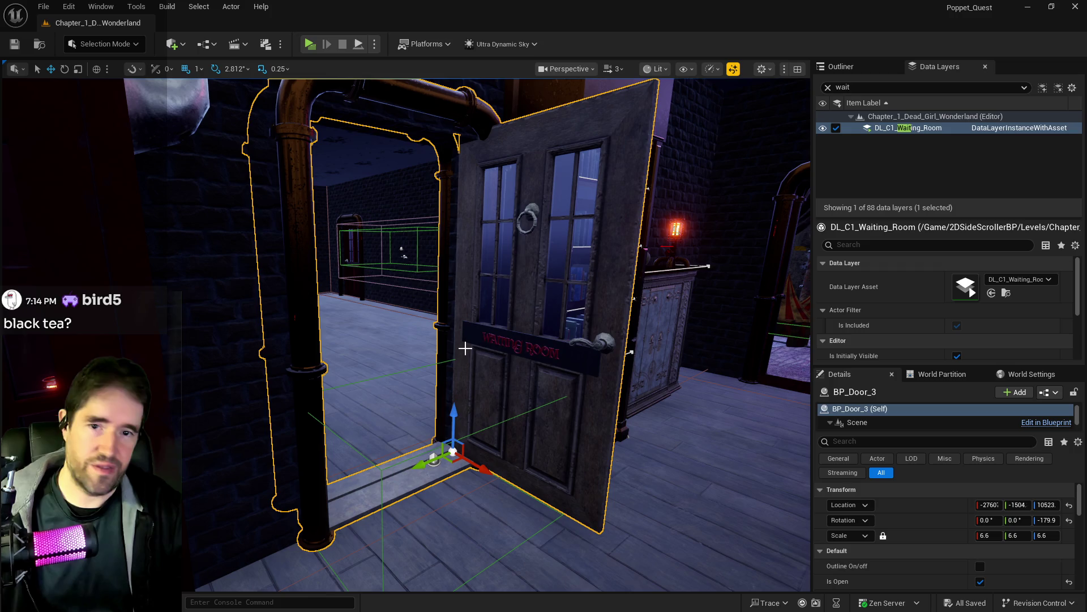
pyautogui.moveTo(465, 348)
pyautogui.mouseDown()
pyautogui.moveTo(556, 315)
pyautogui.moveTo(472, 346)
pyautogui.moveTo(484, 338)
pyautogui.mouseUp()
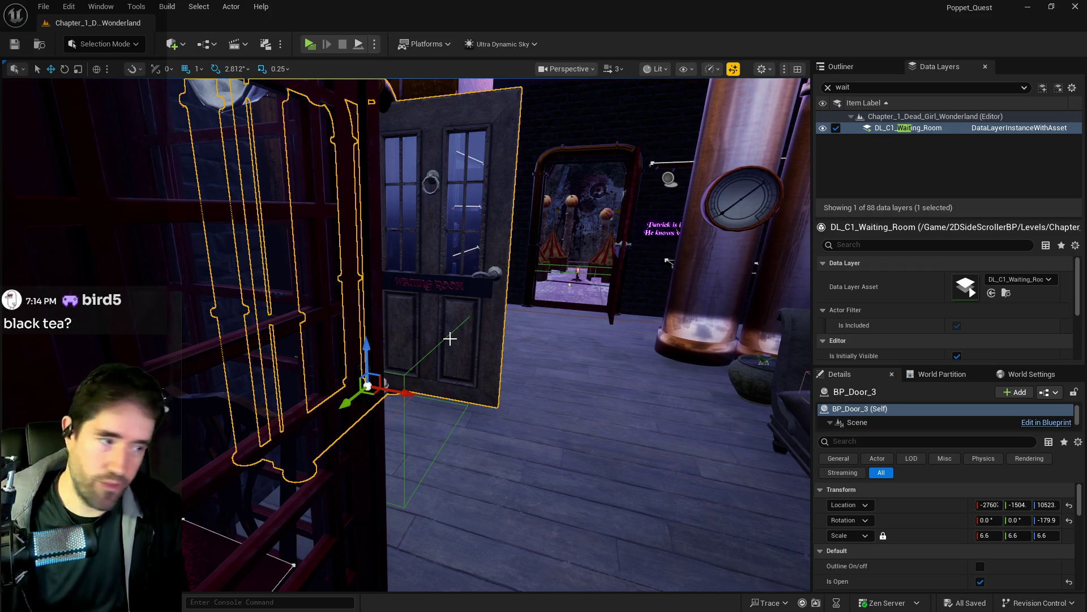
pyautogui.moveTo(519, 353)
pyautogui.mouseDown()
pyautogui.moveTo(544, 346)
pyautogui.moveTo(566, 362)
pyautogui.moveTo(555, 397)
pyautogui.moveTo(510, 363)
pyautogui.moveTo(516, 300)
pyautogui.moveTo(487, 325)
pyautogui.moveTo(498, 328)
pyautogui.mouseUp()
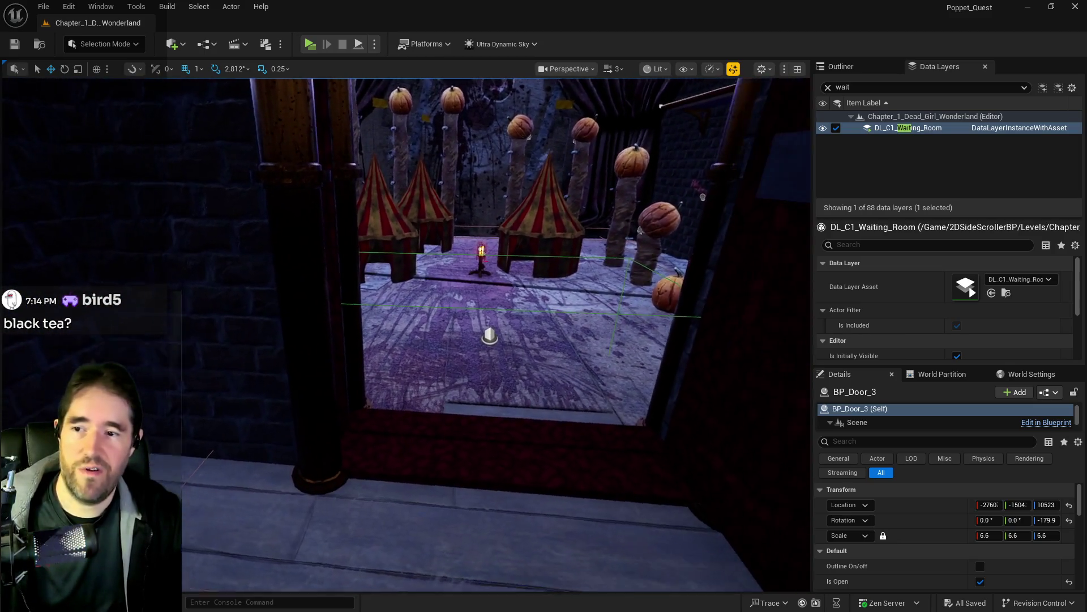
pyautogui.moveTo(499, 328)
pyautogui.mouseDown()
pyautogui.moveTo(498, 382)
pyautogui.moveTo(487, 388)
pyautogui.moveTo(513, 388)
pyautogui.moveTo(499, 388)
pyautogui.moveTo(499, 340)
pyautogui.moveTo(498, 385)
pyautogui.moveTo(499, 368)
pyautogui.moveTo(481, 362)
pyautogui.moveTo(490, 365)
pyautogui.mouseUp()
pyautogui.press('f')
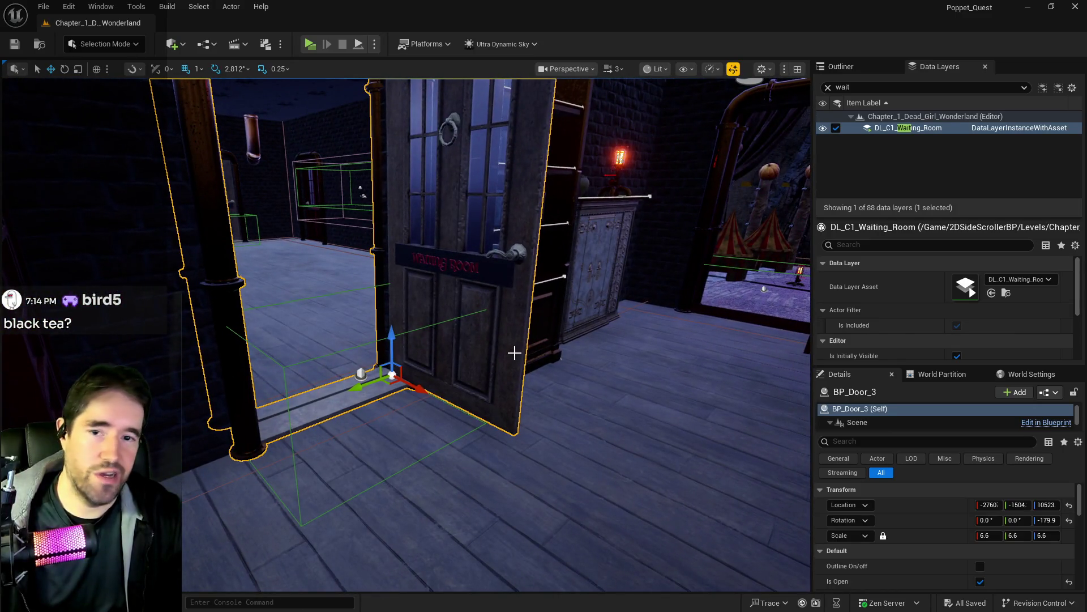
pyautogui.moveTo(448, 338)
pyautogui.mouseDown()
pyautogui.moveTo(476, 340)
pyautogui.moveTo(448, 340)
pyautogui.mouseUp()
pyautogui.moveTo(670, 221); pyautogui.dragTo(670, 220)
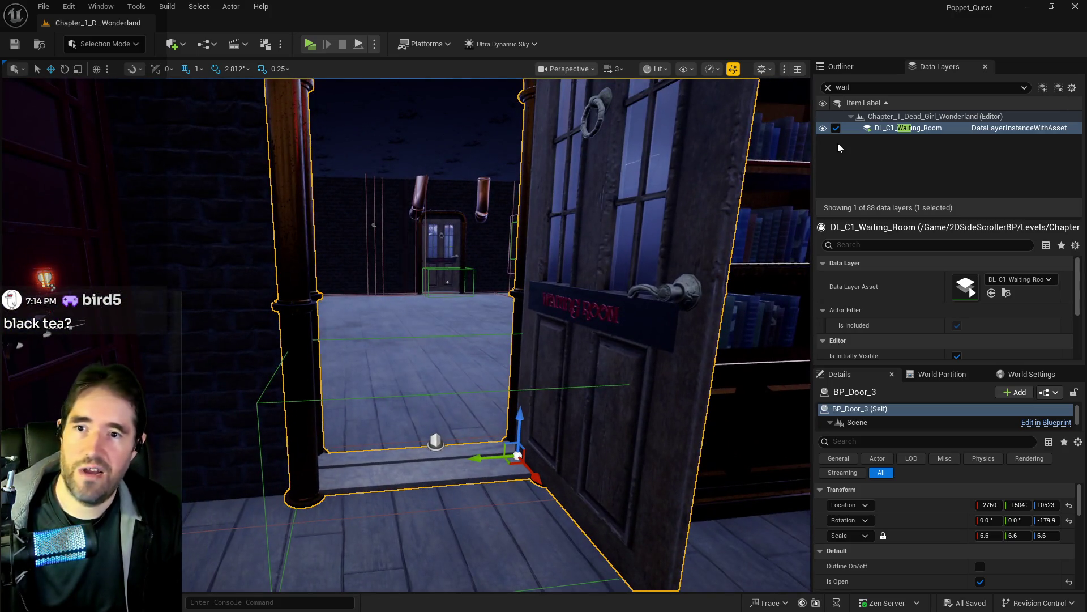
# Filter the data layers by 'toy' and select the Waiting Room room-info actor.
pyautogui.click(866, 88)
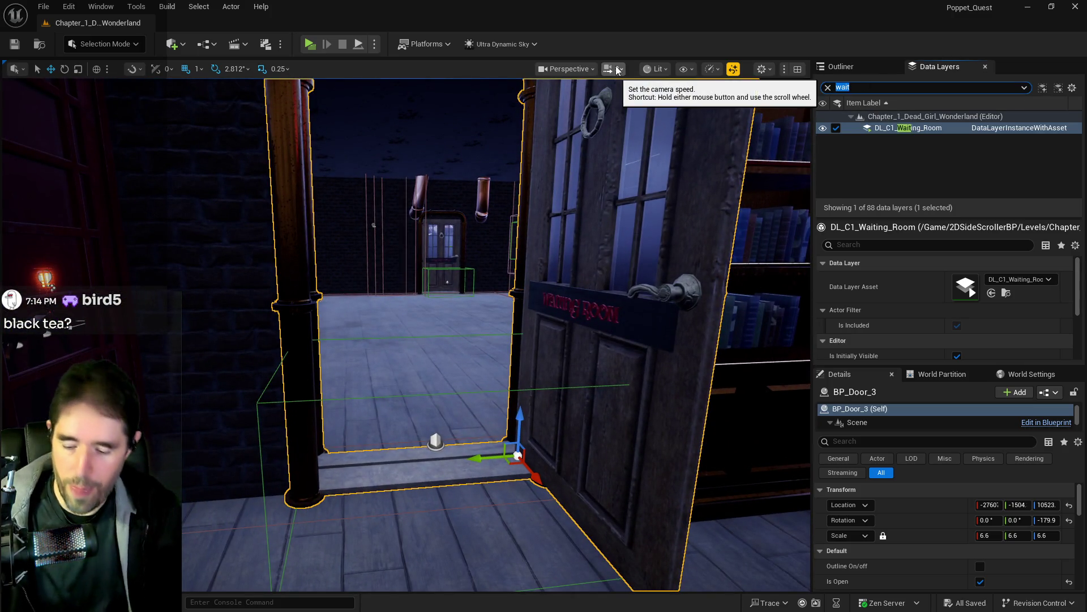
pyautogui.write('toy')
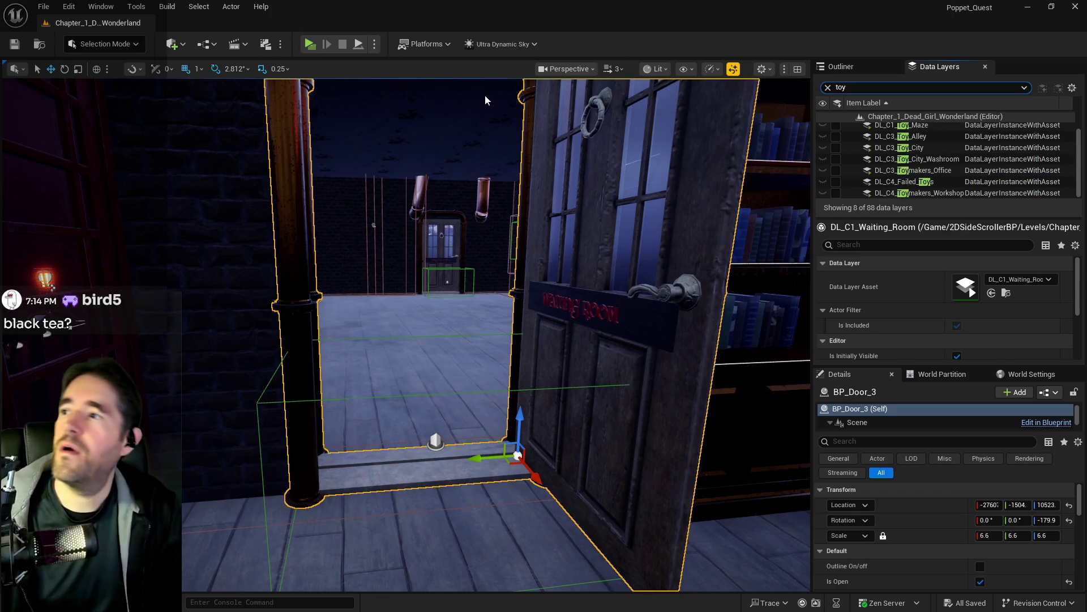
pyautogui.moveTo(502, 256); pyautogui.dragTo(572, 317)
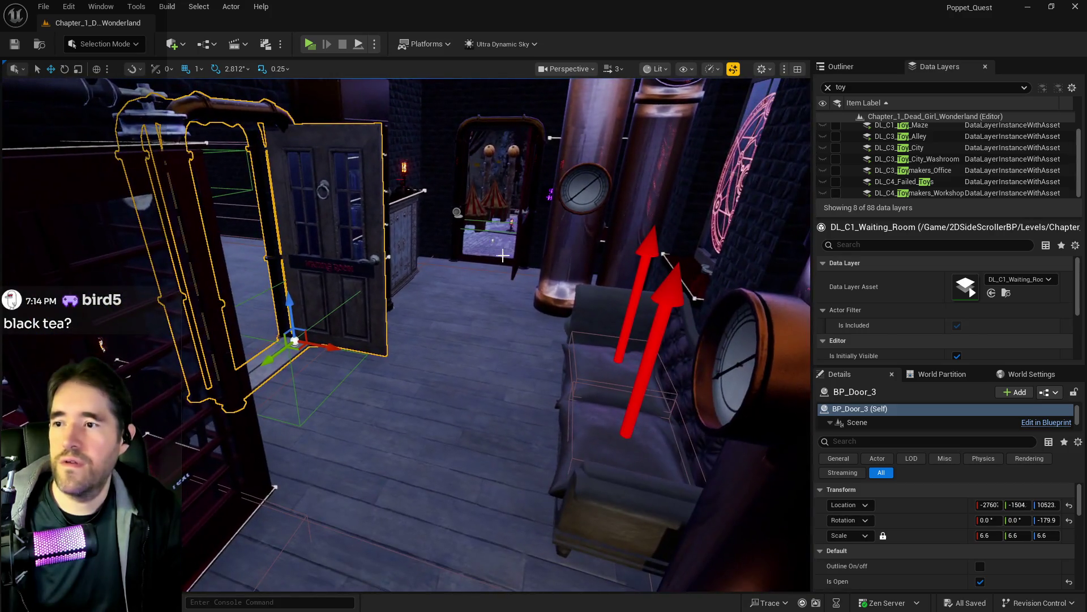
pyautogui.click(456, 211)
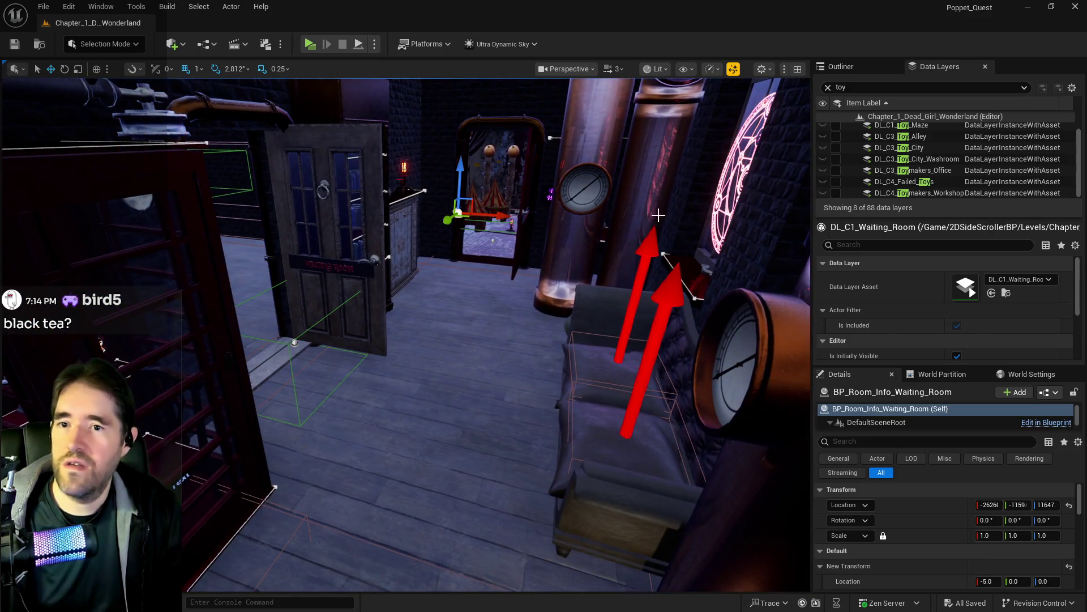
# Clear the data layer filter and open BP_Room_Info for editing from the Outliner.
pyautogui.click(827, 87)
pyautogui.click(841, 66)
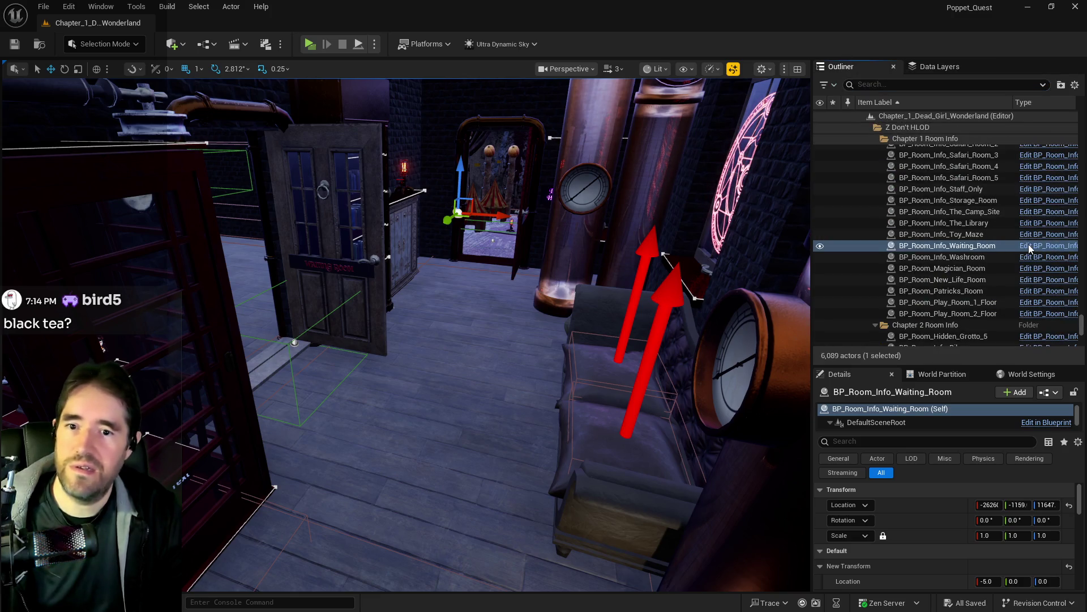
pyautogui.click(1048, 246)
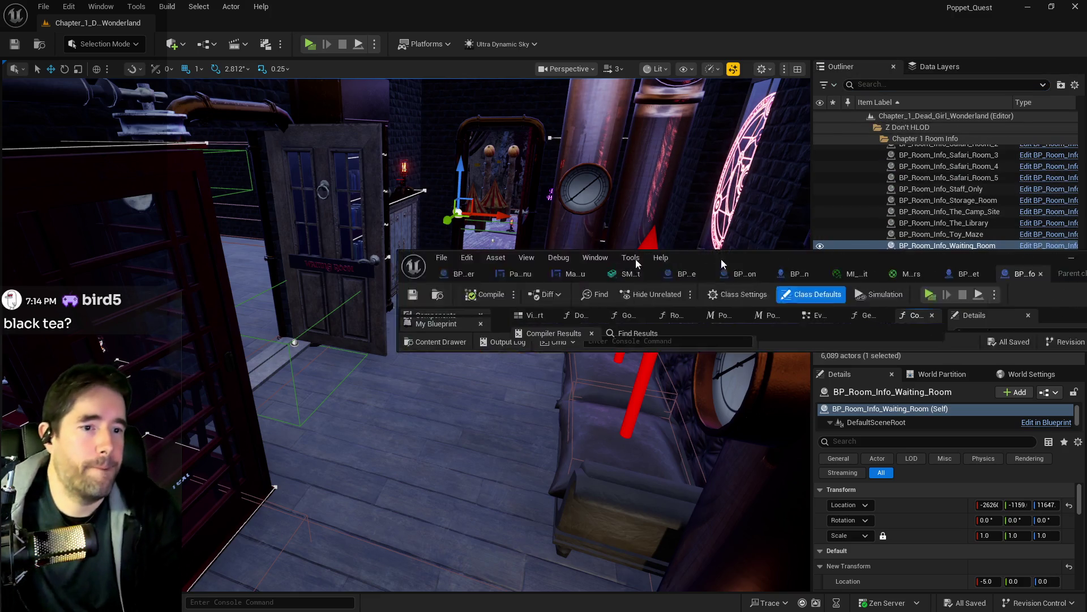
pyautogui.scroll(-4, 515, 289)
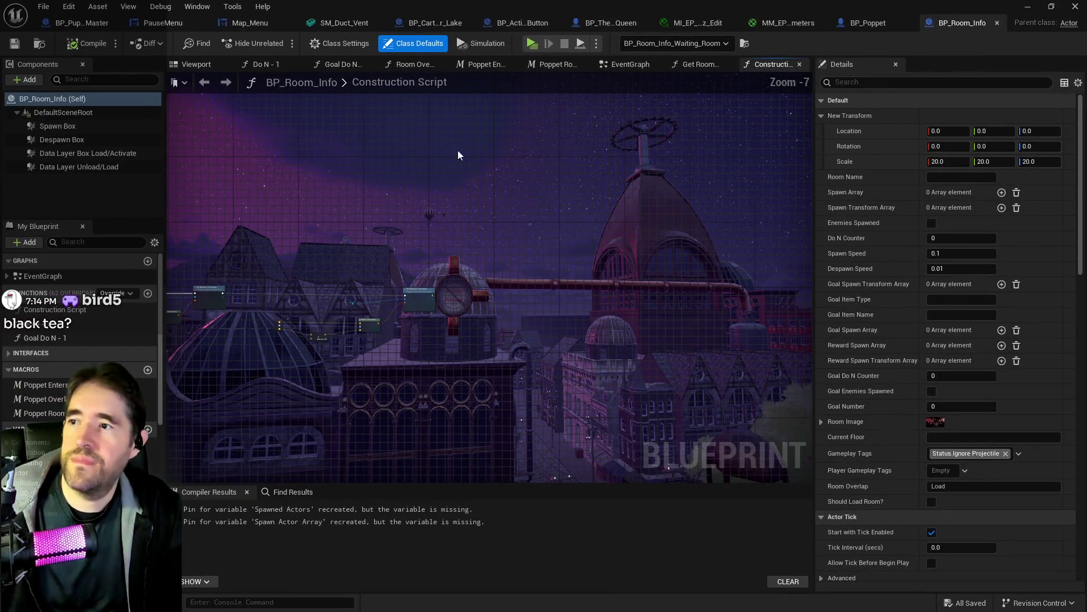
pyautogui.doubleClick(362, 82)
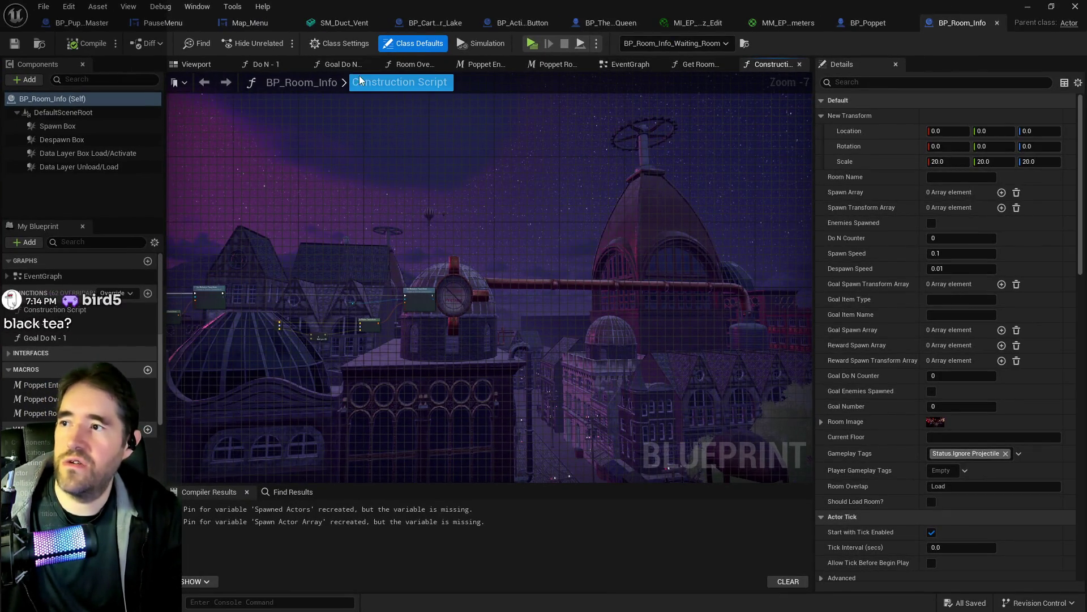
pyautogui.click(603, 73)
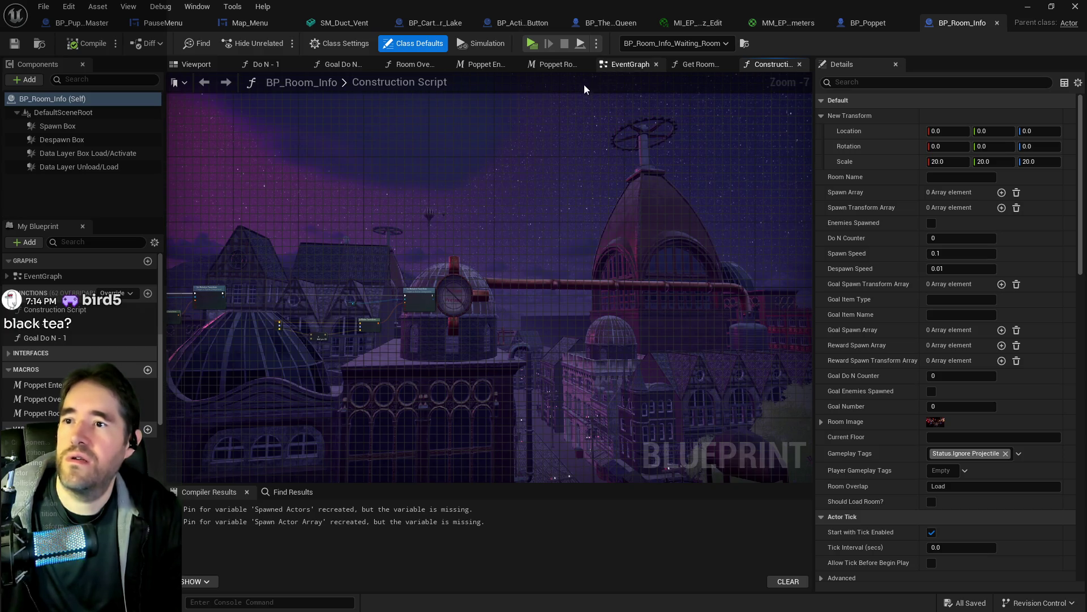
# In the EventGraph, pan across the Room Load/Unload System and Activate Room nodes.
pyautogui.click(630, 64)
pyautogui.scroll(-3, 491, 254)
pyautogui.scroll(5, 486, 247)
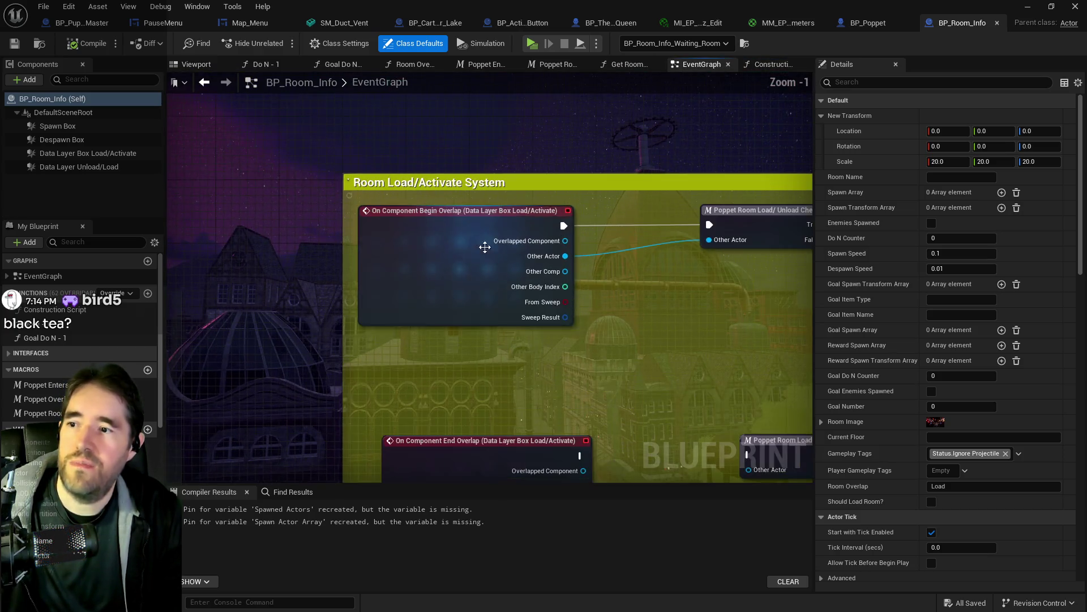
pyautogui.moveTo(656, 330)
pyautogui.mouseDown()
pyautogui.moveTo(566, 262)
pyautogui.moveTo(440, 238)
pyautogui.moveTo(433, 275)
pyautogui.mouseUp()
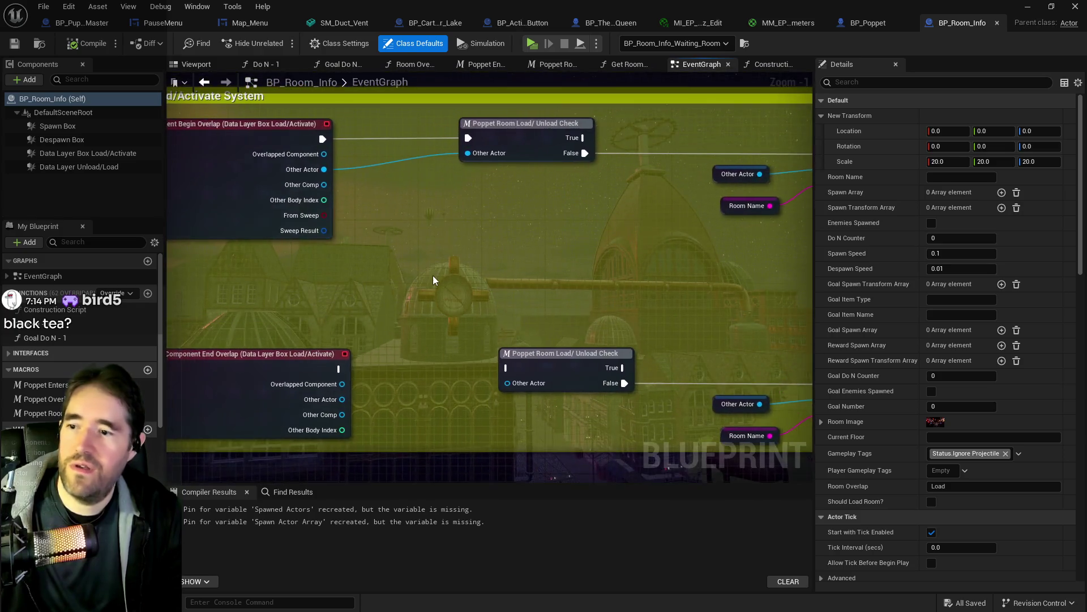
pyautogui.scroll(-6, 433, 276)
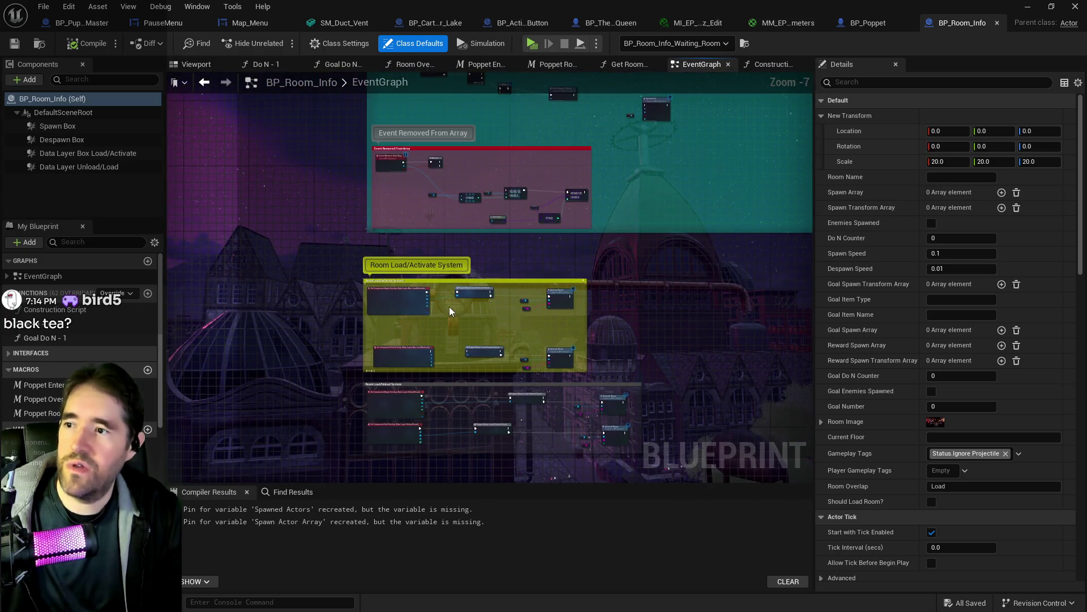
pyautogui.scroll(5, 447, 291)
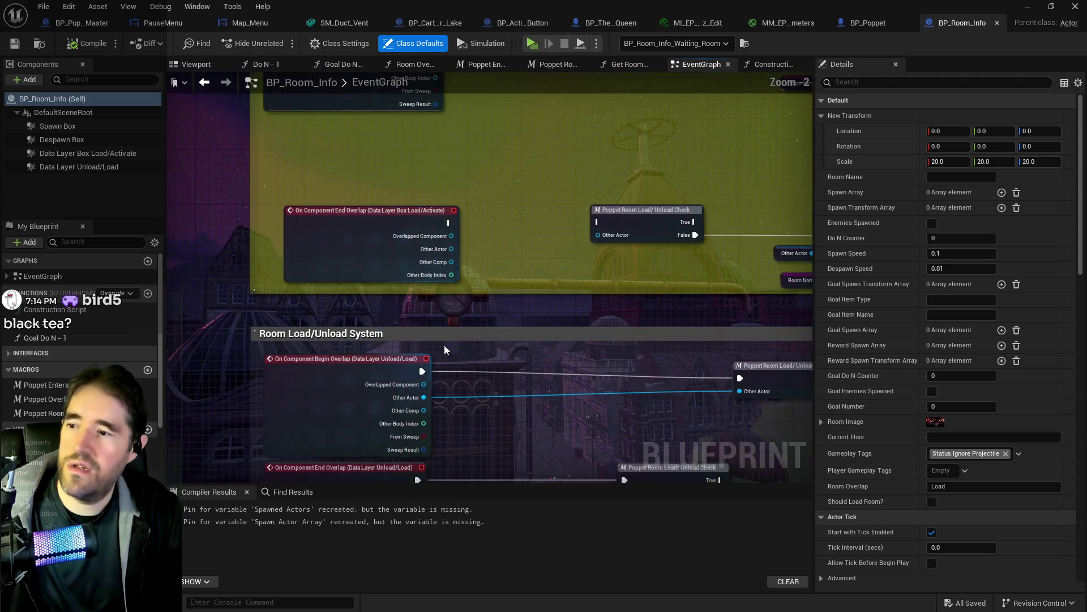
pyautogui.moveTo(445, 350); pyautogui.dragTo(464, 207)
pyautogui.moveTo(548, 293)
pyautogui.mouseDown()
pyautogui.moveTo(524, 413)
pyautogui.moveTo(523, 386)
pyautogui.moveTo(487, 341)
pyautogui.moveTo(364, 294)
pyautogui.moveTo(411, 250)
pyautogui.moveTo(485, 286)
pyautogui.moveTo(448, 250)
pyautogui.moveTo(419, 259)
pyautogui.moveTo(404, 302)
pyautogui.mouseUp()
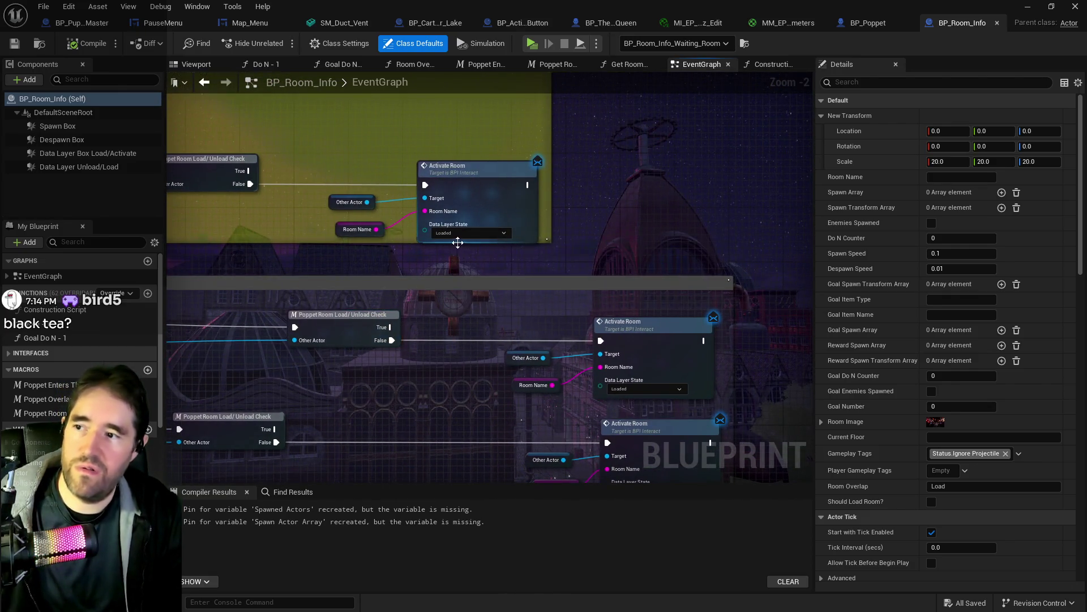
pyautogui.click(458, 235)
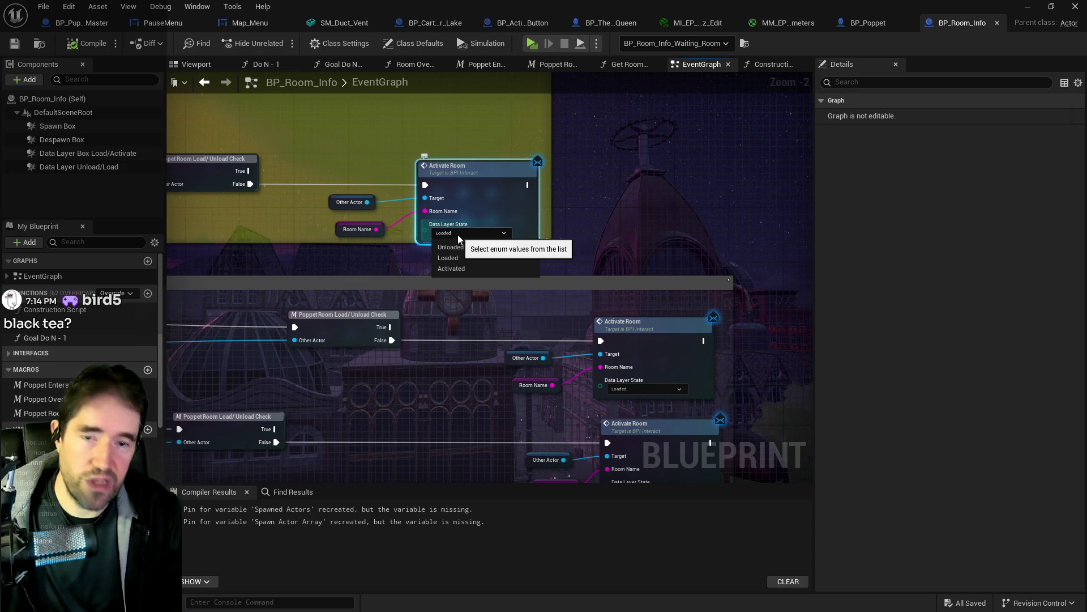
pyautogui.click(468, 269)
pyautogui.moveTo(323, 250)
pyautogui.mouseDown()
pyautogui.moveTo(705, 284)
pyautogui.moveTo(479, 418)
pyautogui.moveTo(506, 438)
pyautogui.mouseUp()
pyautogui.moveTo(331, 323)
pyautogui.mouseDown()
pyautogui.moveTo(407, 314)
pyautogui.moveTo(329, 236)
pyautogui.mouseUp()
pyautogui.moveTo(604, 252); pyautogui.dragTo(350, 244)
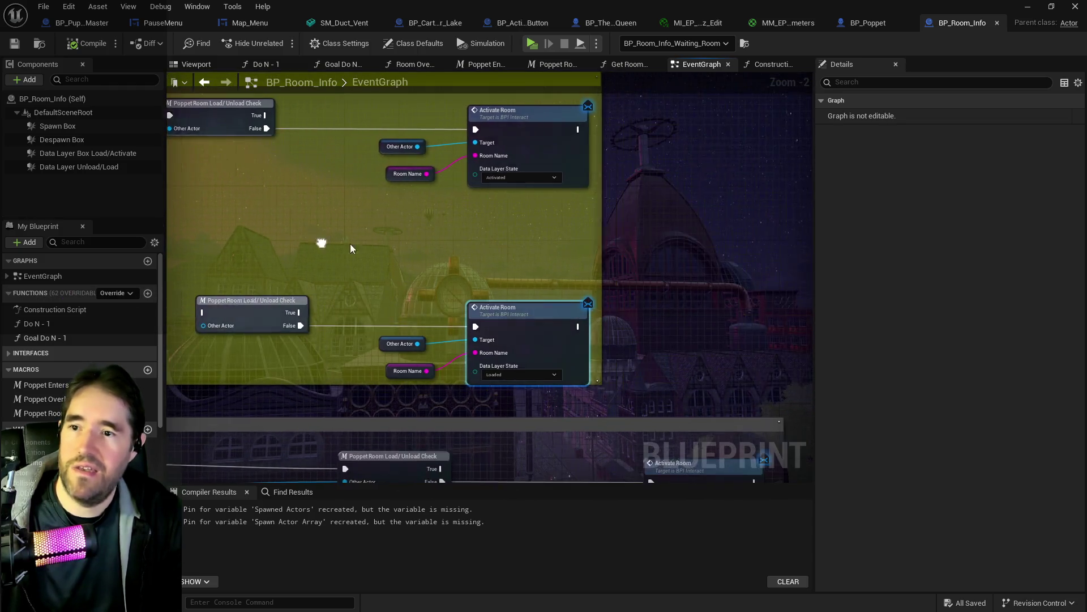
pyautogui.moveTo(446, 202); pyautogui.dragTo(630, 202)
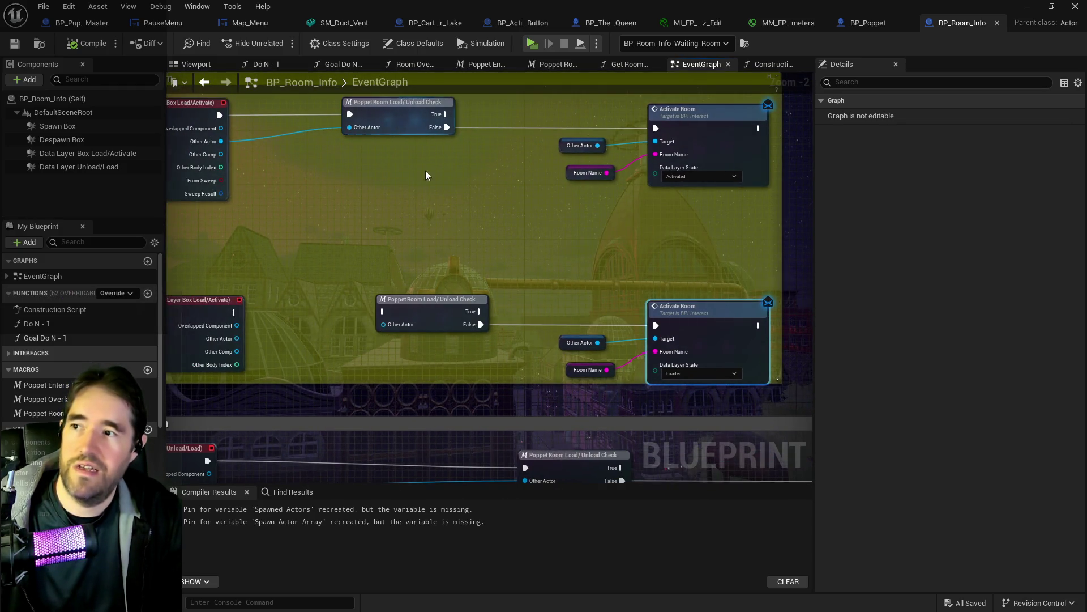
pyautogui.moveTo(421, 158); pyautogui.dragTo(429, 244)
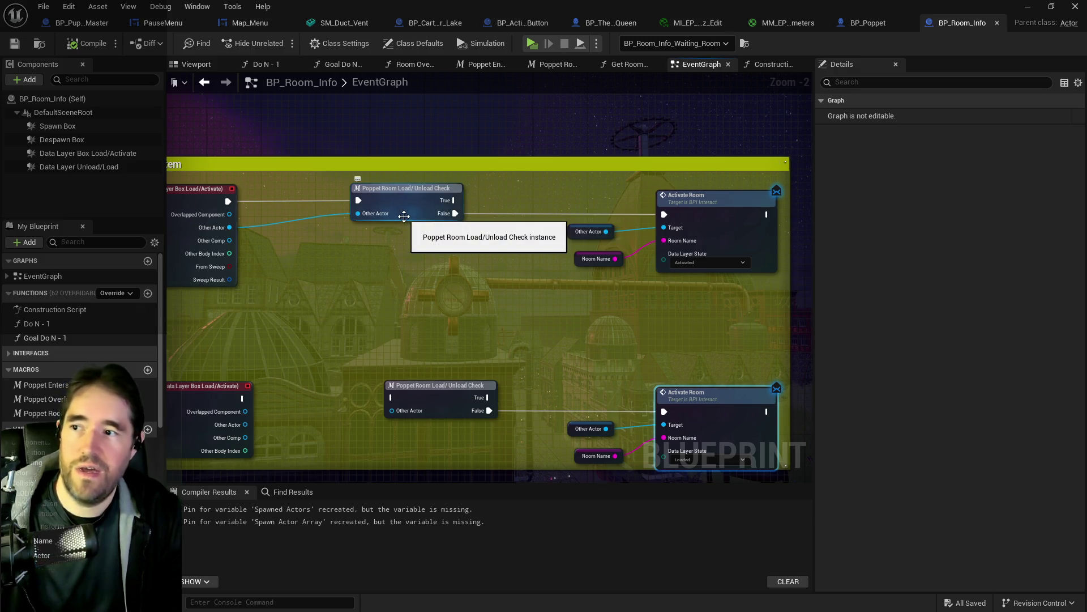
pyautogui.moveTo(467, 281)
pyautogui.mouseDown()
pyautogui.moveTo(517, 275)
pyautogui.moveTo(522, 218)
pyautogui.moveTo(426, 315)
pyautogui.moveTo(498, 331)
pyautogui.moveTo(573, 282)
pyautogui.moveTo(353, 250)
pyautogui.mouseUp()
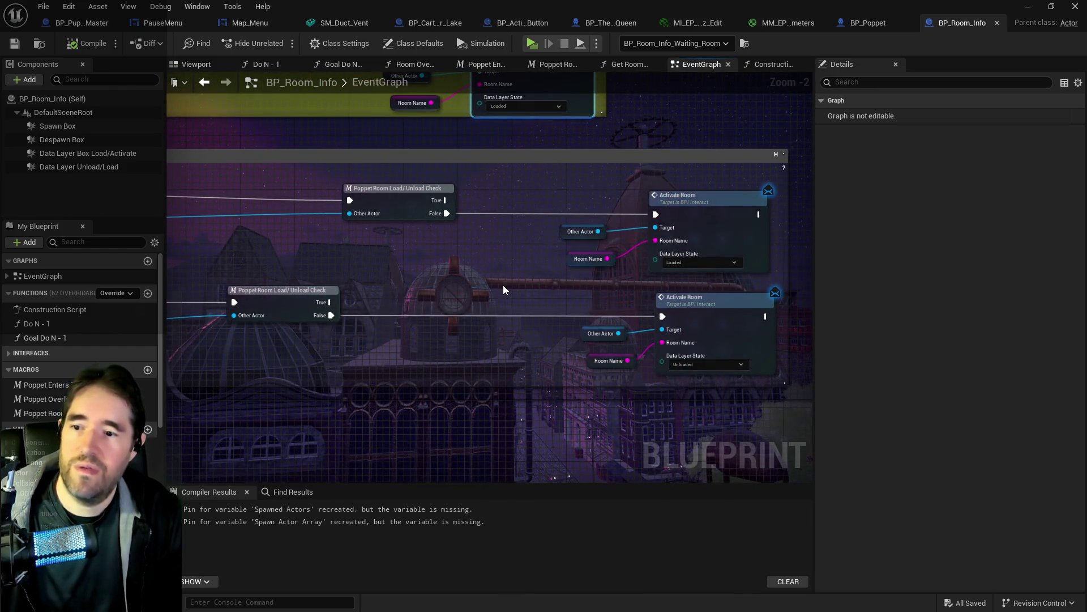
pyautogui.moveTo(503, 290)
pyautogui.mouseDown()
pyautogui.moveTo(752, 292)
pyautogui.moveTo(345, 243)
pyautogui.moveTo(202, 185)
pyautogui.mouseUp()
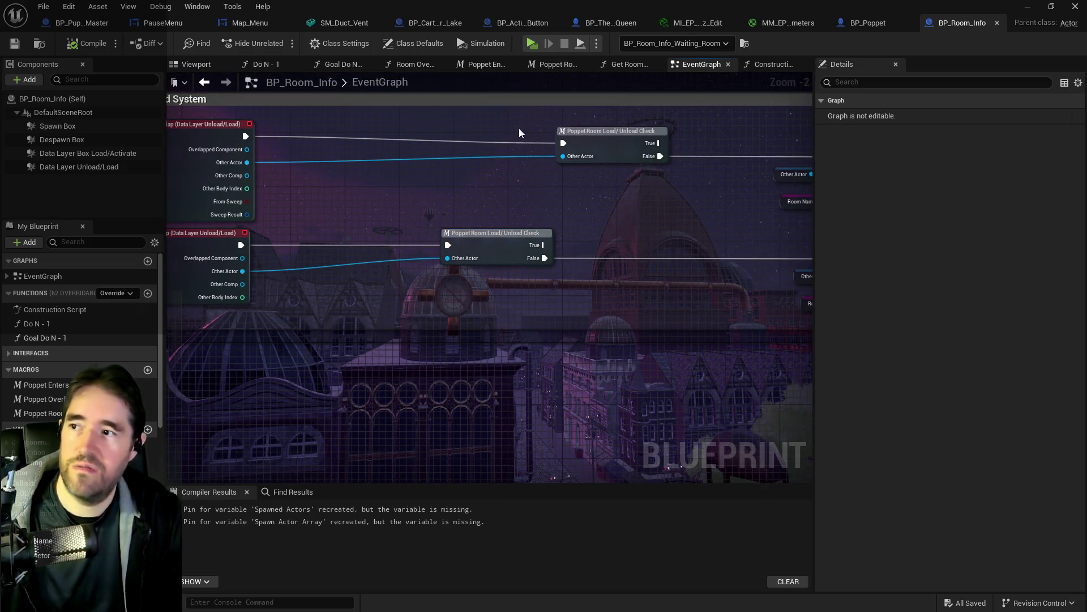
pyautogui.click(210, 66)
# Select each Spawn, Despawn, Load/Activate and Unload/Load box in the viewport, then view BP_Poppet.
pyautogui.moveTo(391, 232); pyautogui.dragTo(316, 240)
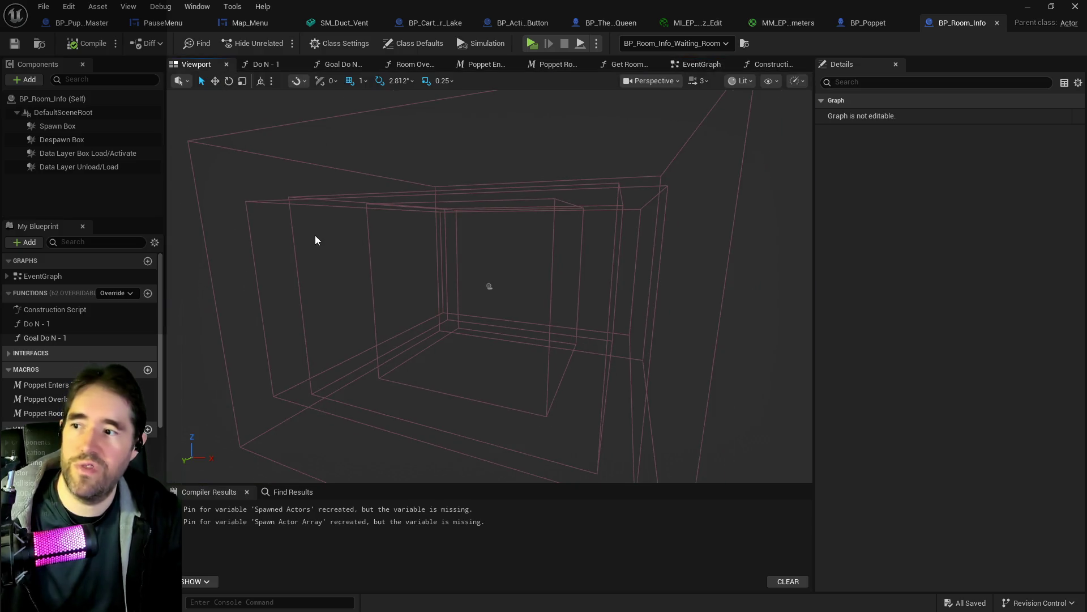
pyautogui.click(282, 237)
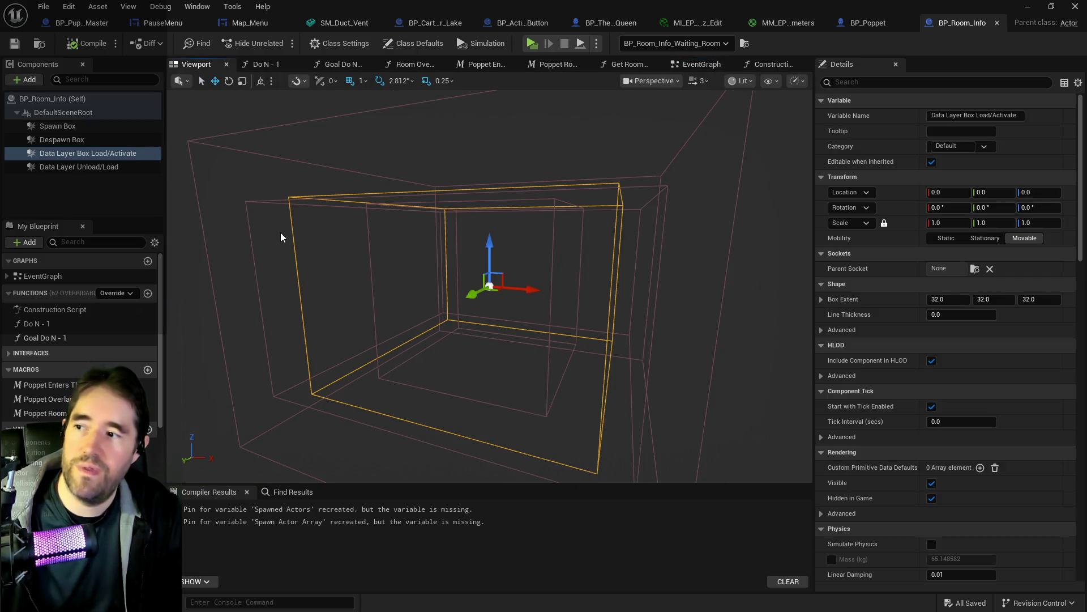
pyautogui.click(255, 276)
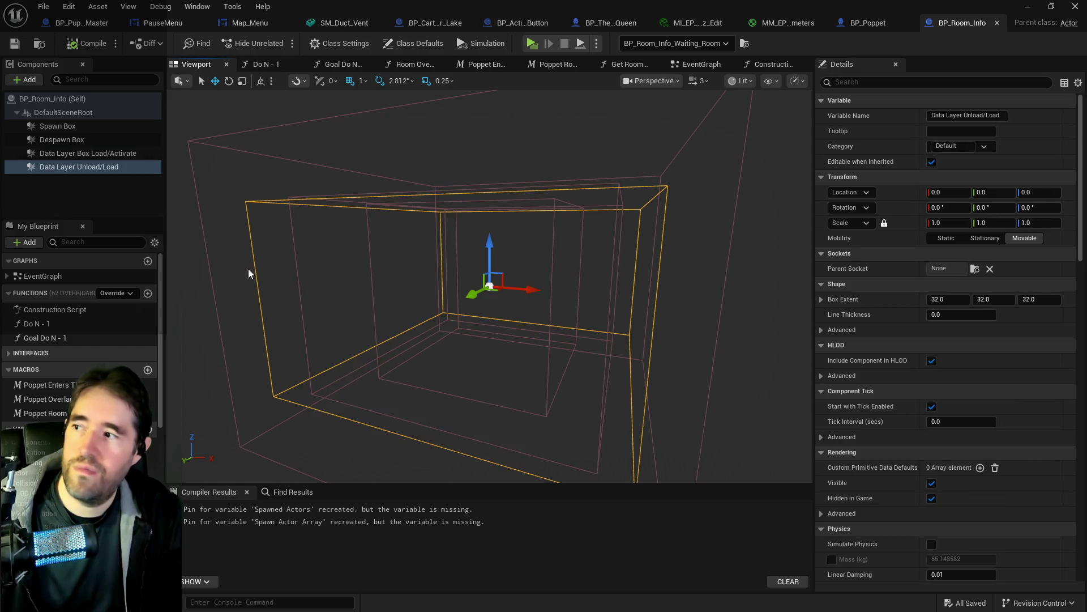
pyautogui.click(208, 262)
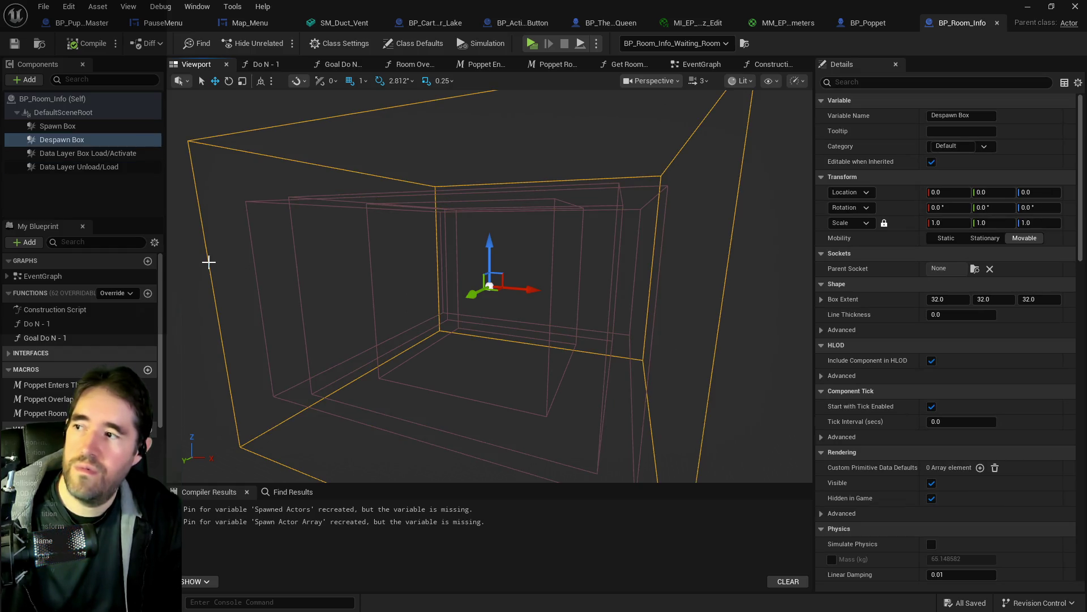
pyautogui.click(296, 282)
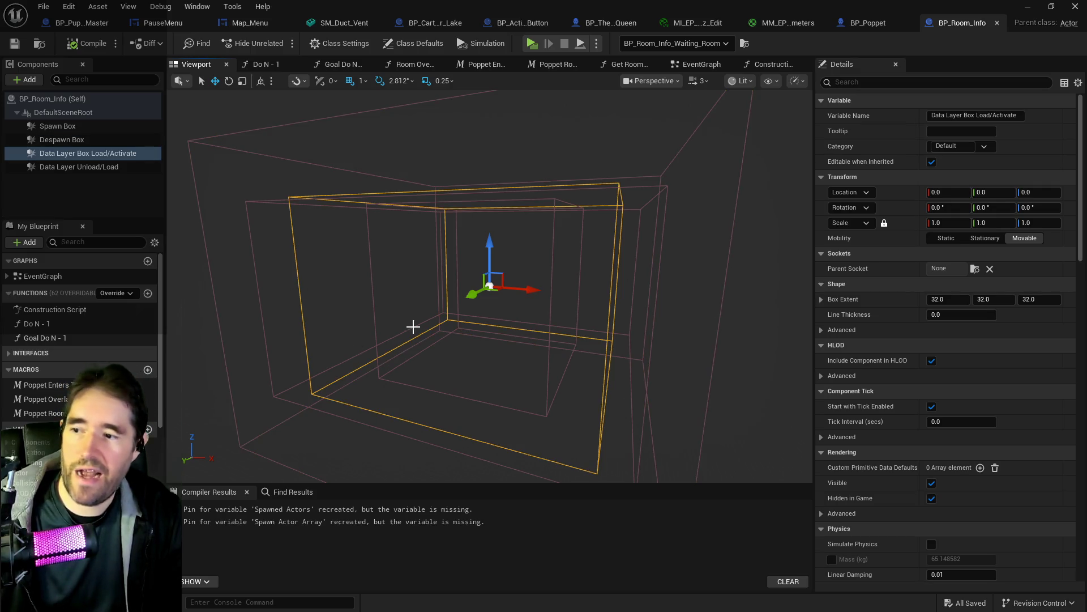
pyautogui.click(270, 384)
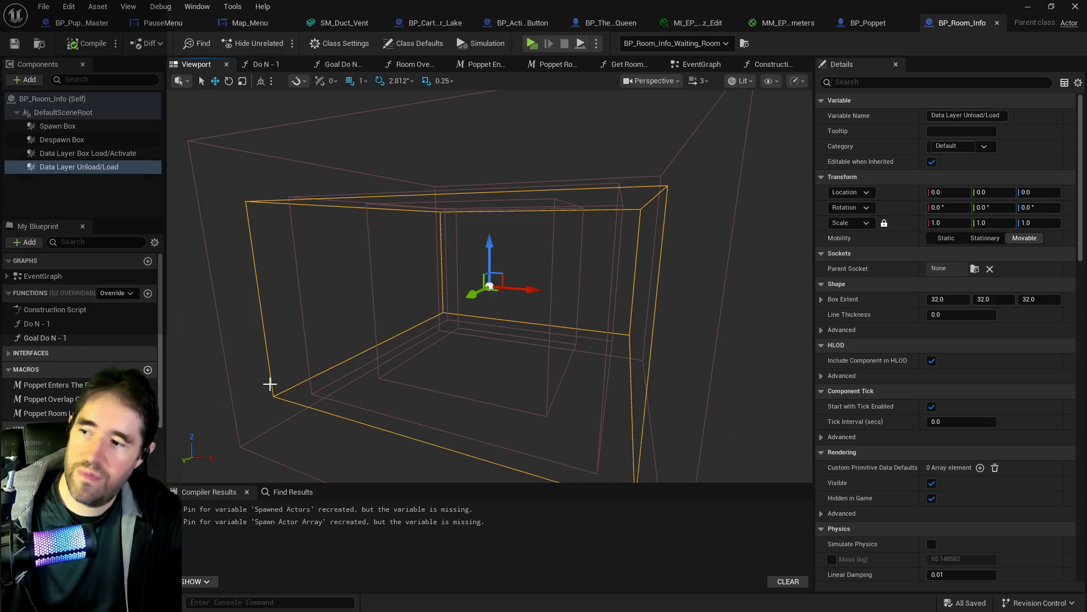
pyautogui.click(240, 387)
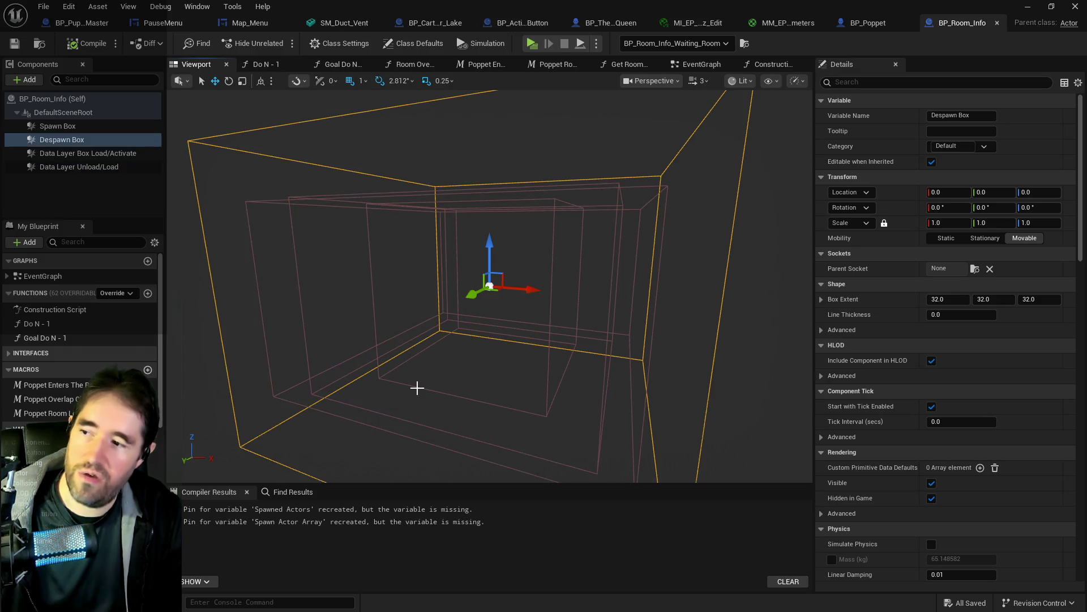
pyautogui.click(388, 381)
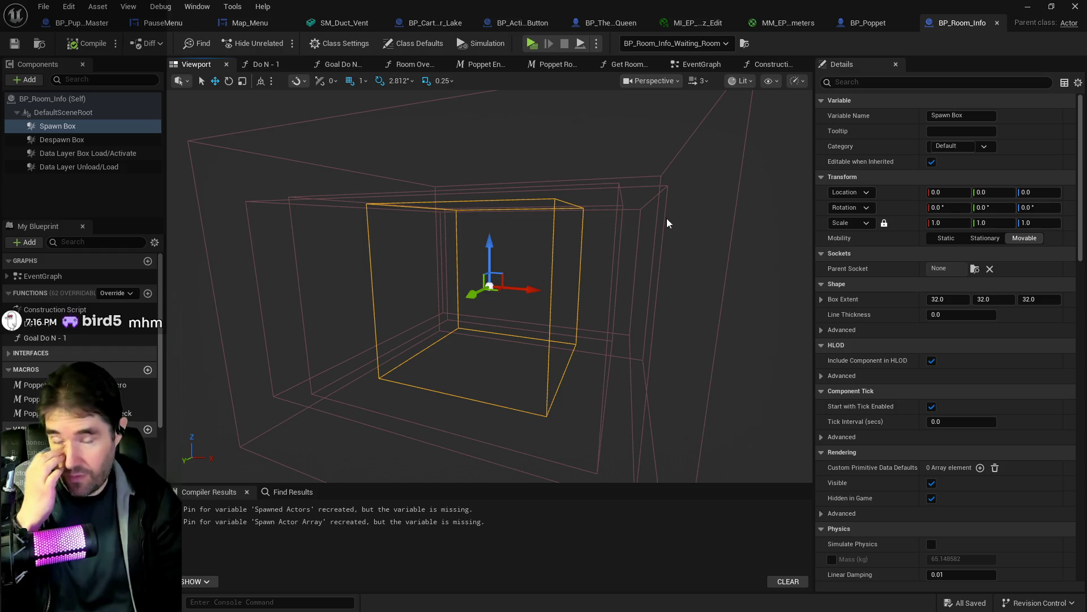
pyautogui.click(868, 23)
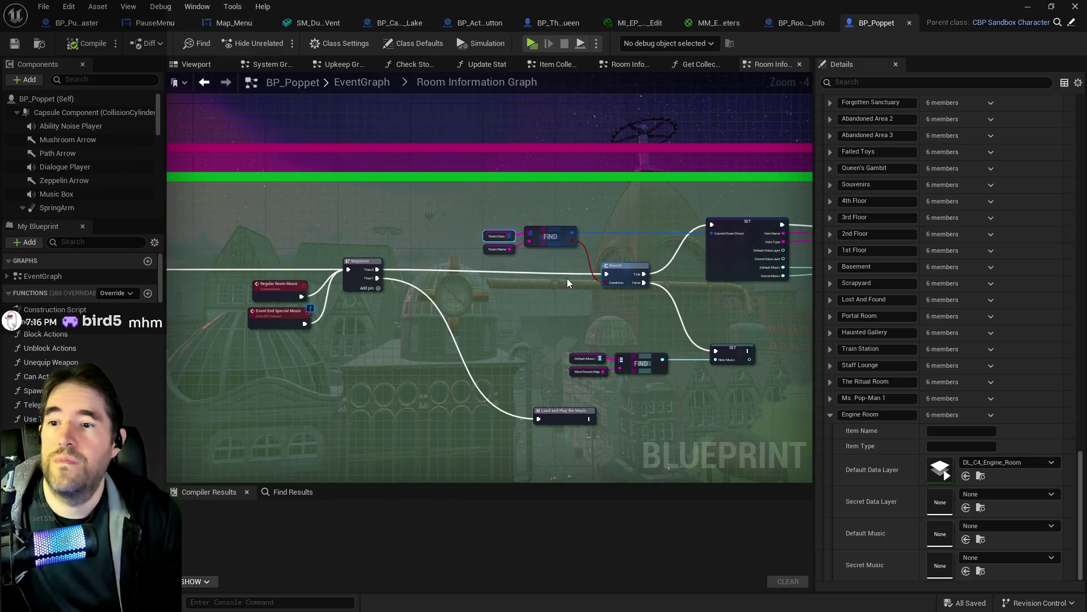
pyautogui.click(793, 26)
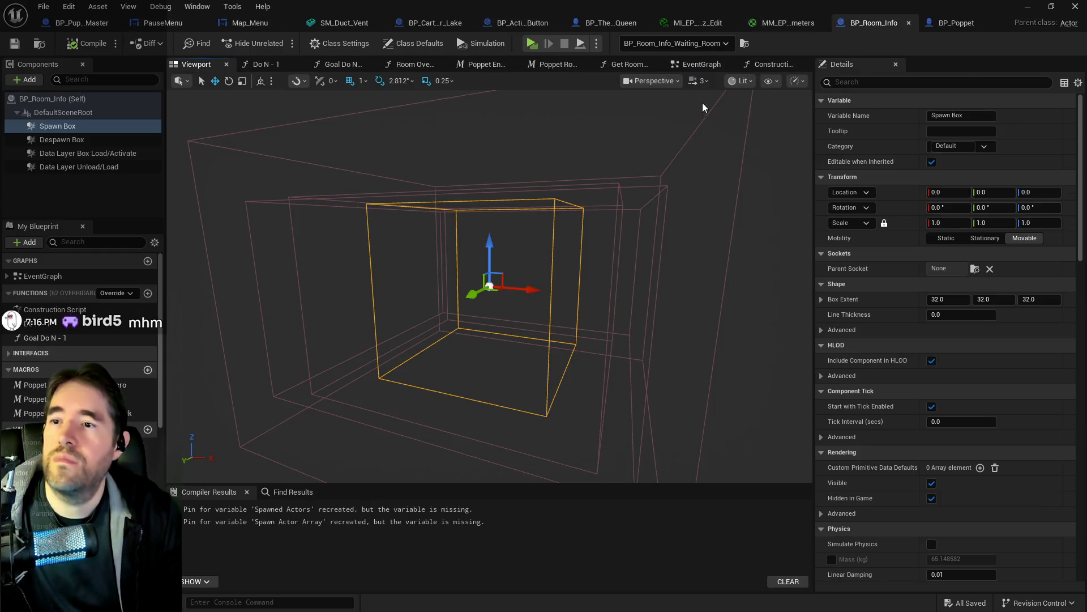
pyautogui.click(703, 64)
pyautogui.scroll(-5, 736, 198)
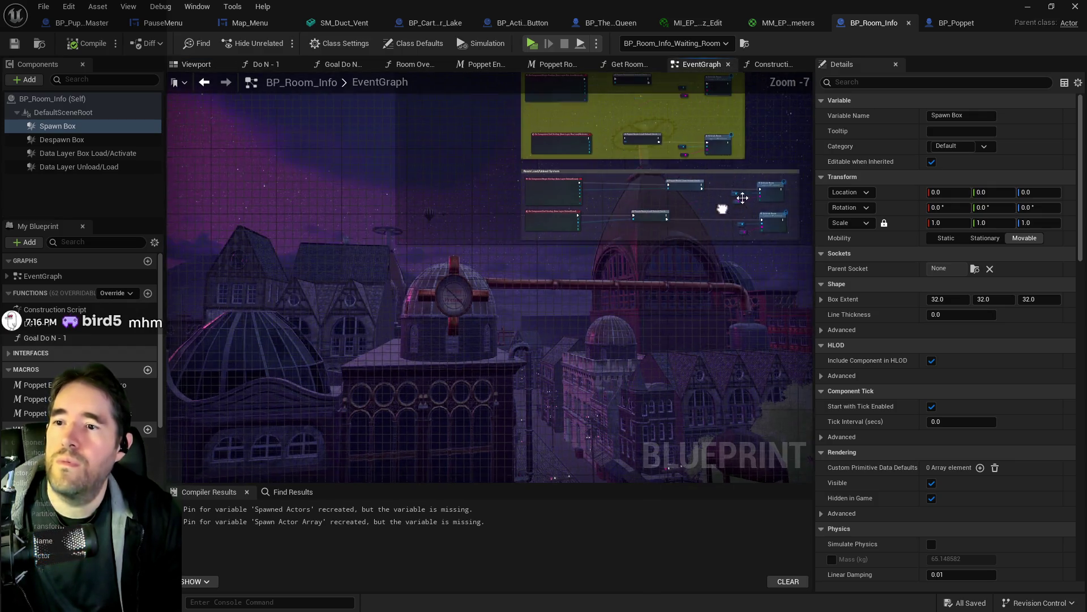
pyautogui.scroll(7, 743, 198)
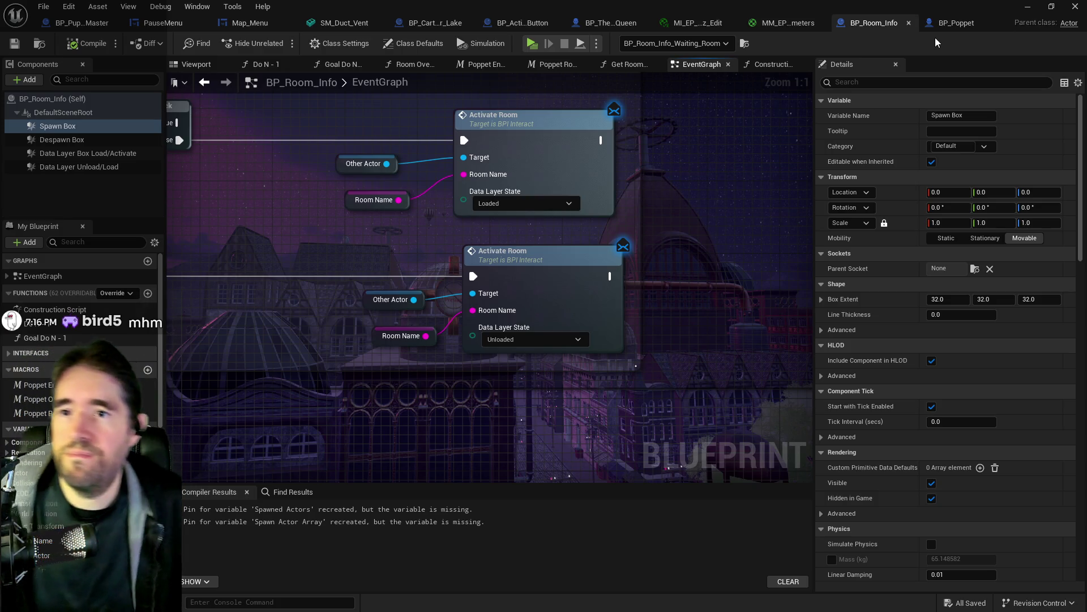
pyautogui.click(958, 31)
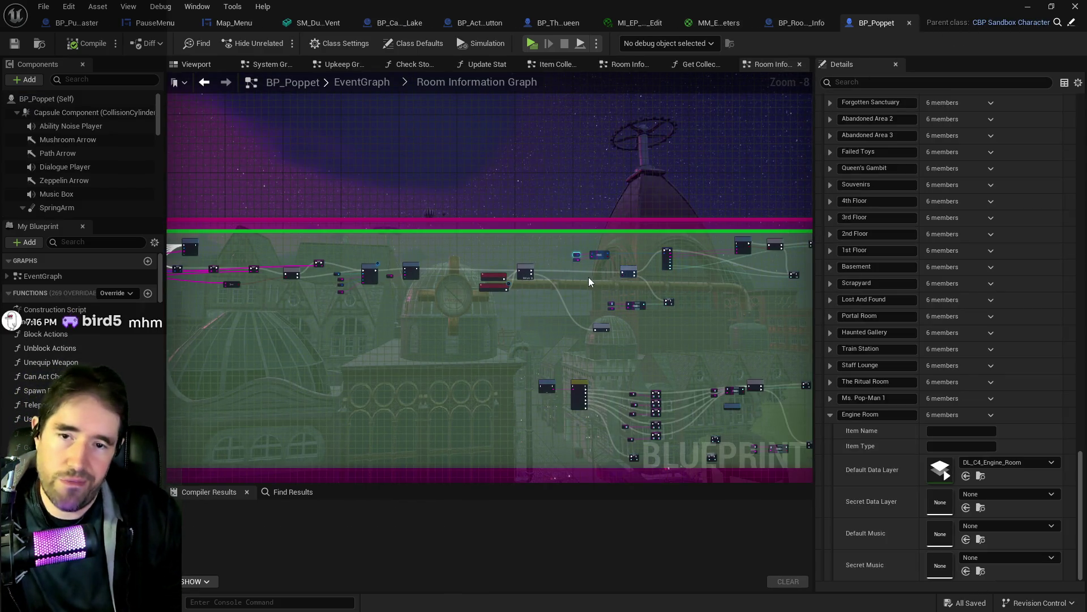
pyautogui.press('Home')
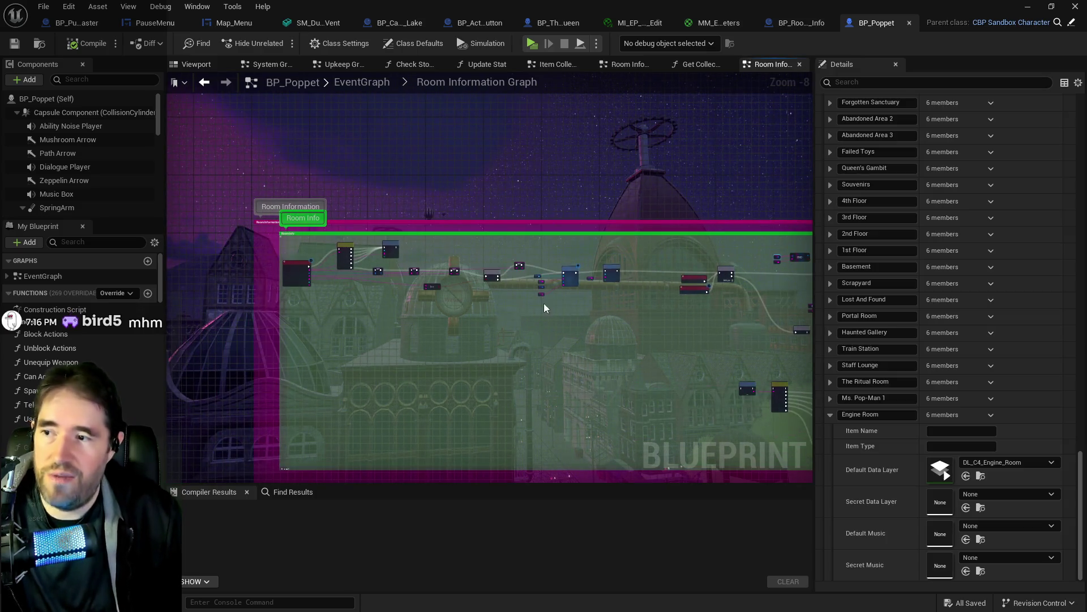
pyautogui.scroll(4, 389, 295)
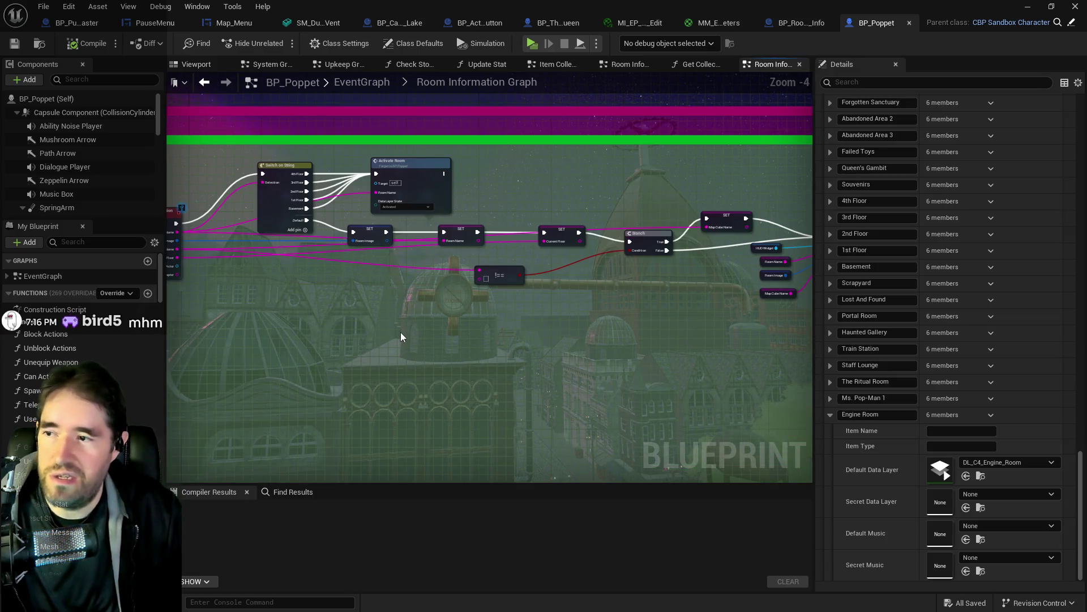
pyautogui.scroll(2, 413, 321)
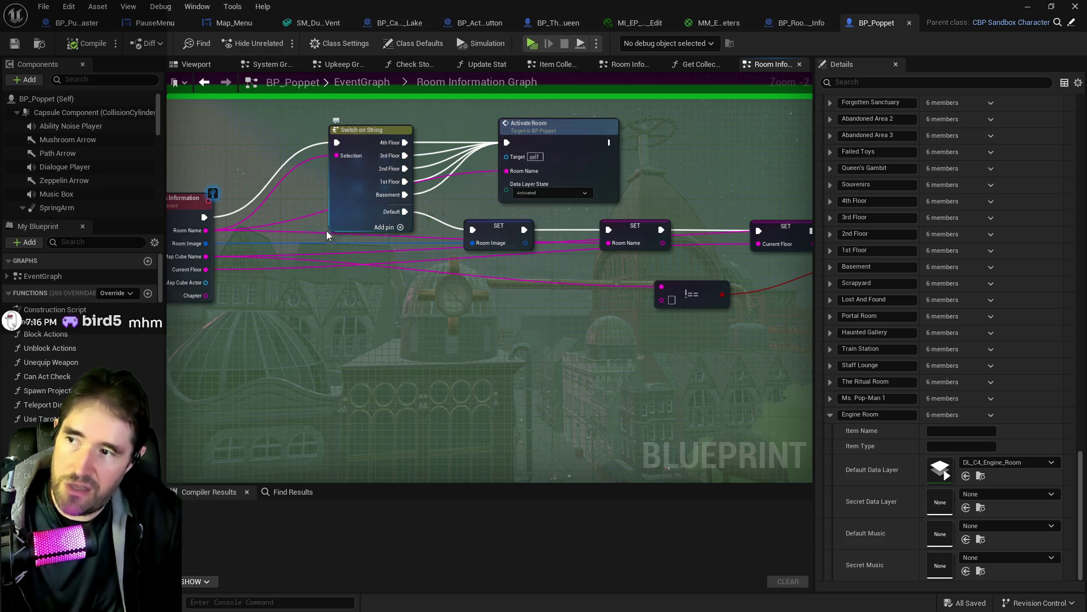
pyautogui.moveTo(453, 251)
pyautogui.mouseDown()
pyautogui.moveTo(392, 202)
pyautogui.moveTo(531, 227)
pyautogui.mouseUp()
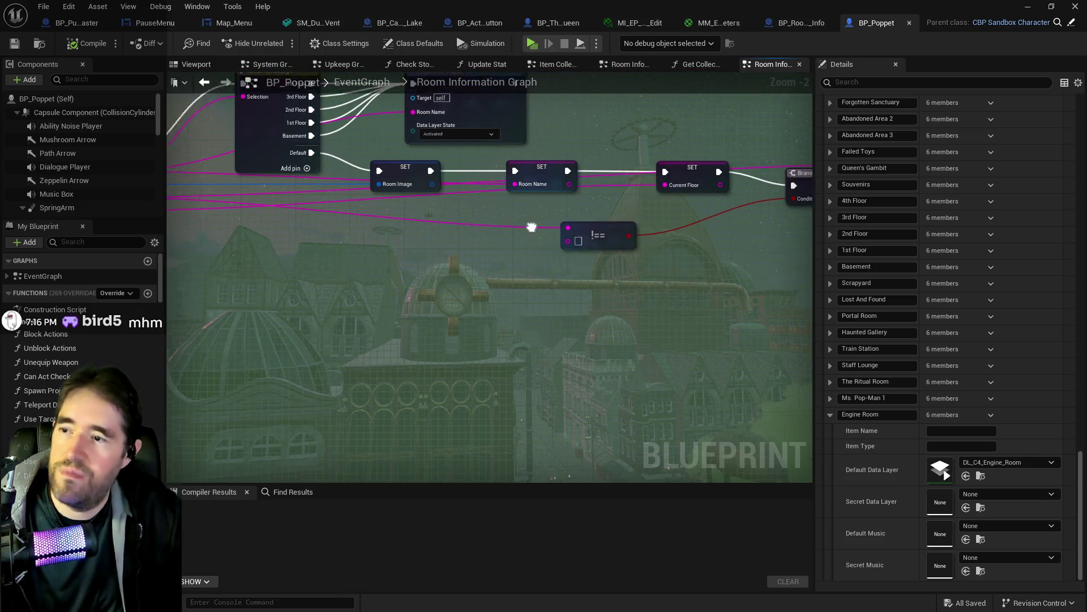
pyautogui.scroll(-6, 531, 228)
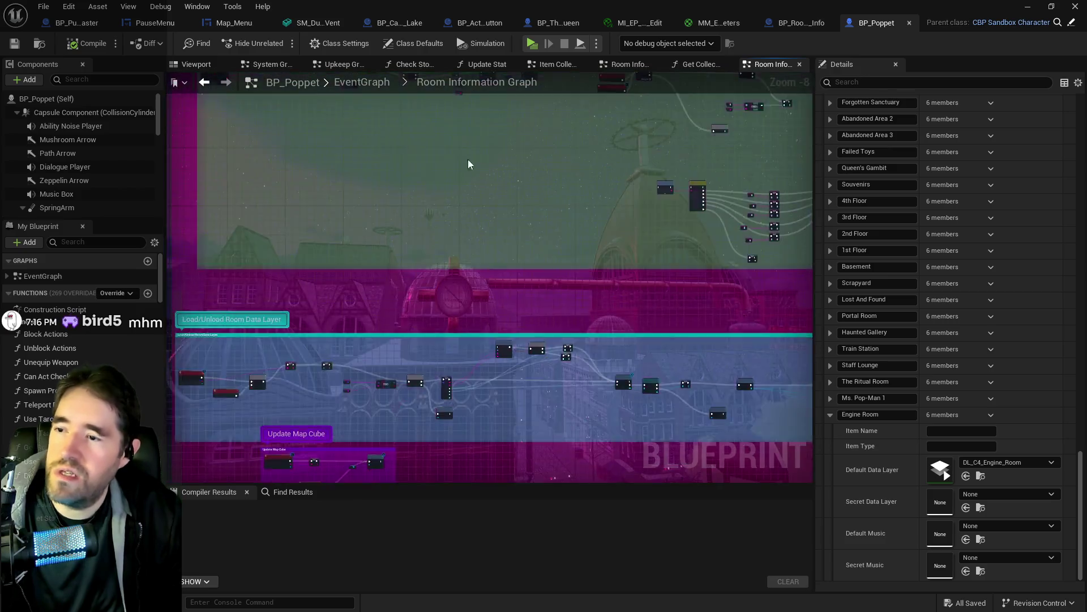
pyautogui.scroll(-1, 433, 285)
pyautogui.scroll(7, 309, 225)
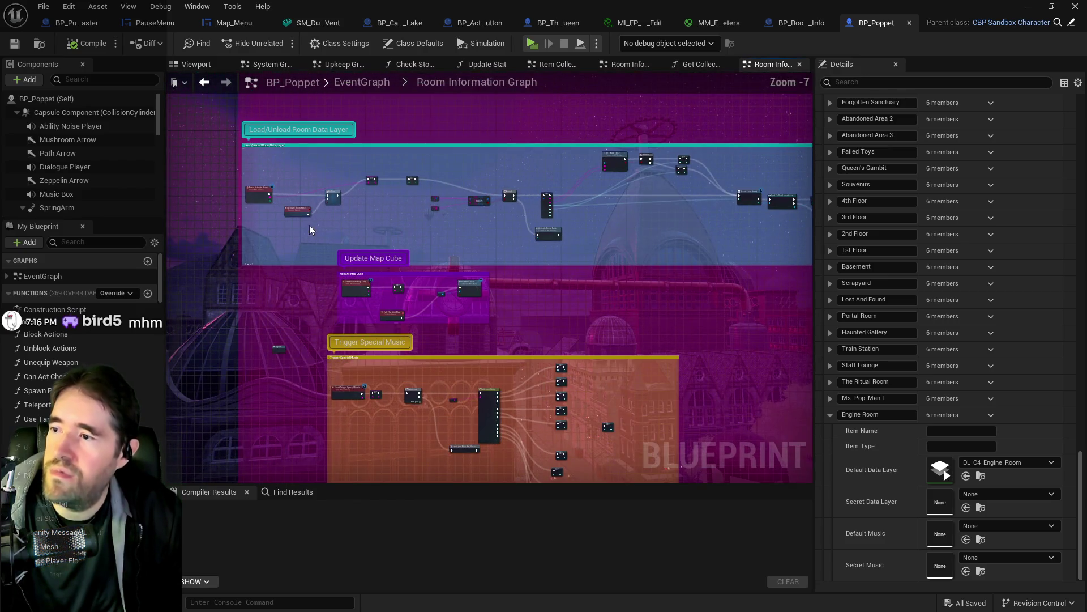
pyautogui.moveTo(284, 194); pyautogui.dragTo(403, 184)
pyautogui.moveTo(538, 226)
pyautogui.mouseDown()
pyautogui.moveTo(411, 209)
pyautogui.moveTo(283, 215)
pyautogui.mouseUp()
pyautogui.moveTo(461, 235); pyautogui.dragTo(351, 230)
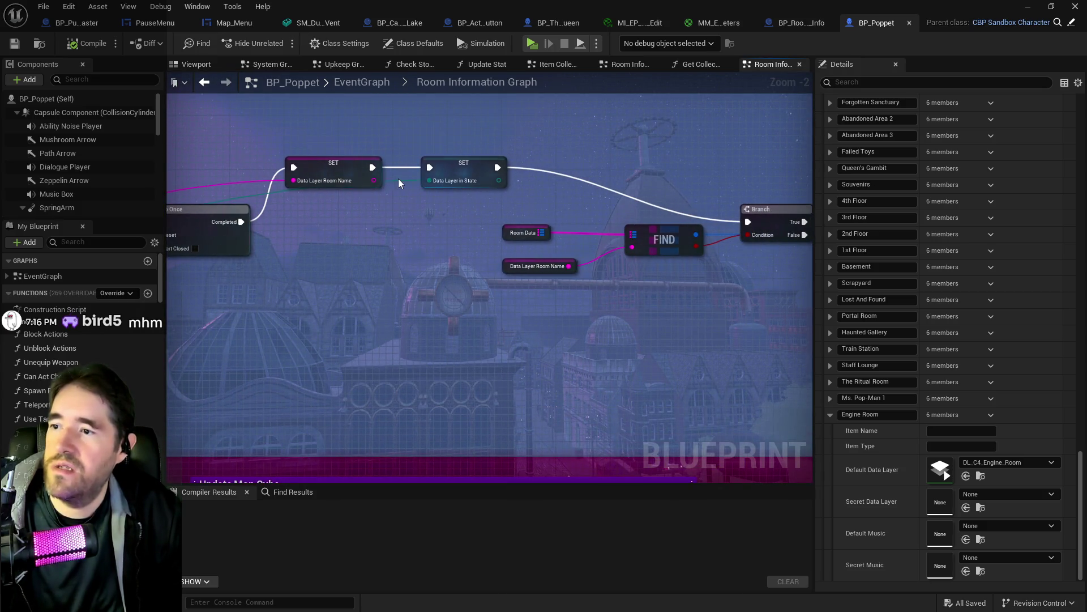
pyautogui.moveTo(251, 231); pyautogui.dragTo(519, 231)
pyautogui.moveTo(664, 232); pyautogui.dragTo(316, 218)
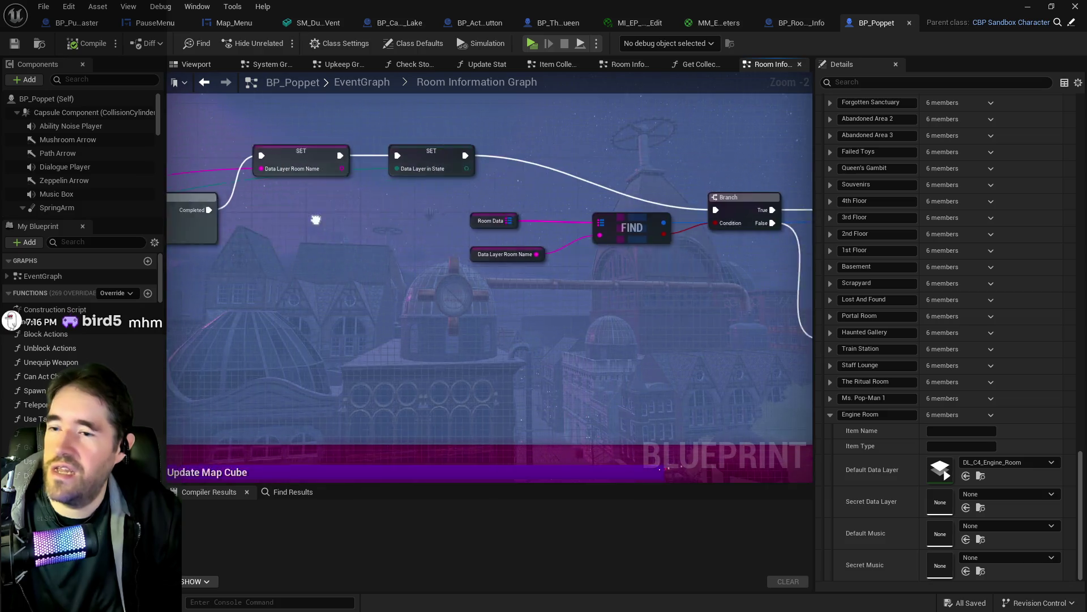
pyautogui.moveTo(461, 277); pyautogui.dragTo(367, 275)
pyautogui.click(338, 219)
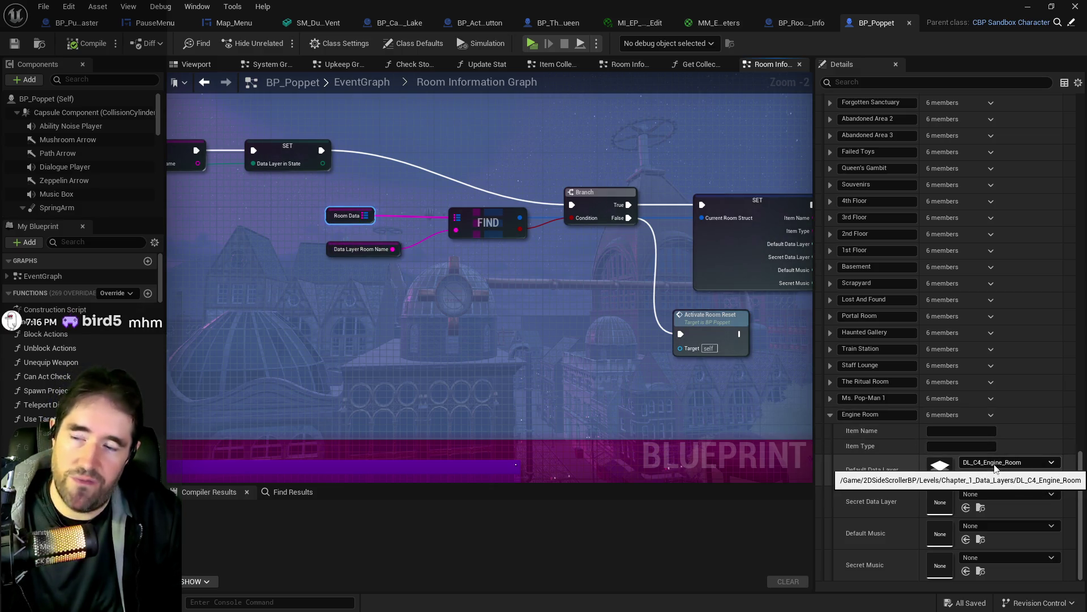
pyautogui.moveTo(486, 223)
pyautogui.mouseDown()
pyautogui.moveTo(501, 334)
pyautogui.moveTo(663, 395)
pyautogui.moveTo(500, 363)
pyautogui.mouseUp()
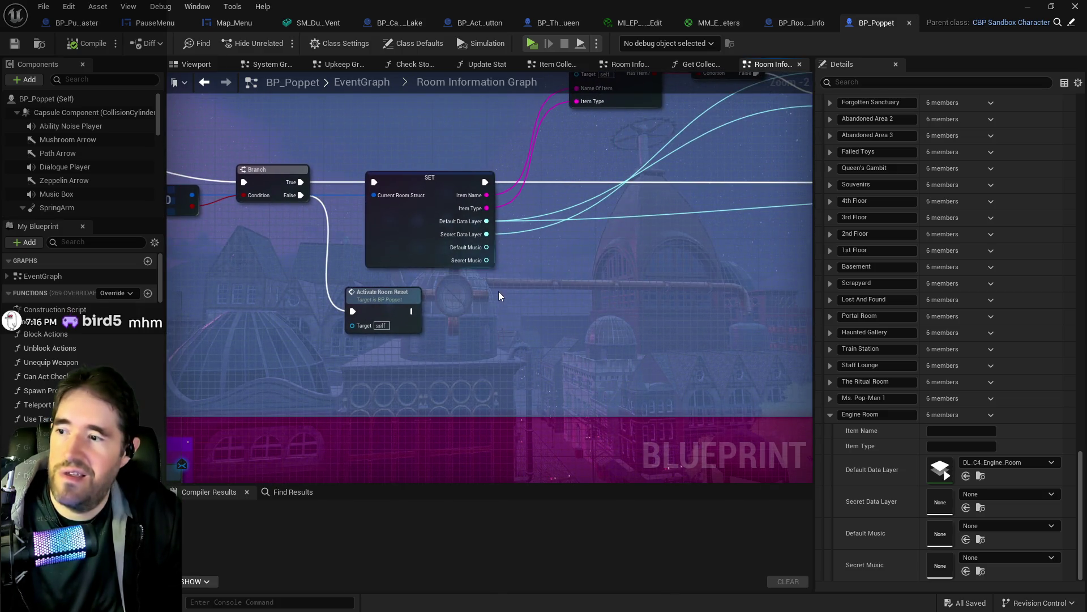
pyautogui.moveTo(500, 295); pyautogui.dragTo(534, 353)
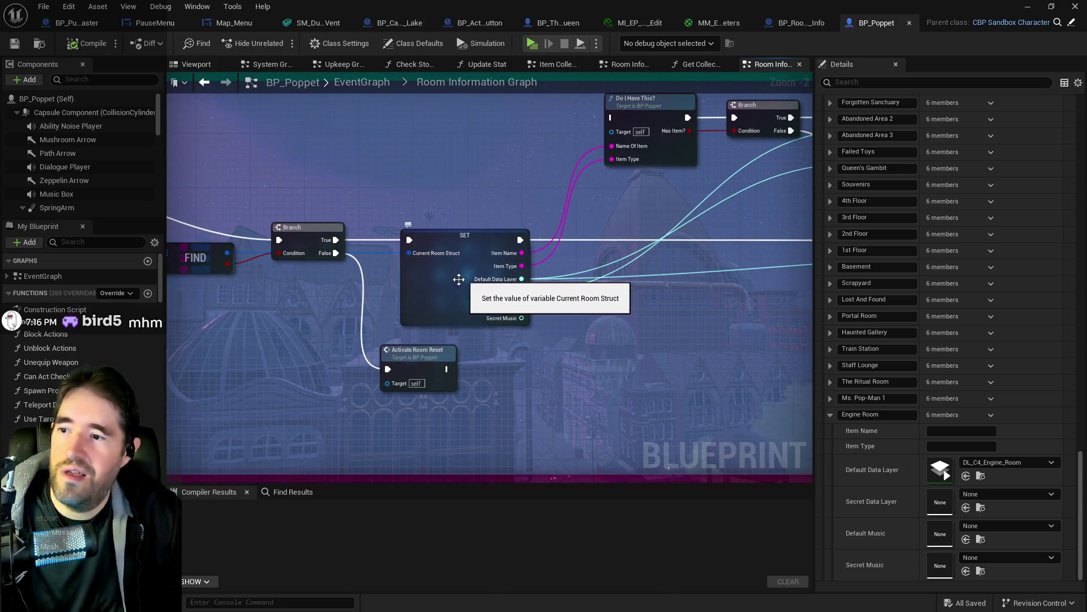
pyautogui.moveTo(459, 279); pyautogui.dragTo(630, 281)
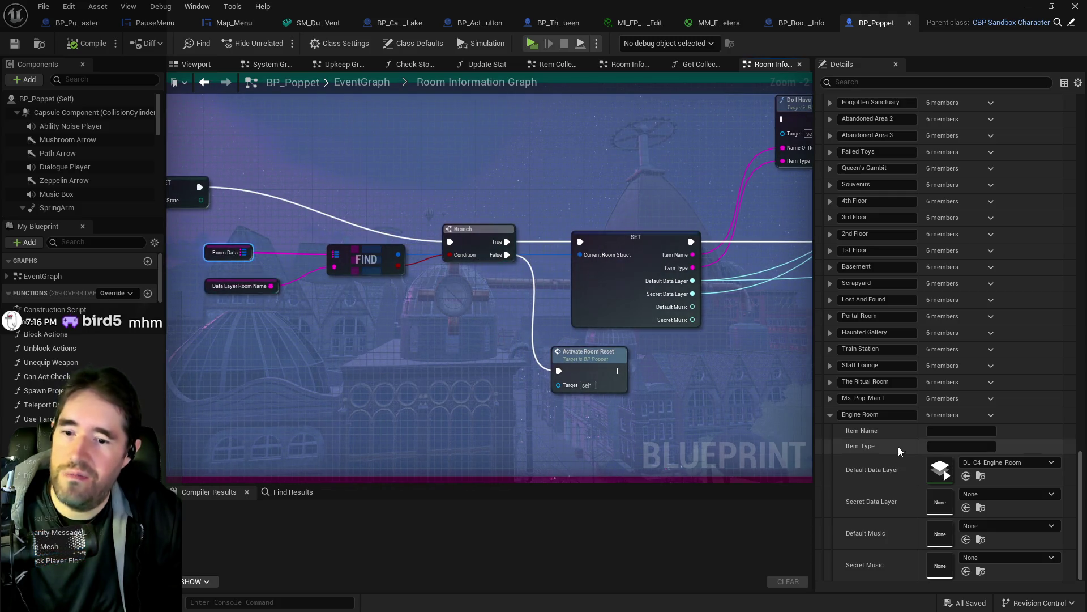
pyautogui.moveTo(621, 419)
pyautogui.mouseDown()
pyautogui.moveTo(551, 376)
pyautogui.moveTo(510, 275)
pyautogui.moveTo(464, 289)
pyautogui.mouseUp()
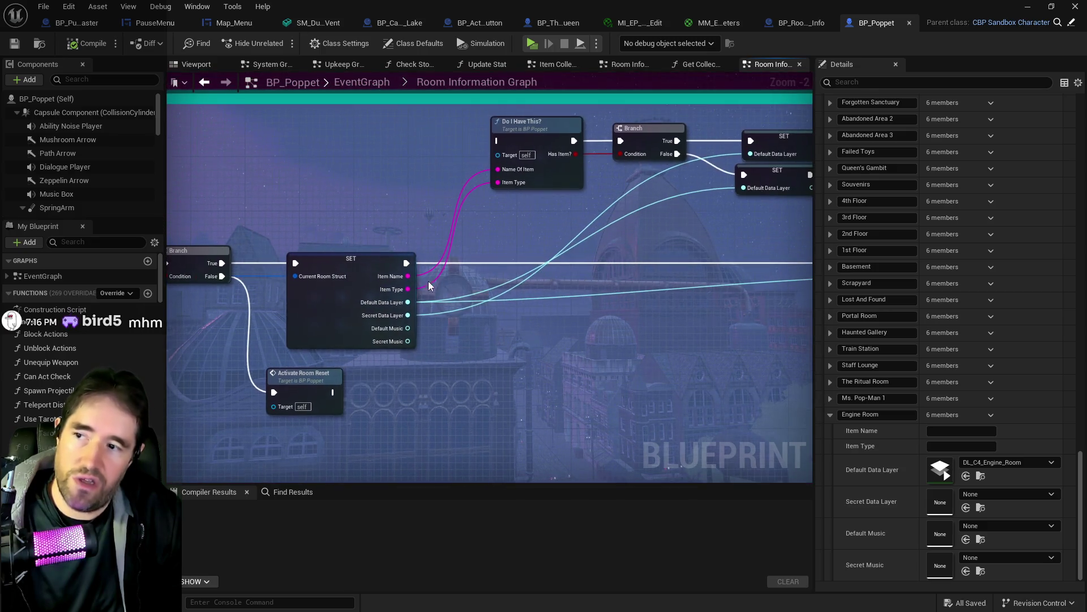
pyautogui.moveTo(549, 213); pyautogui.dragTo(445, 202)
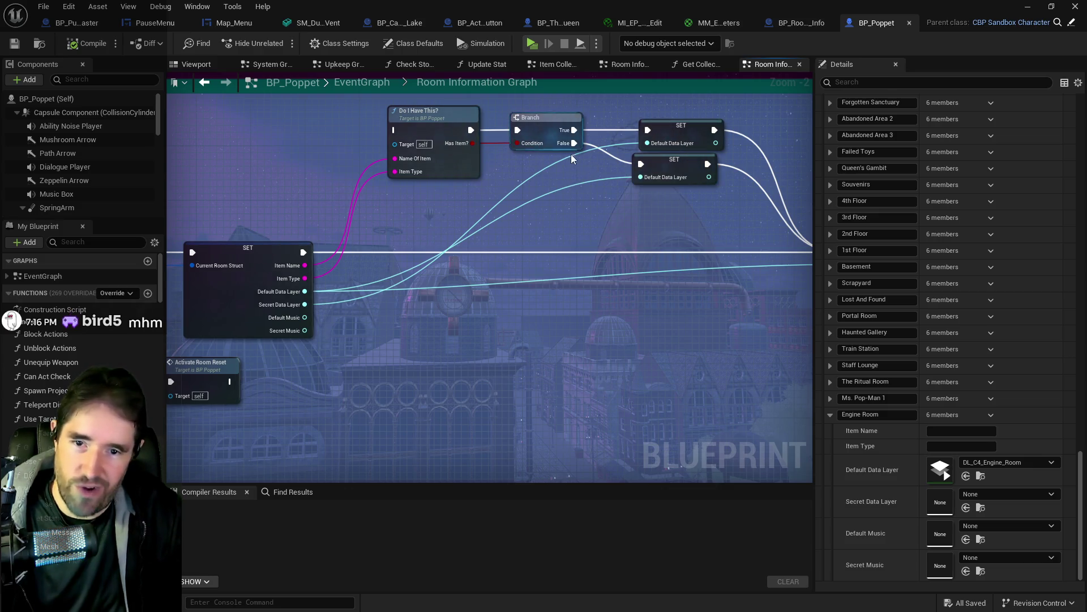
pyautogui.moveTo(644, 224)
pyautogui.mouseDown()
pyautogui.moveTo(595, 162)
pyautogui.moveTo(449, 146)
pyautogui.moveTo(583, 173)
pyautogui.moveTo(515, 175)
pyautogui.moveTo(430, 159)
pyautogui.moveTo(525, 135)
pyautogui.moveTo(295, 244)
pyautogui.moveTo(266, 226)
pyautogui.moveTo(320, 224)
pyautogui.mouseUp()
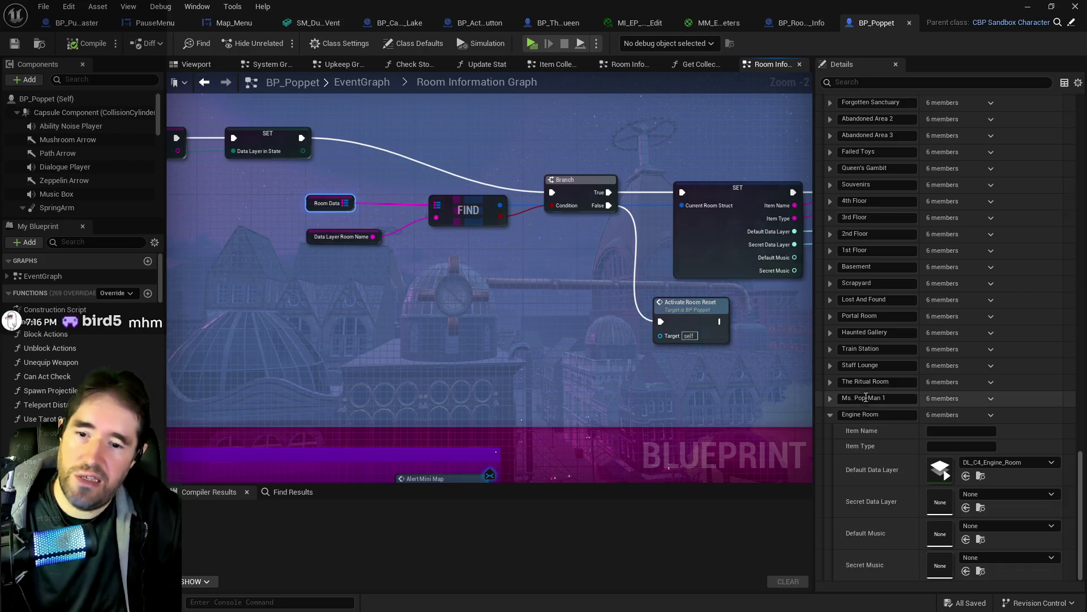
pyautogui.moveTo(760, 335)
pyautogui.mouseDown()
pyautogui.moveTo(631, 308)
pyautogui.moveTo(621, 279)
pyautogui.mouseUp()
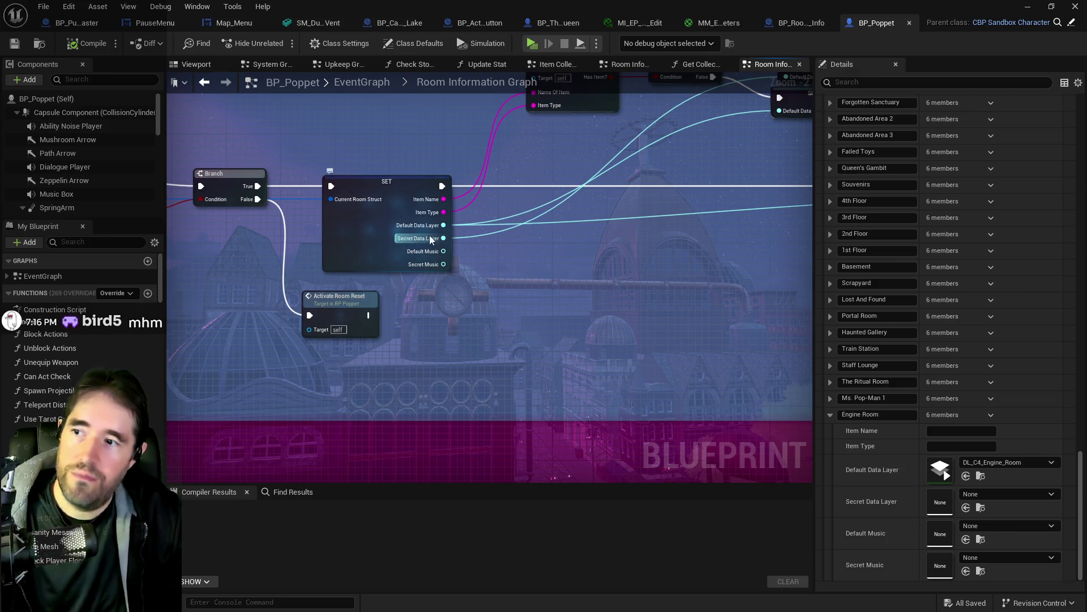
pyautogui.moveTo(581, 233); pyautogui.dragTo(225, 251)
pyautogui.moveTo(683, 267)
pyautogui.mouseDown()
pyautogui.moveTo(453, 261)
pyautogui.moveTo(403, 246)
pyautogui.mouseUp()
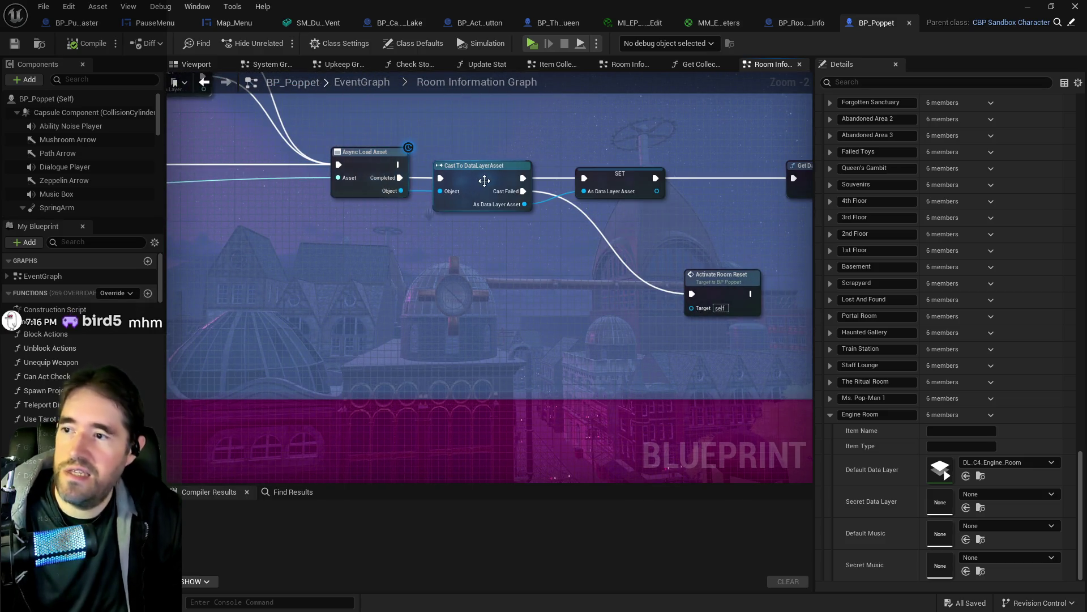
pyautogui.moveTo(723, 297); pyautogui.dragTo(326, 294)
pyautogui.click(423, 170)
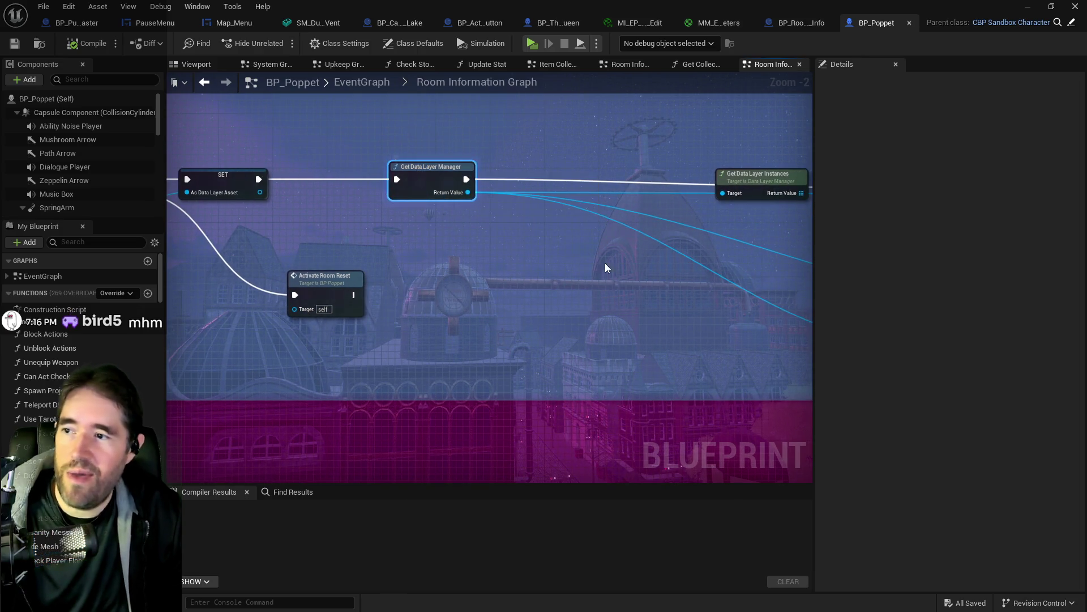
pyautogui.moveTo(607, 267); pyautogui.dragTo(395, 262)
pyautogui.scroll(-1, 548, 327)
pyautogui.scroll(1, 414, 272)
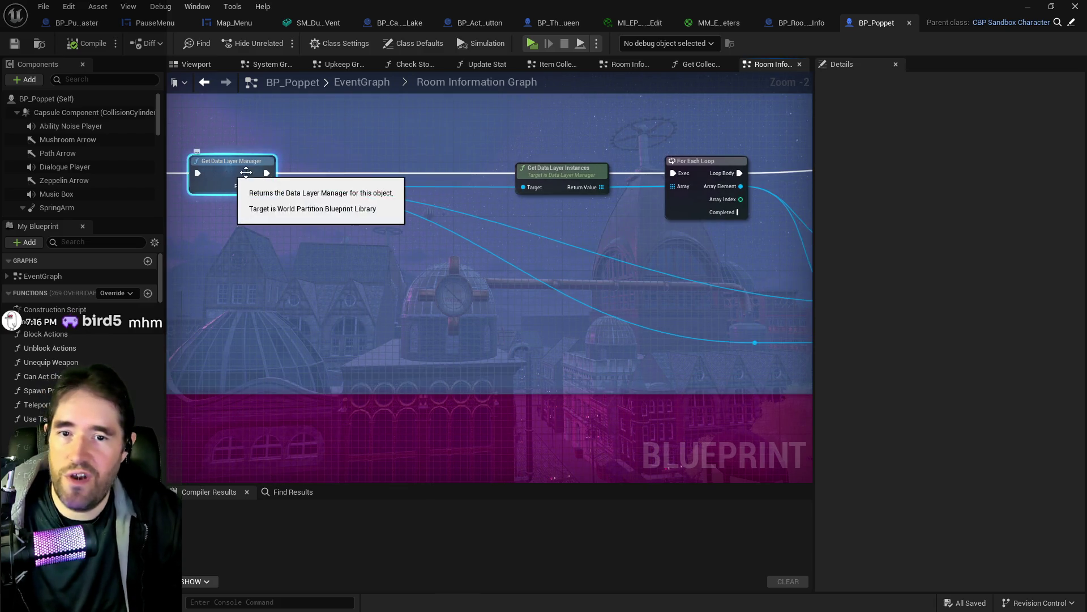
pyautogui.moveTo(477, 204); pyautogui.dragTo(333, 205)
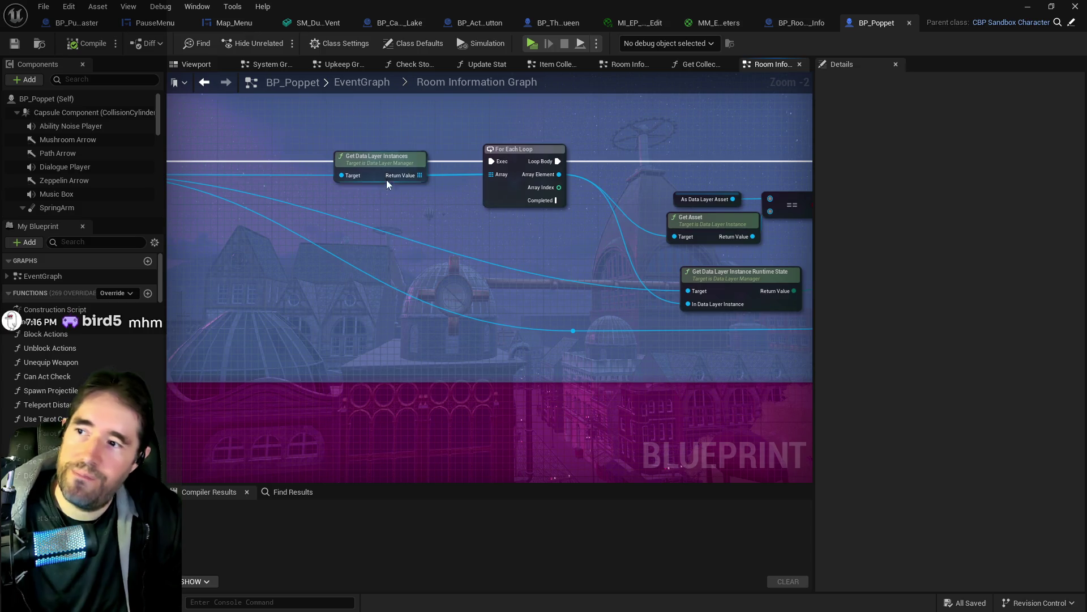
pyautogui.moveTo(581, 246); pyautogui.dragTo(359, 219)
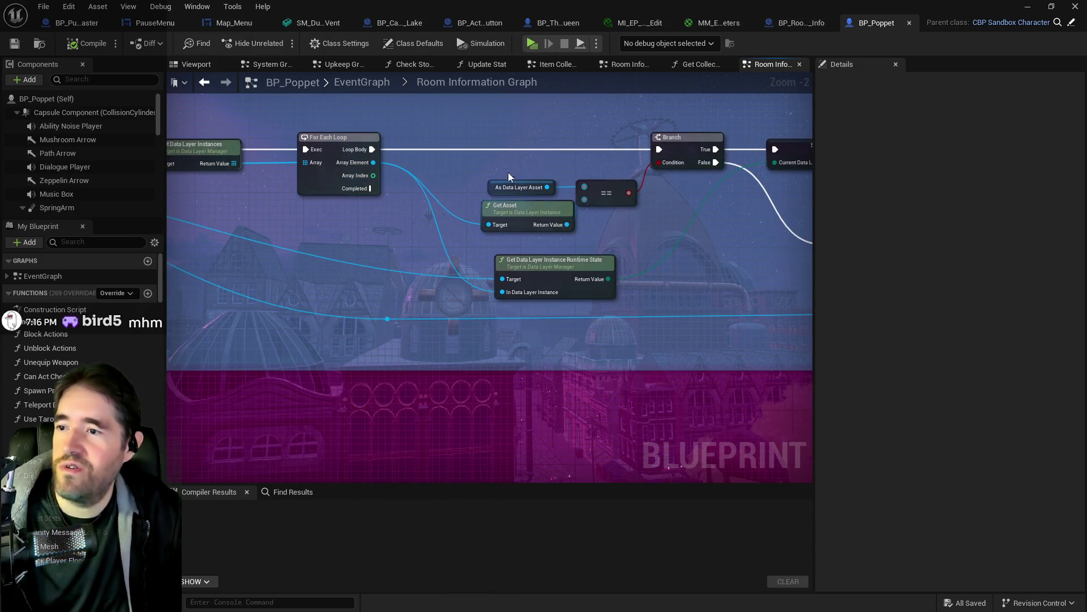
pyautogui.moveTo(582, 223); pyautogui.dragTo(445, 226)
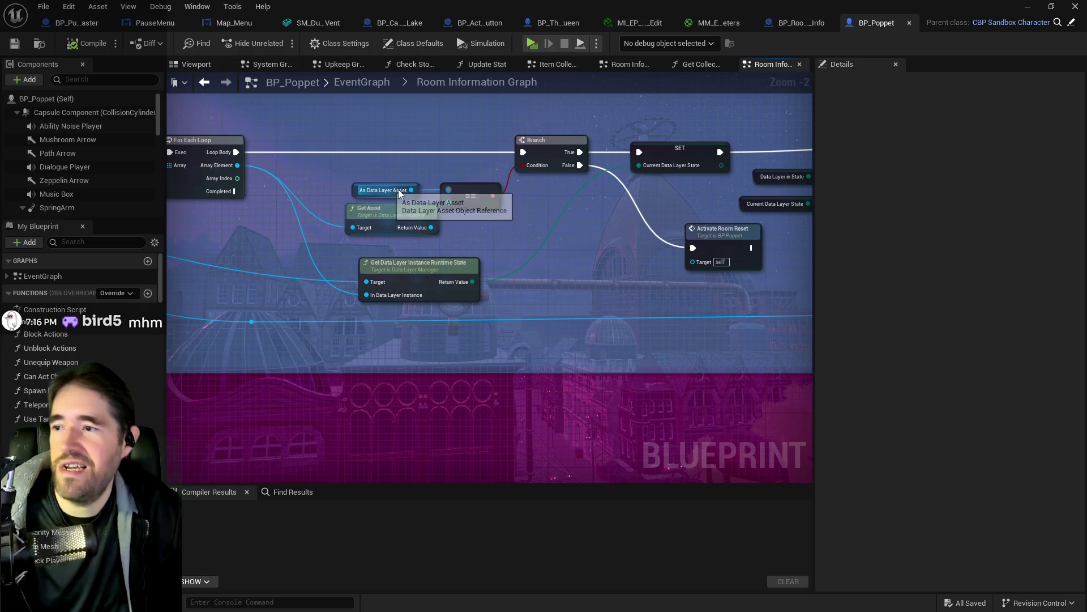
pyautogui.scroll(-1, 596, 263)
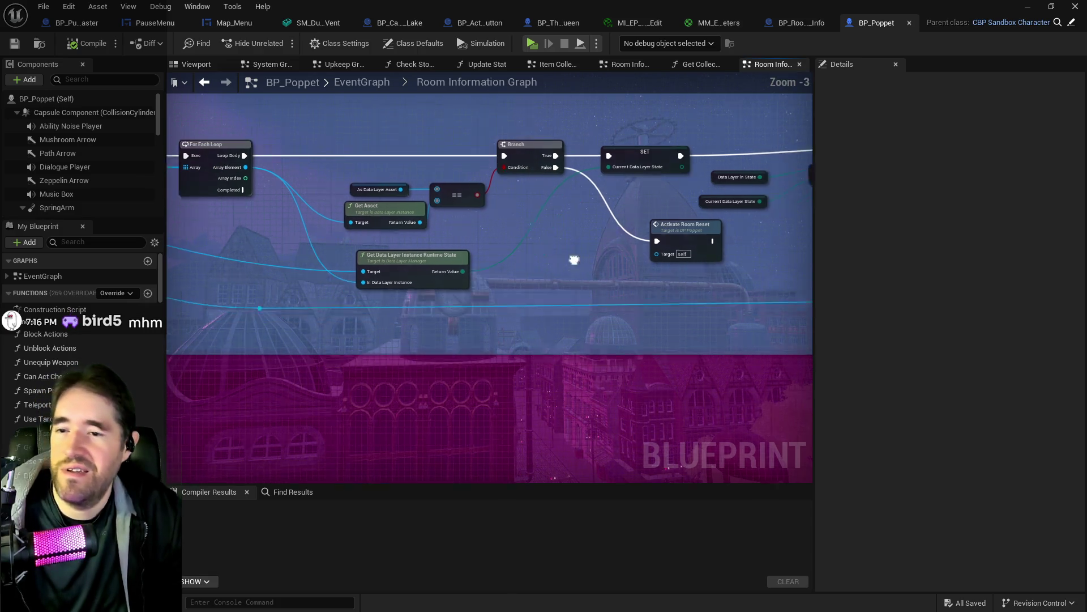
pyautogui.moveTo(707, 265); pyautogui.dragTo(657, 249)
pyautogui.scroll(1, 657, 249)
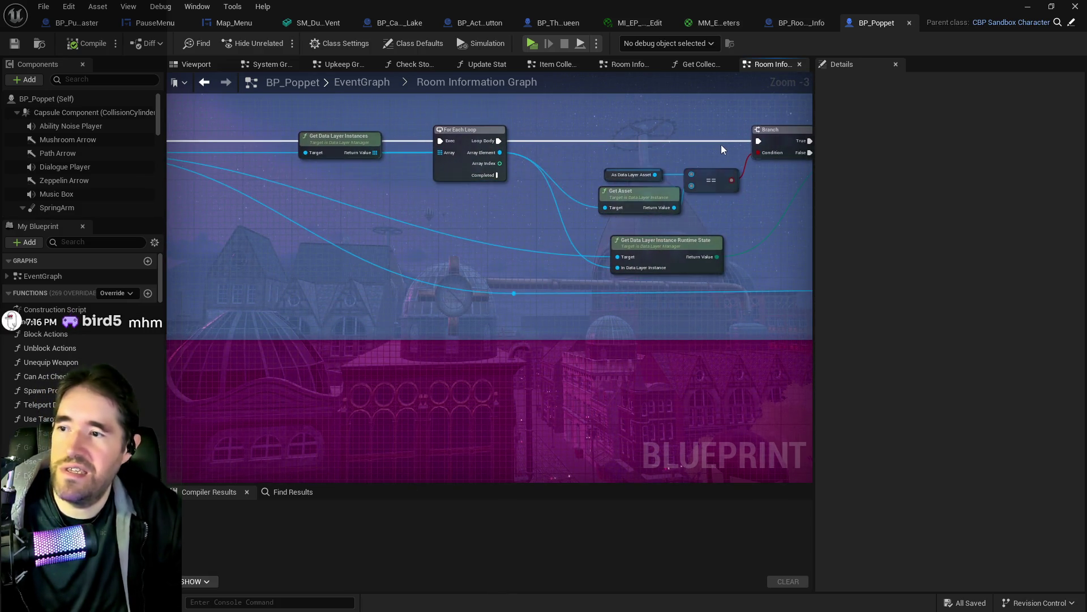
pyautogui.scroll(-1, 373, 160)
pyautogui.scroll(-1, 372, 161)
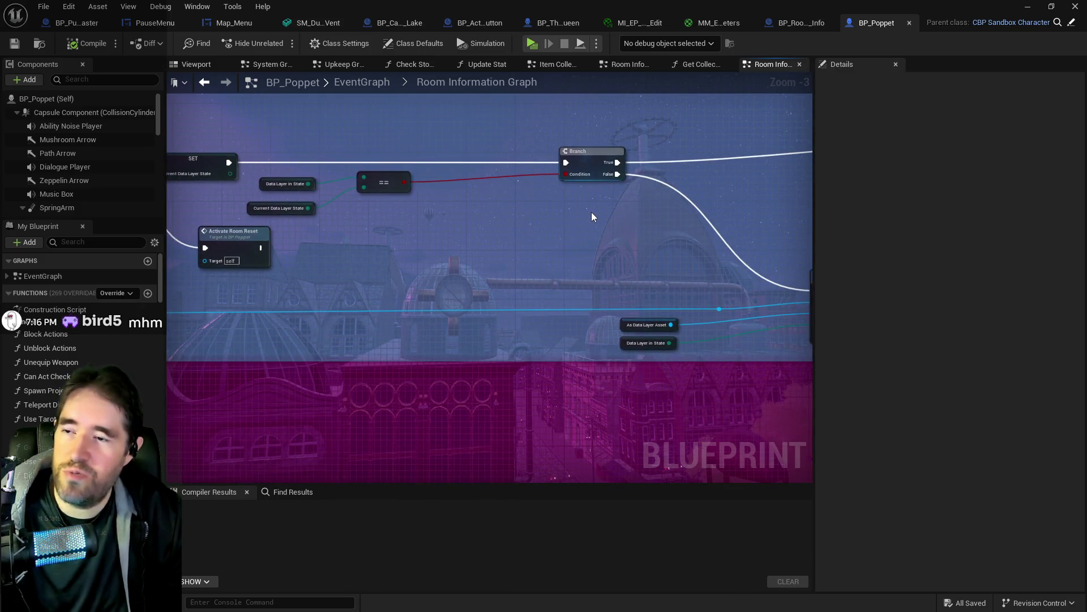
pyautogui.scroll(1, 591, 211)
pyautogui.moveTo(666, 220)
pyautogui.mouseDown()
pyautogui.moveTo(475, 172)
pyautogui.moveTo(352, 243)
pyautogui.mouseUp()
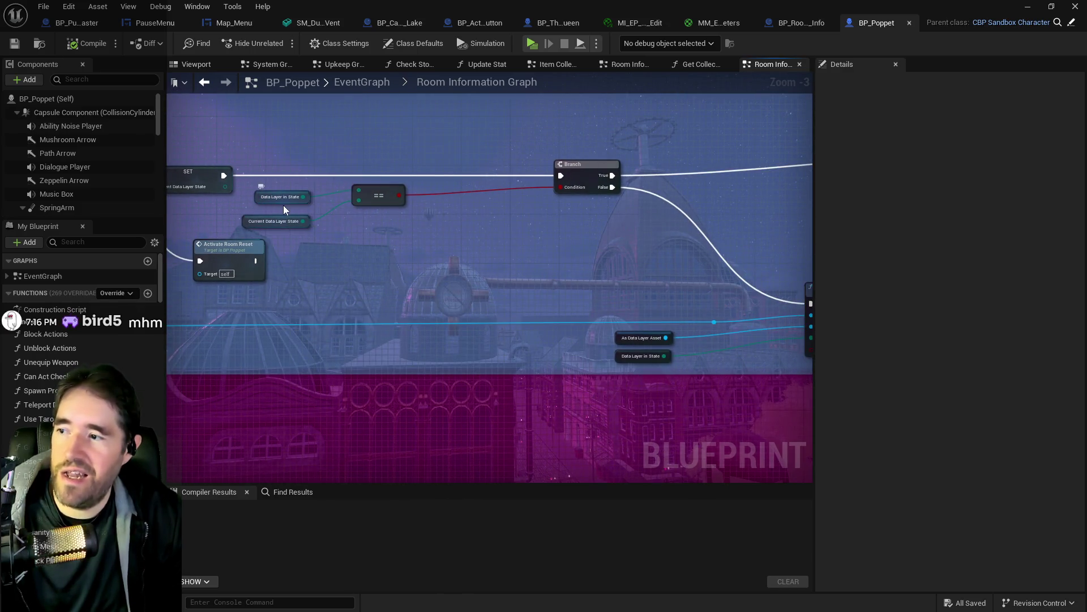
pyautogui.moveTo(290, 230); pyautogui.dragTo(429, 233)
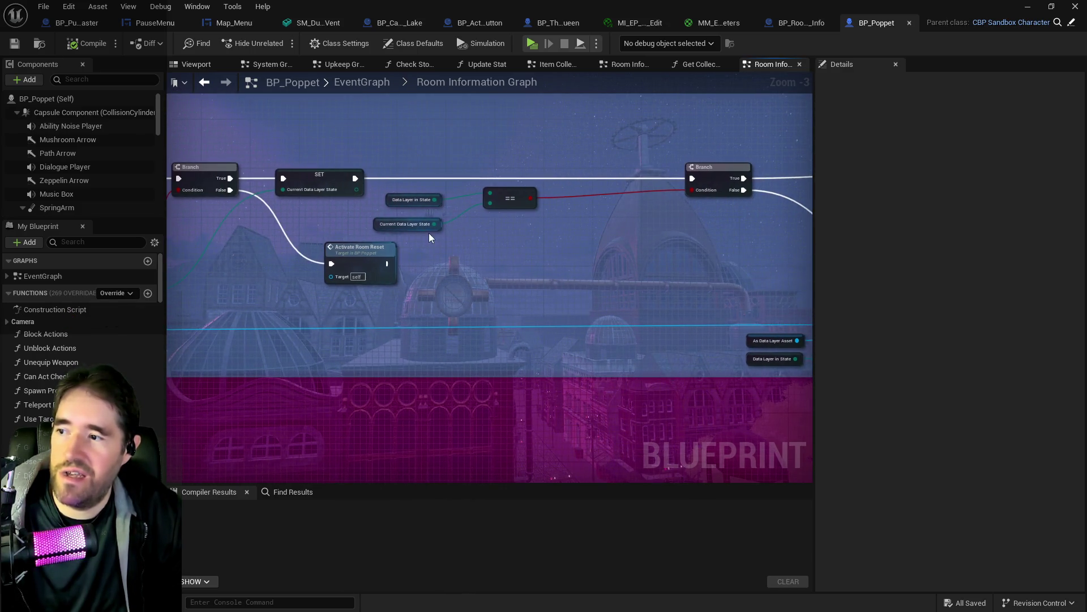
pyautogui.moveTo(323, 220); pyautogui.dragTo(576, 186)
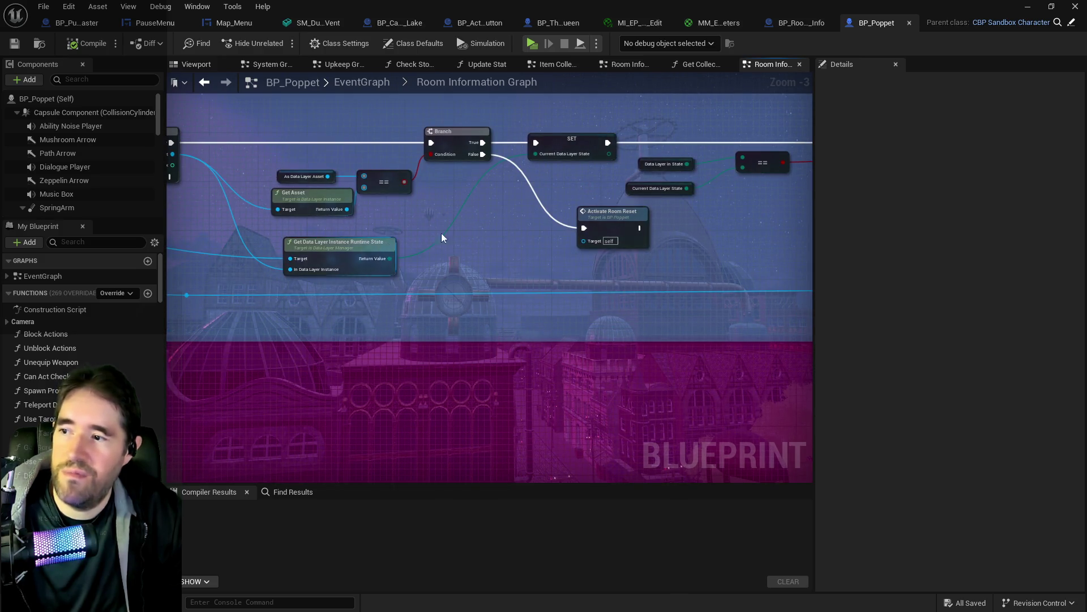
pyautogui.moveTo(729, 196)
pyautogui.mouseDown()
pyautogui.moveTo(515, 187)
pyautogui.moveTo(460, 268)
pyautogui.moveTo(395, 231)
pyautogui.mouseUp()
pyautogui.scroll(1, 515, 239)
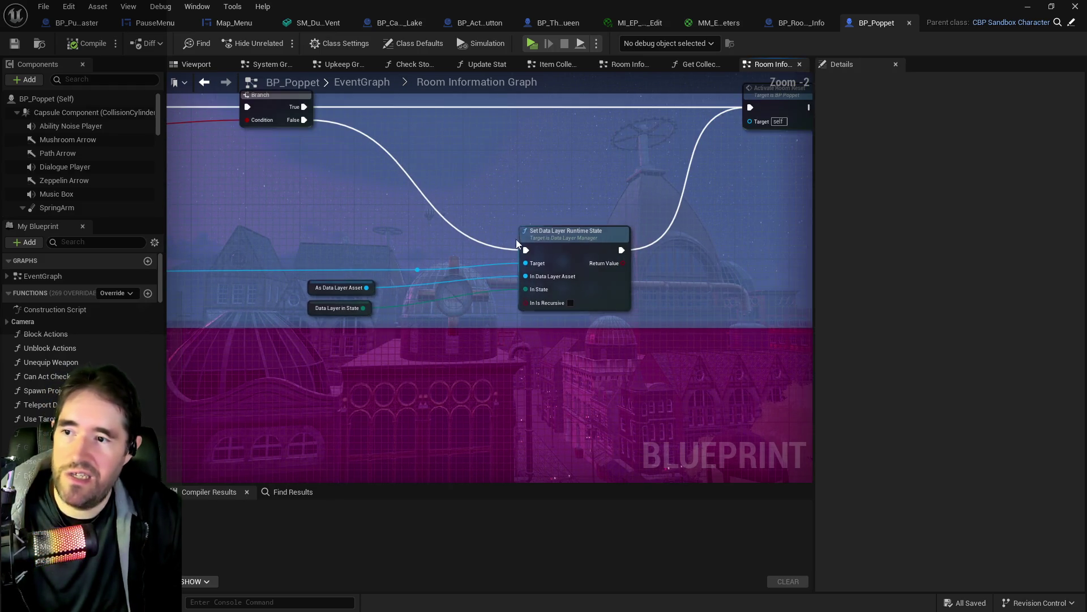
pyautogui.moveTo(566, 243)
pyautogui.moveTo(566, 243)
pyautogui.mouseDown()
pyautogui.moveTo(332, 372)
pyautogui.moveTo(278, 464)
pyautogui.mouseUp()
pyautogui.moveTo(492, 304)
pyautogui.mouseDown()
pyautogui.moveTo(286, 369)
pyautogui.moveTo(235, 372)
pyautogui.moveTo(706, 331)
pyautogui.mouseUp()
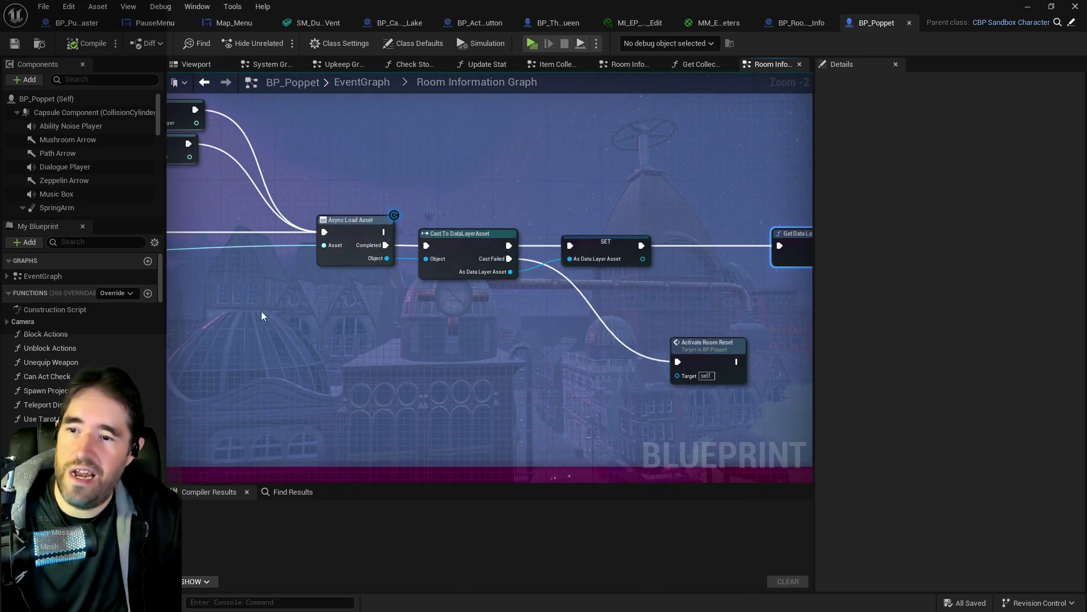
pyautogui.moveTo(811, 307)
pyautogui.mouseDown()
pyautogui.moveTo(558, 263)
pyautogui.moveTo(741, 234)
pyautogui.moveTo(716, 237)
pyautogui.mouseUp()
pyautogui.moveTo(546, 253)
pyautogui.mouseDown()
pyautogui.moveTo(575, 328)
pyautogui.moveTo(312, 355)
pyautogui.moveTo(424, 295)
pyautogui.mouseUp()
pyautogui.scroll(2, 310, 311)
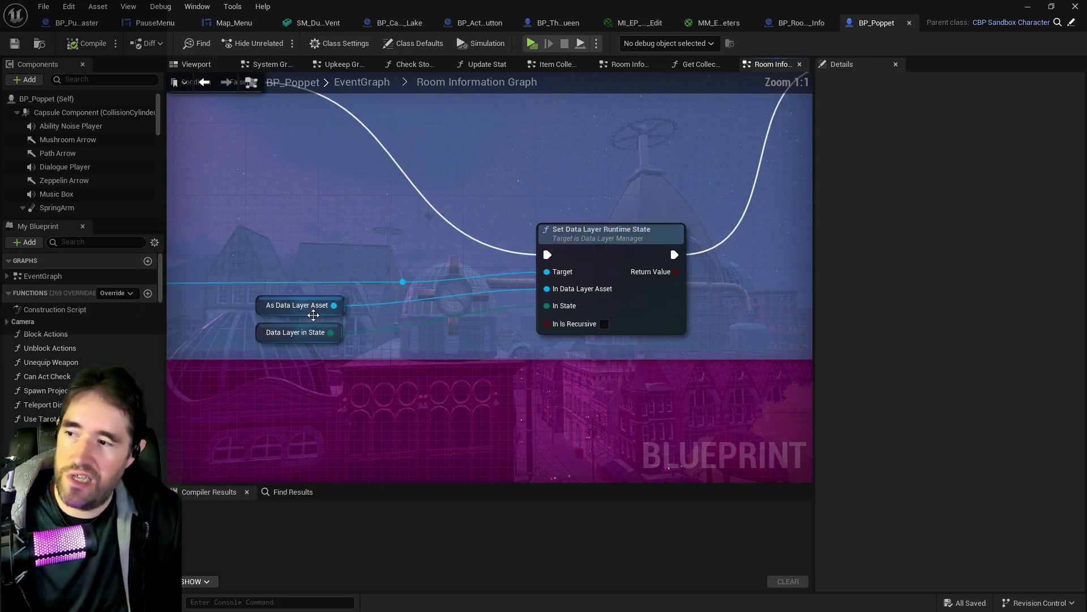
pyautogui.moveTo(274, 291); pyautogui.dragTo(640, 341)
pyautogui.click(615, 299)
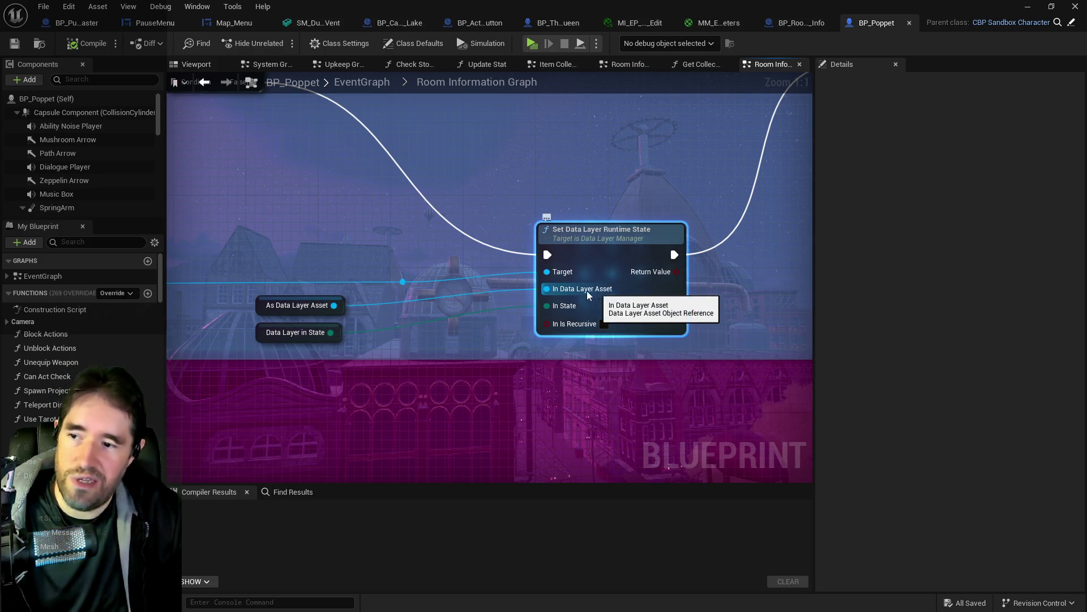
pyautogui.moveTo(594, 229)
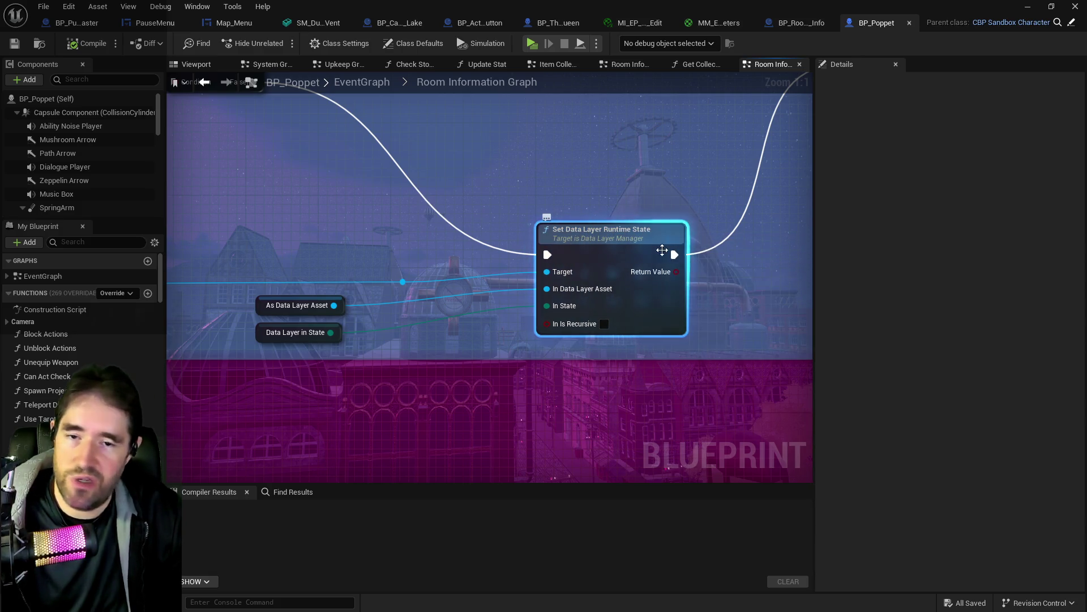
pyautogui.scroll(-5, 661, 253)
pyautogui.moveTo(442, 216)
pyautogui.mouseDown()
pyautogui.moveTo(584, 299)
pyautogui.moveTo(388, 294)
pyautogui.mouseUp()
pyautogui.scroll(5, 487, 333)
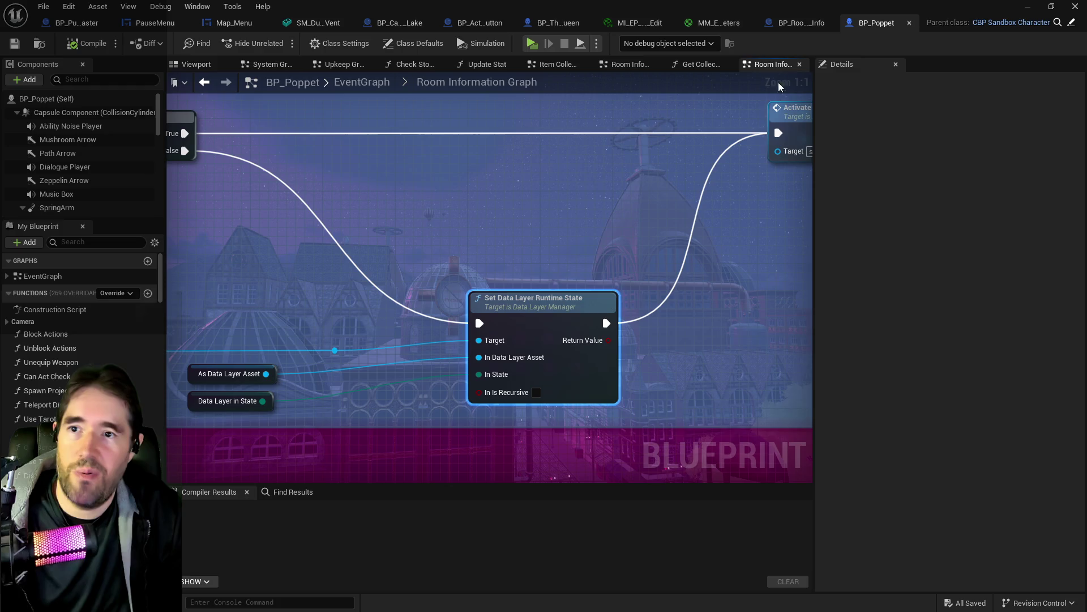
pyautogui.click(798, 23)
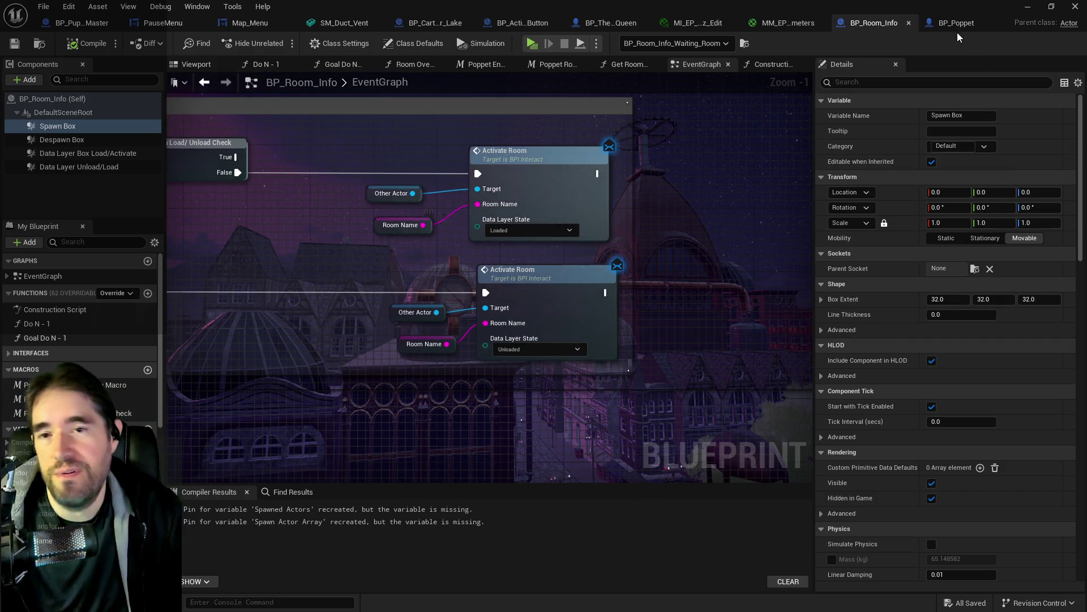
pyautogui.doubleClick(625, 221)
pyautogui.scroll(-3, 625, 221)
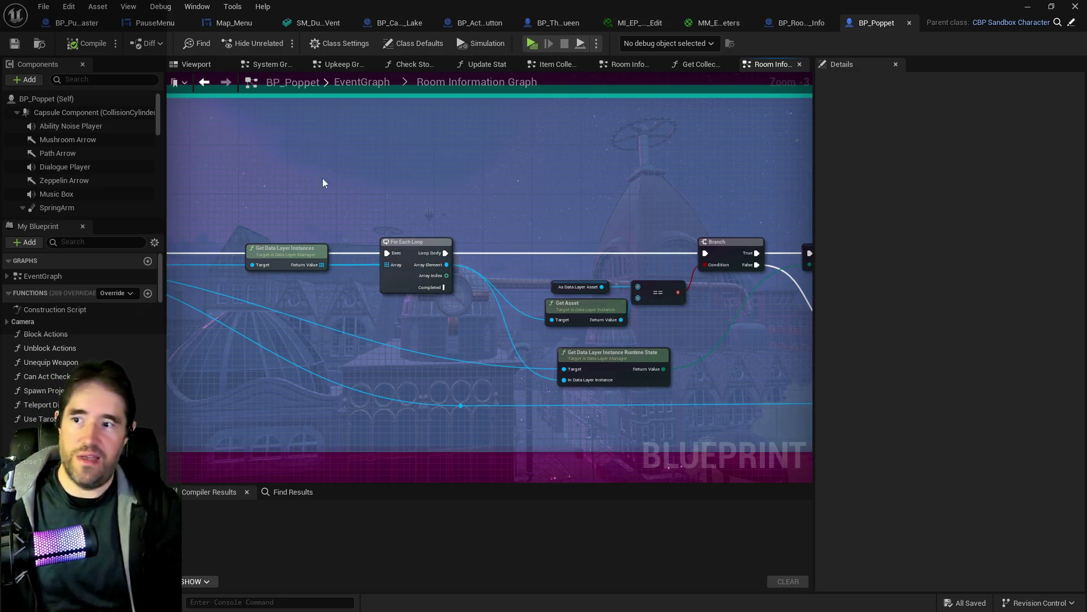
pyautogui.scroll(3, 798, 289)
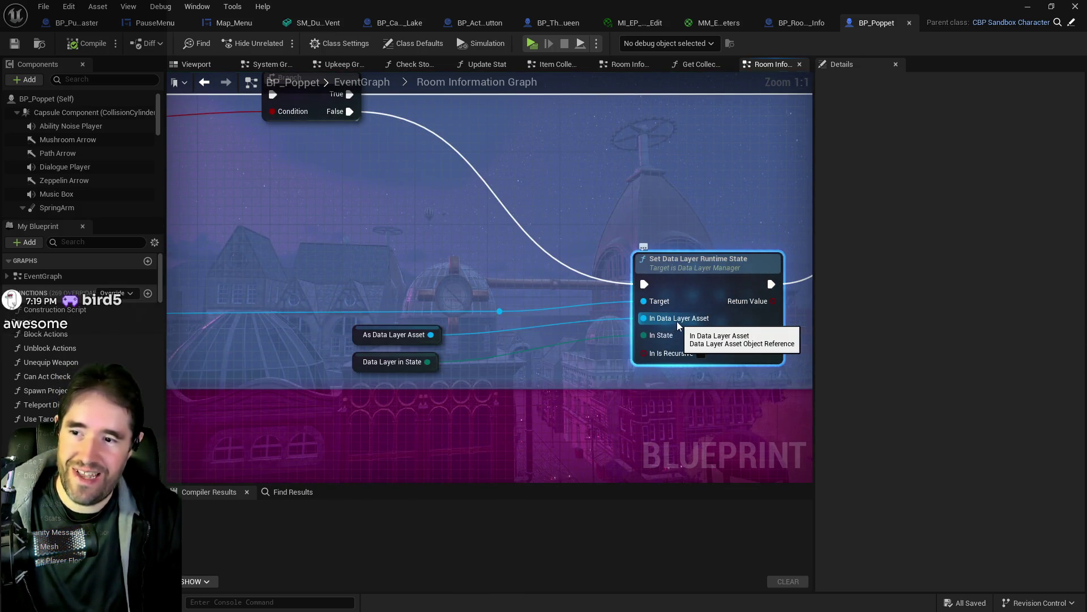
pyautogui.scroll(-4, 498, 311)
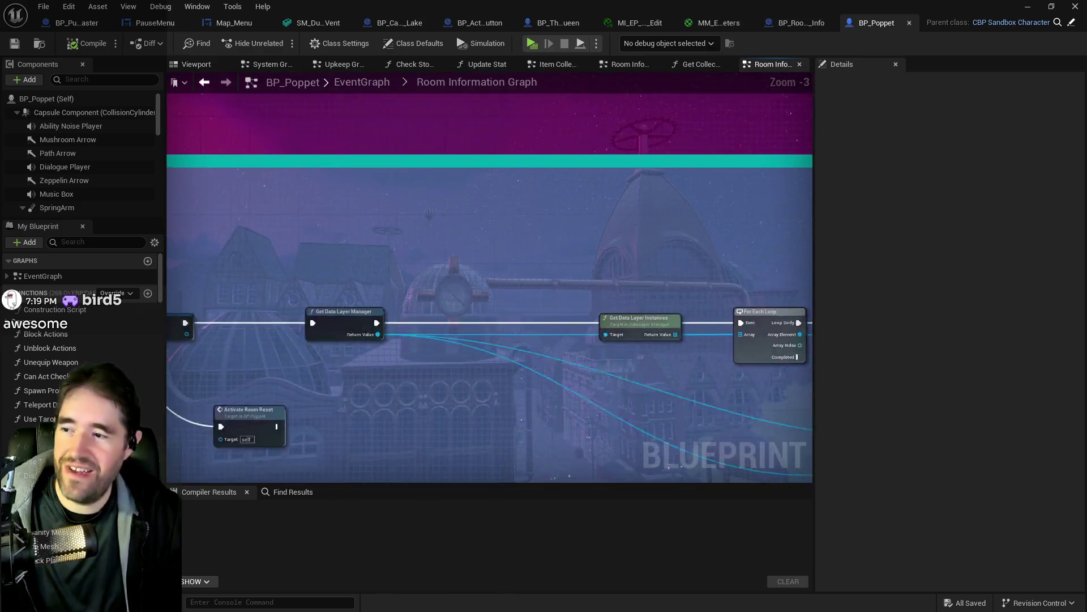
pyautogui.scroll(3, 487, 260)
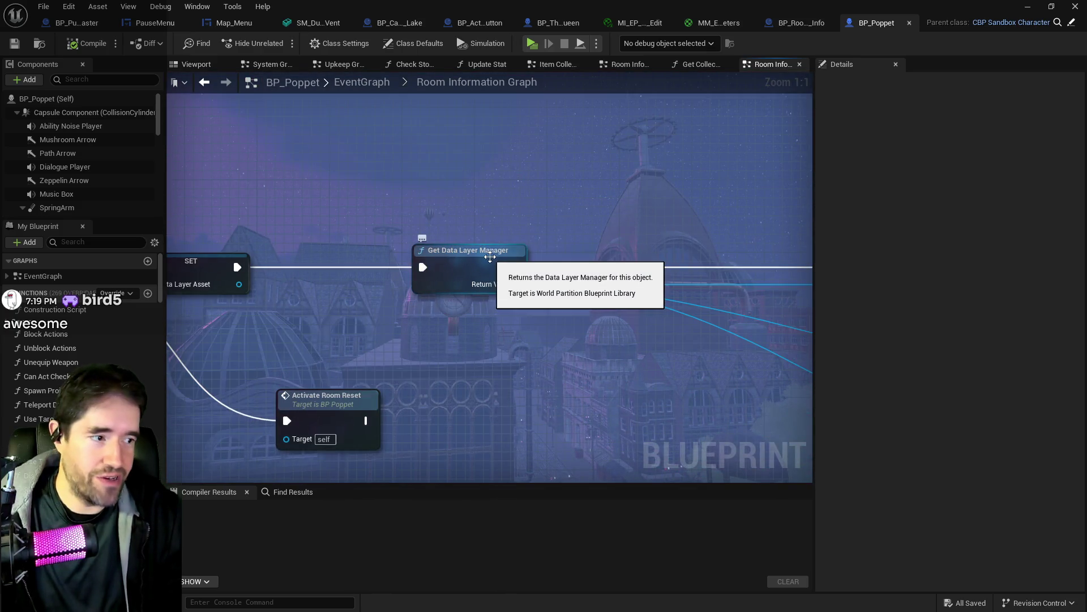
pyautogui.moveTo(494, 258)
pyautogui.mouseDown()
pyautogui.moveTo(475, 311)
pyautogui.moveTo(289, 222)
pyautogui.mouseUp()
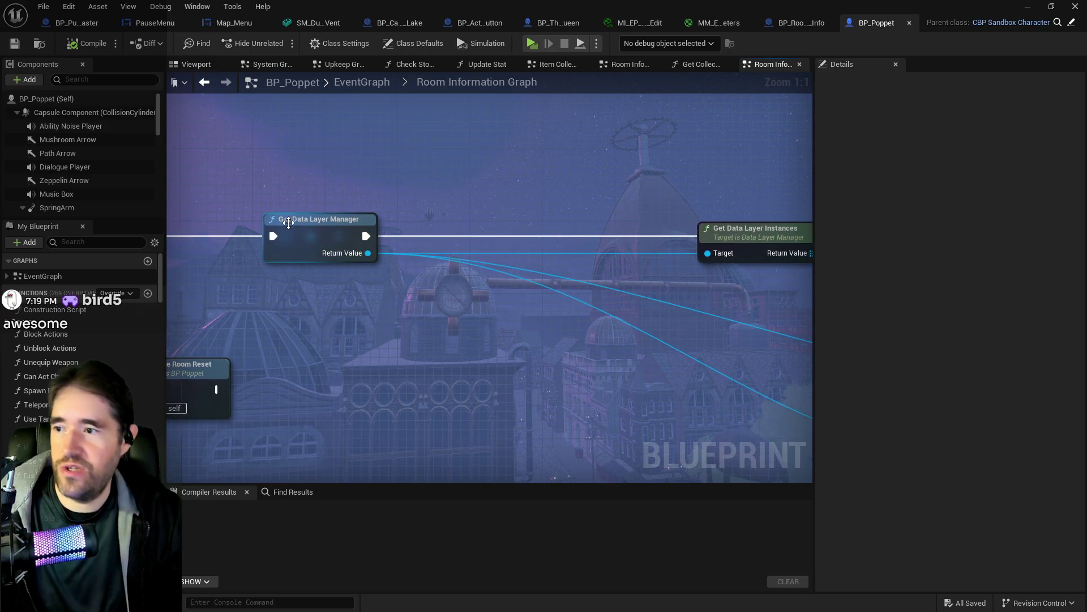
pyautogui.scroll(-2, 412, 301)
pyautogui.moveTo(376, 333); pyautogui.dragTo(452, 316)
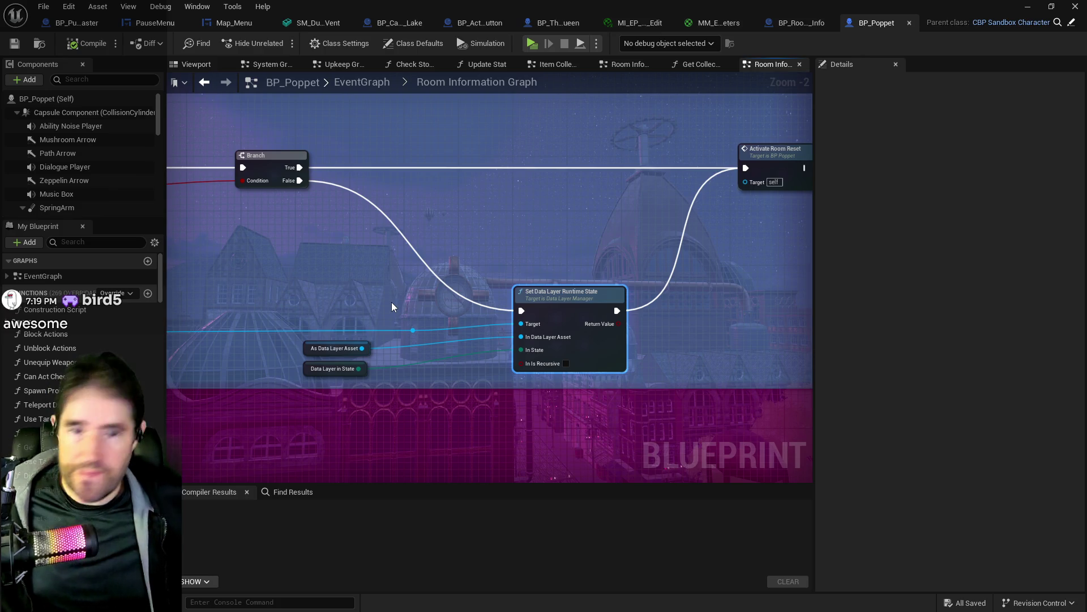
pyautogui.hotkey('alt', 'Tab')
# Fly the viewport camera through the door into the Waiting Room.
pyautogui.moveTo(401, 285); pyautogui.dragTo(334, 356)
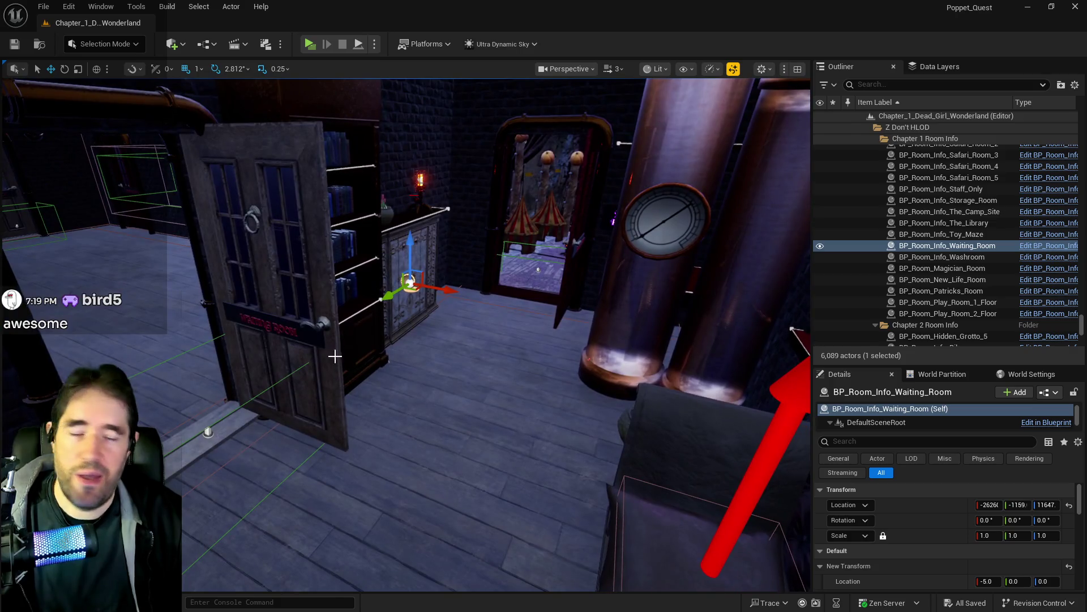
pyautogui.moveTo(408, 291); pyautogui.dragTo(405, 289)
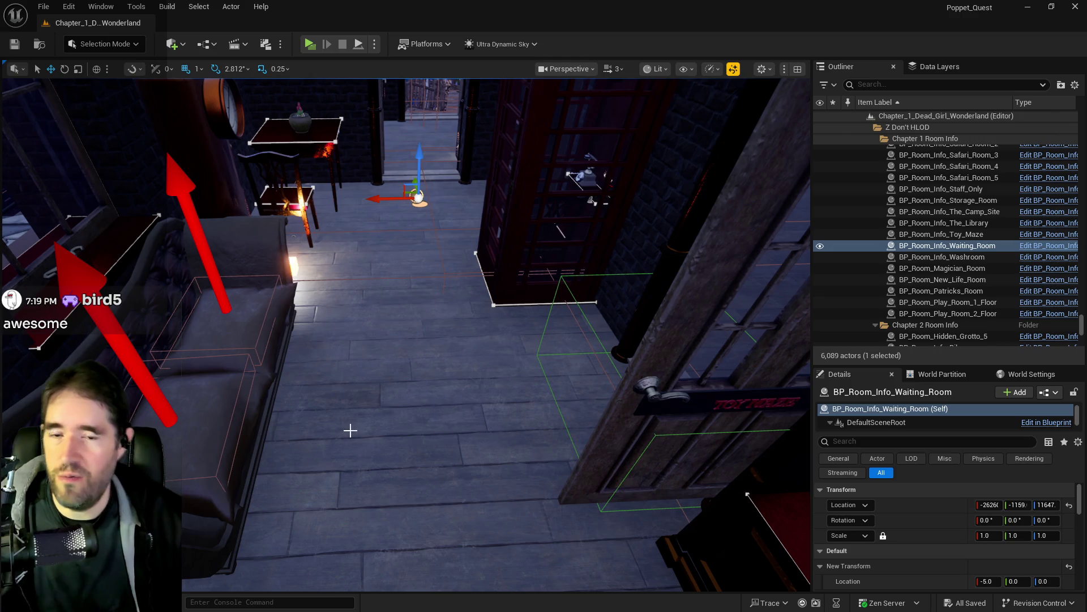
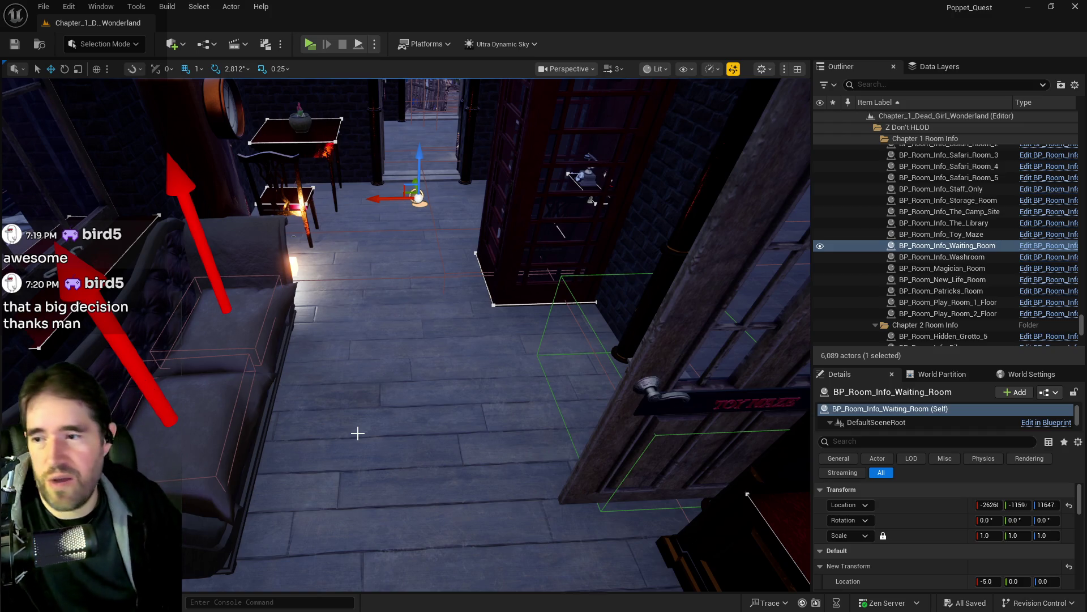
# Filter the Data Layers list by 'toym' and load the DL_C1_Toy_Maze layer.
pyautogui.doubleClick(947, 245)
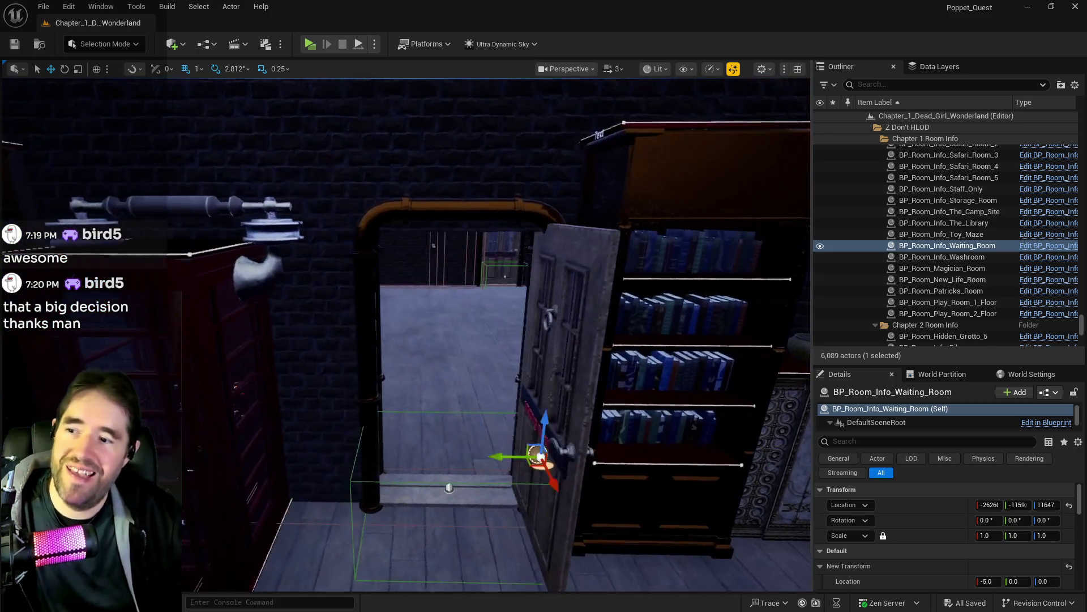
pyautogui.click(937, 67)
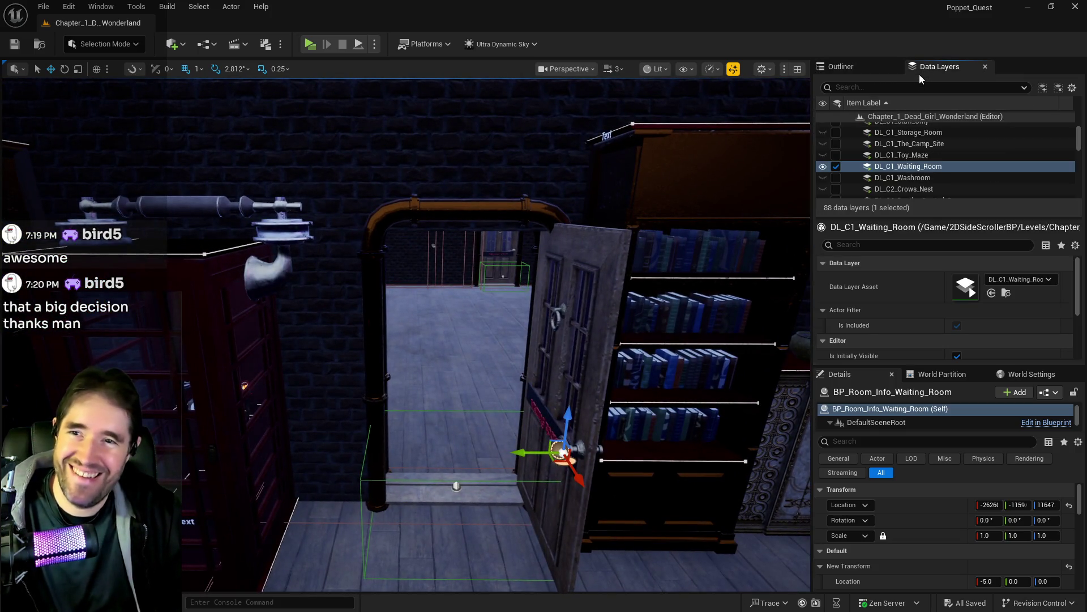
pyautogui.write('engi')
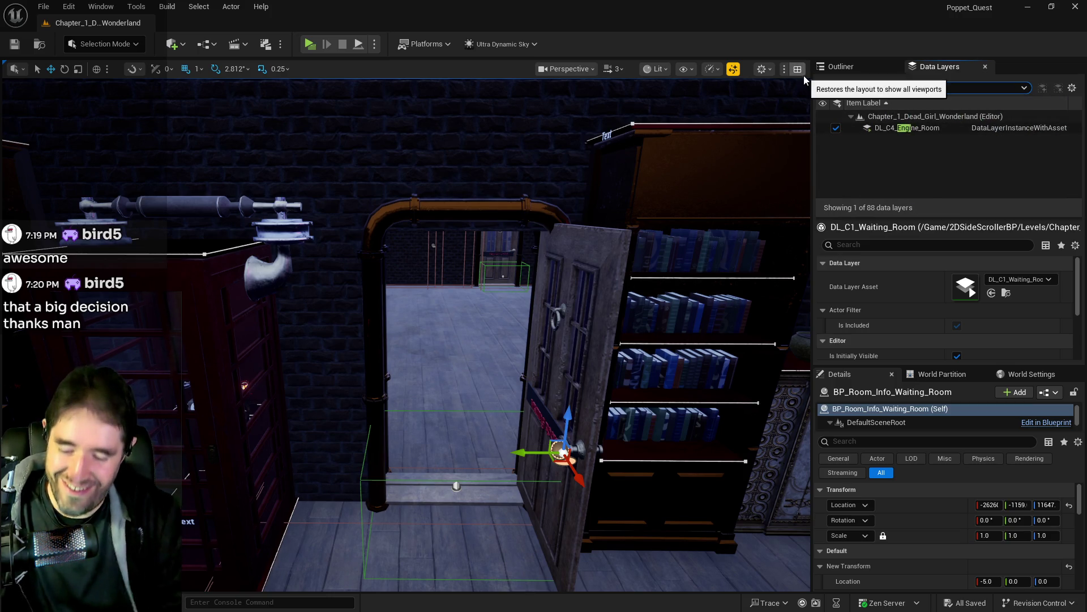
pyautogui.write('ch')
pyautogui.press('BackSpace')
pyautogui.press('BackSpace')
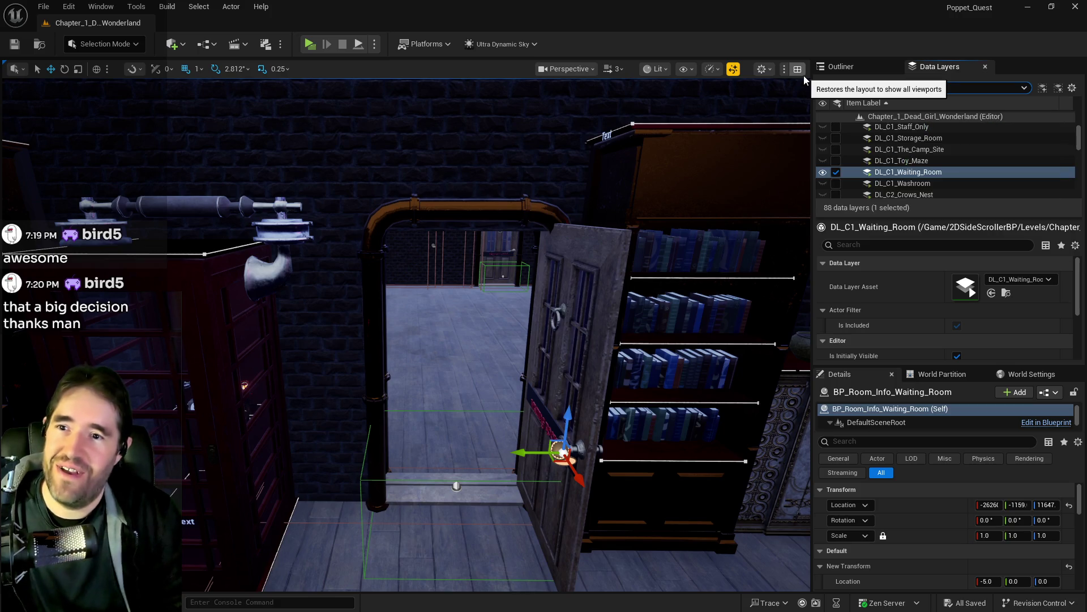
pyautogui.write('toym')
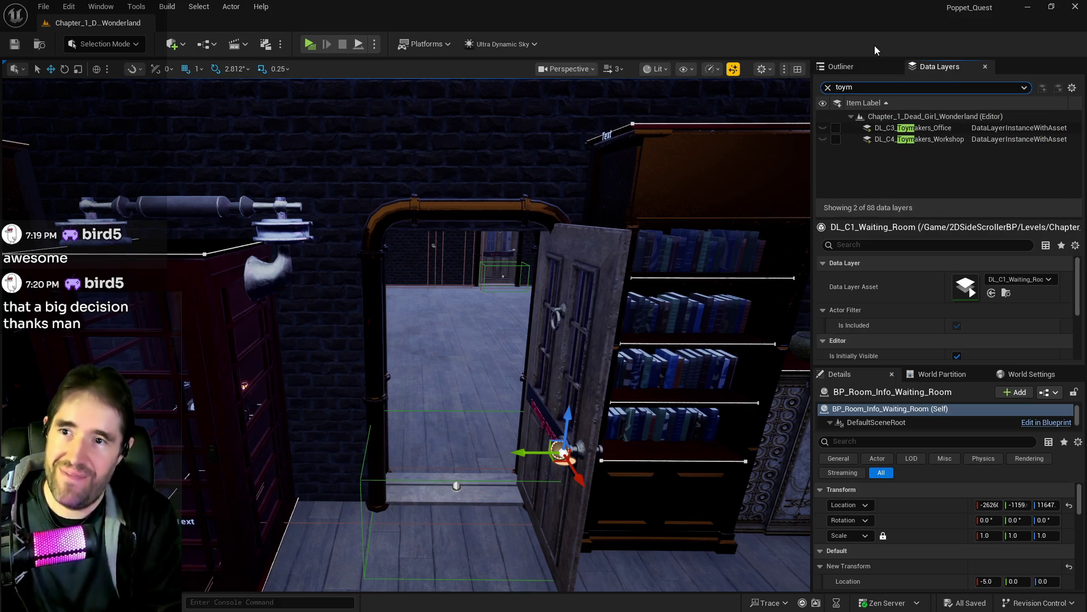
pyautogui.press('BackSpace')
pyautogui.write('m')
pyautogui.press('BackSpace')
pyautogui.write('m')
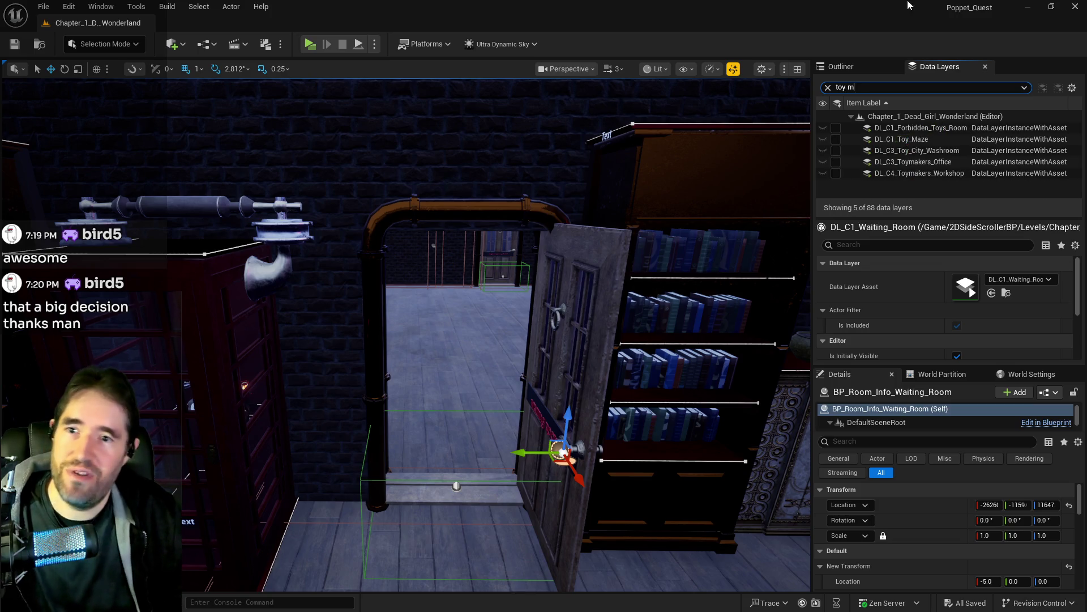
pyautogui.click(836, 139)
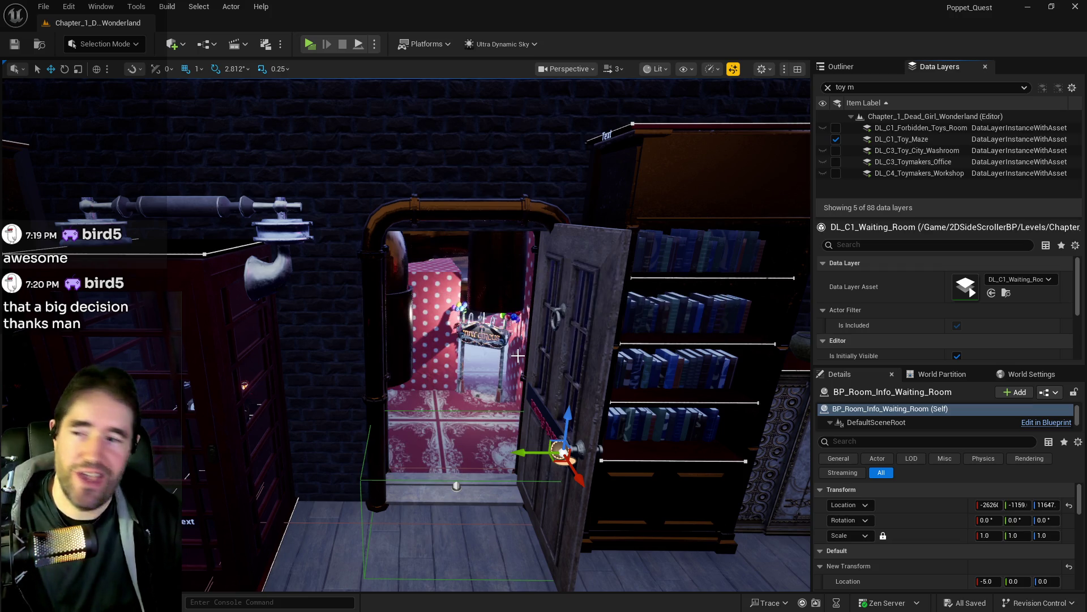
pyautogui.scroll(10, 468, 307)
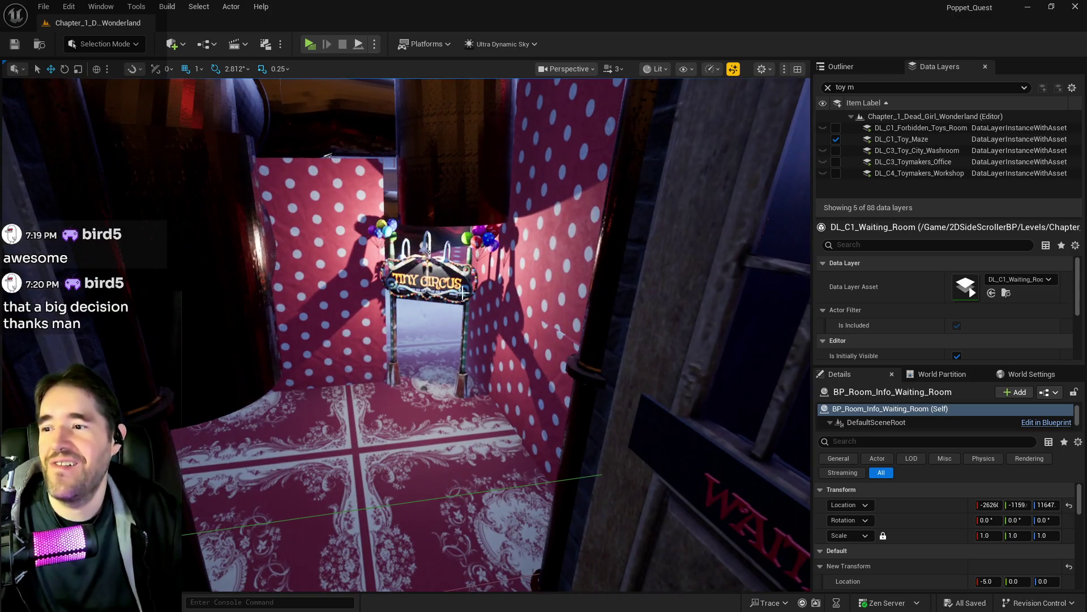
# Select the Tiny Circus sign, maze walls, floor and room mesh in the viewport.
pyautogui.click(463, 293)
pyautogui.keyDown('ctrl'); pyautogui.click(432, 406); pyautogui.keyUp('ctrl')
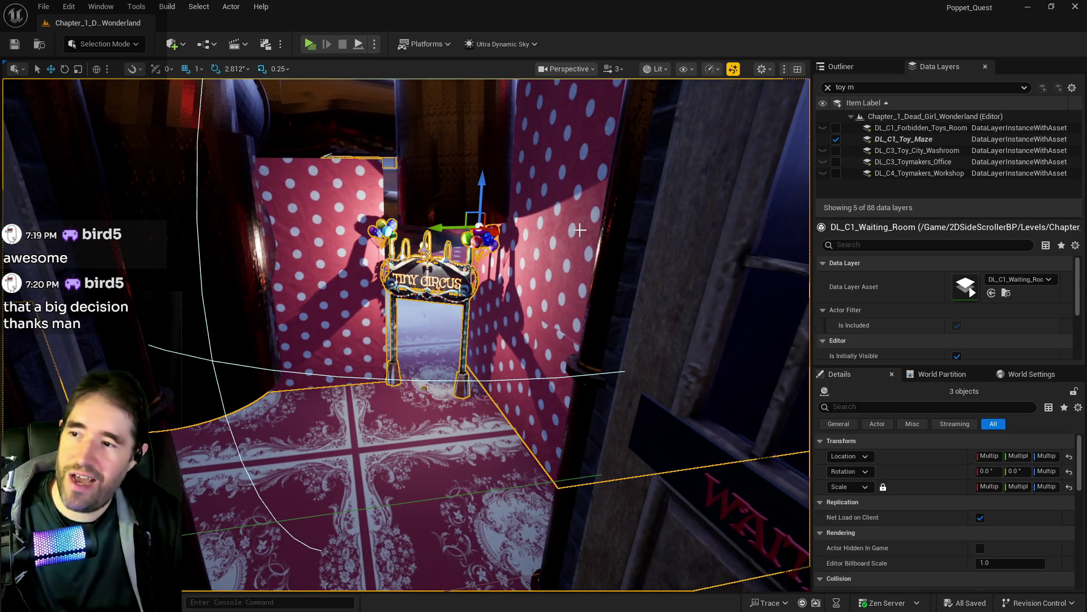
pyautogui.keyDown('ctrl'); pyautogui.click(441, 172); pyautogui.keyUp('ctrl')
pyautogui.press('f')
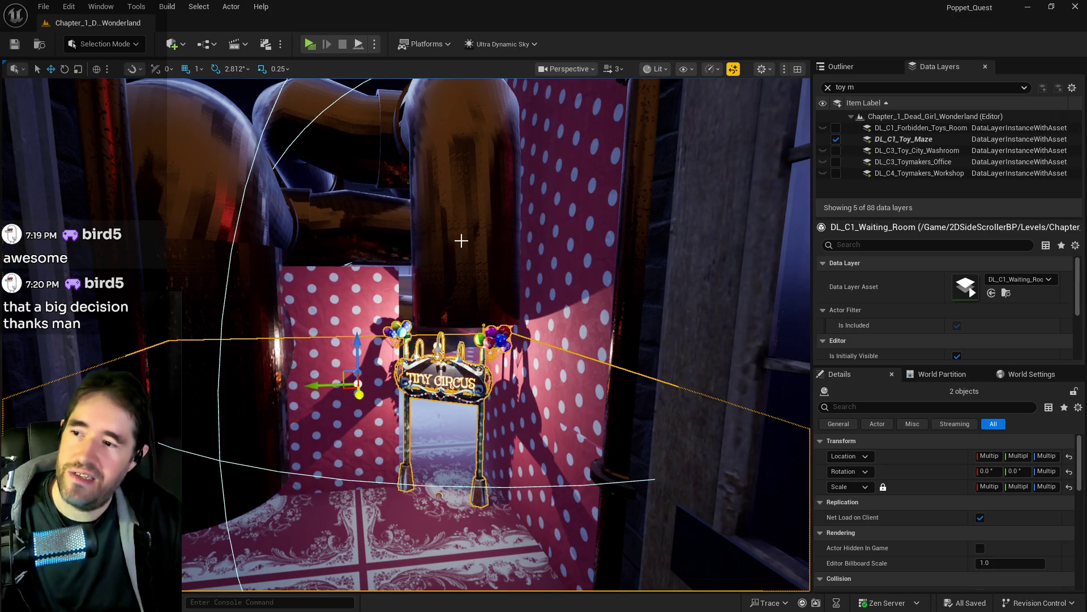
pyautogui.keyDown('ctrl'); pyautogui.click(457, 242); pyautogui.keyUp('ctrl')
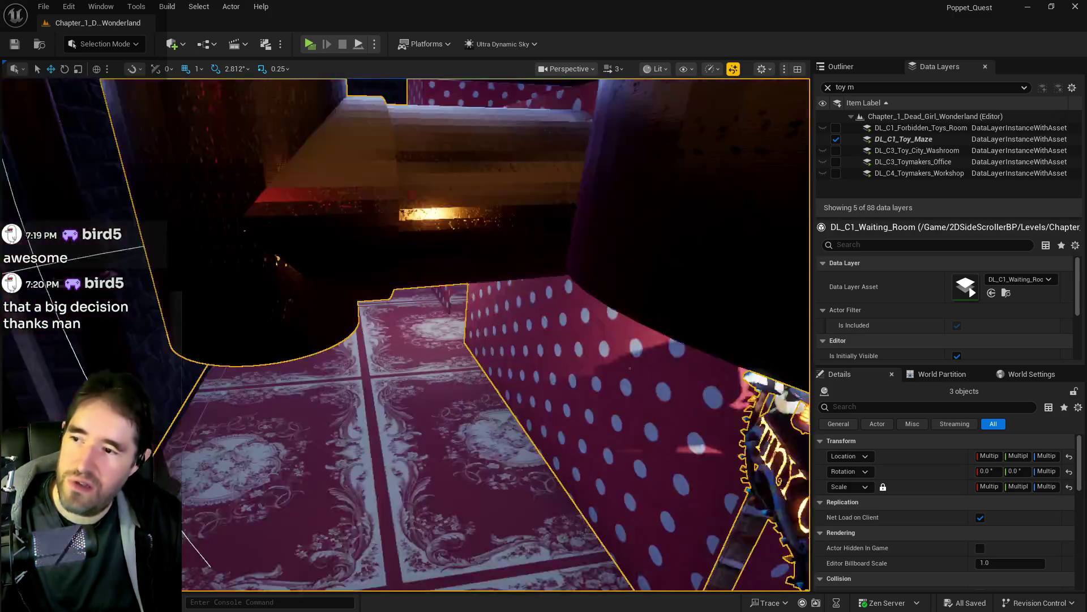
pyautogui.press('f')
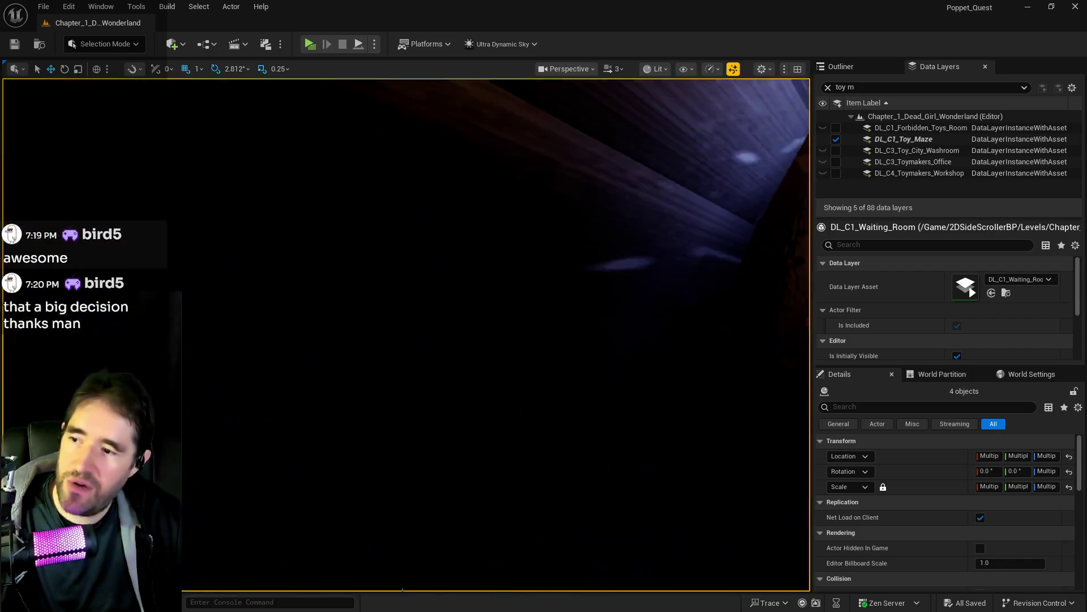
pyautogui.press('f')
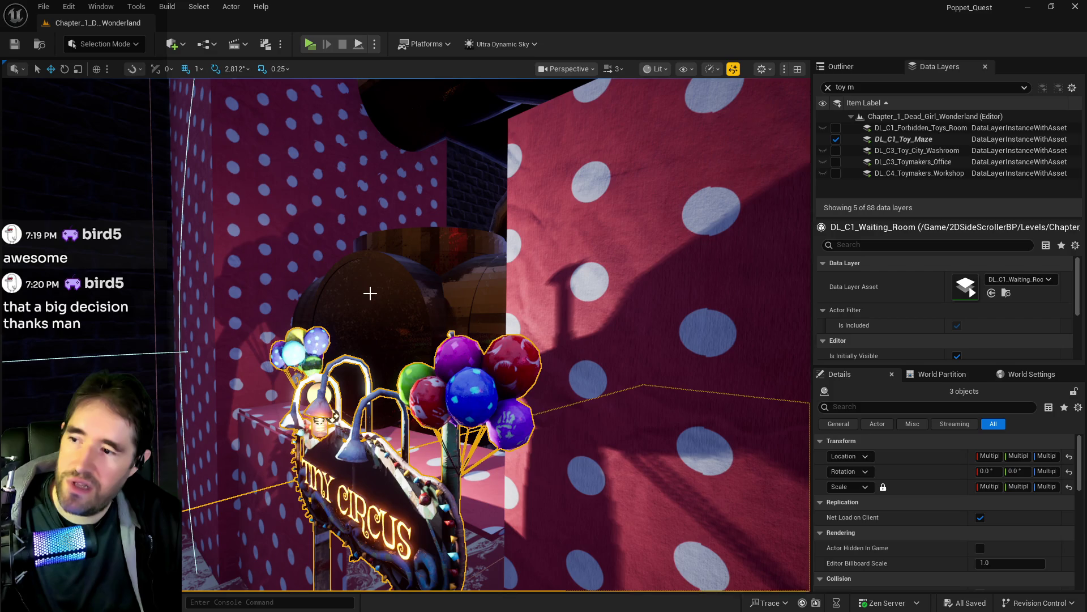
pyautogui.keyDown('ctrl'); pyautogui.click(359, 284); pyautogui.keyUp('ctrl')
pyautogui.press('f')
pyautogui.press('w')
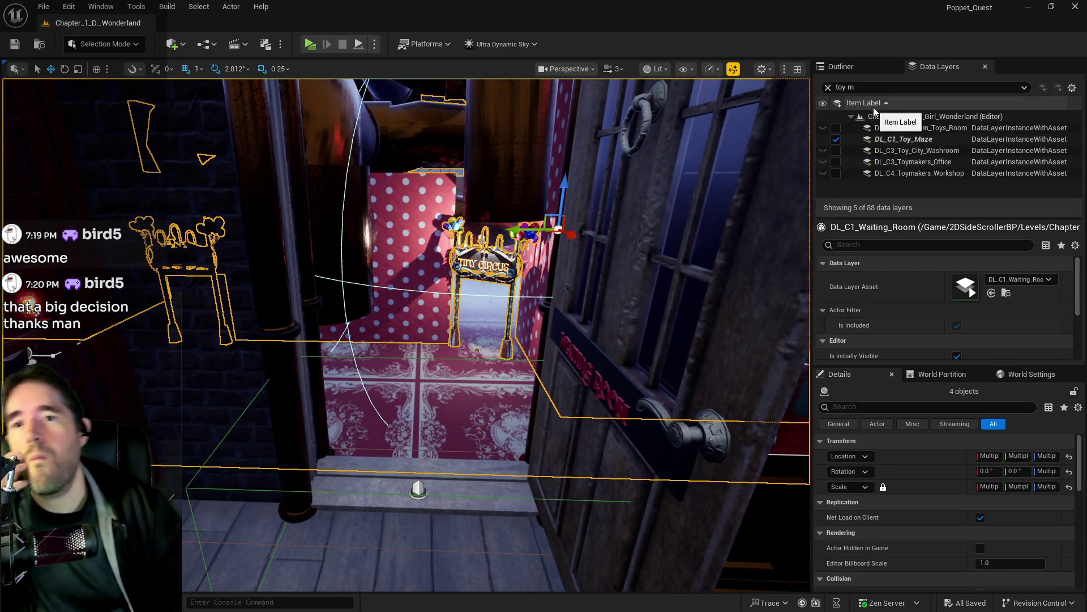
# Filter the data layers by 'wait' and bring up DL_C1_Waiting_Room's actions.
pyautogui.hotkey('ctrl', 'a')
pyautogui.write('wai')
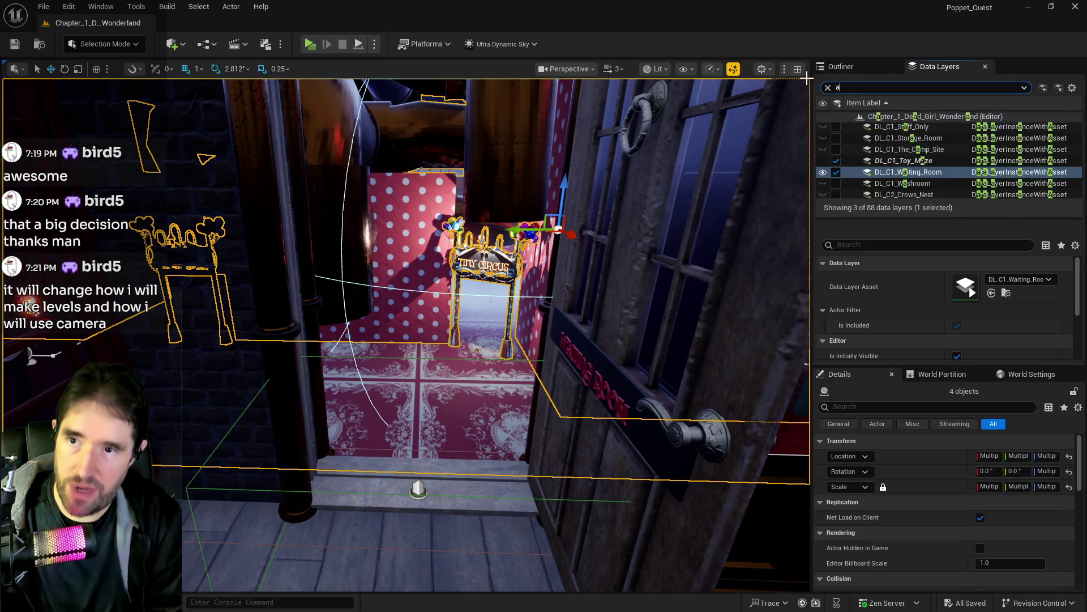
pyautogui.write('t')
pyautogui.rightClick(897, 129)
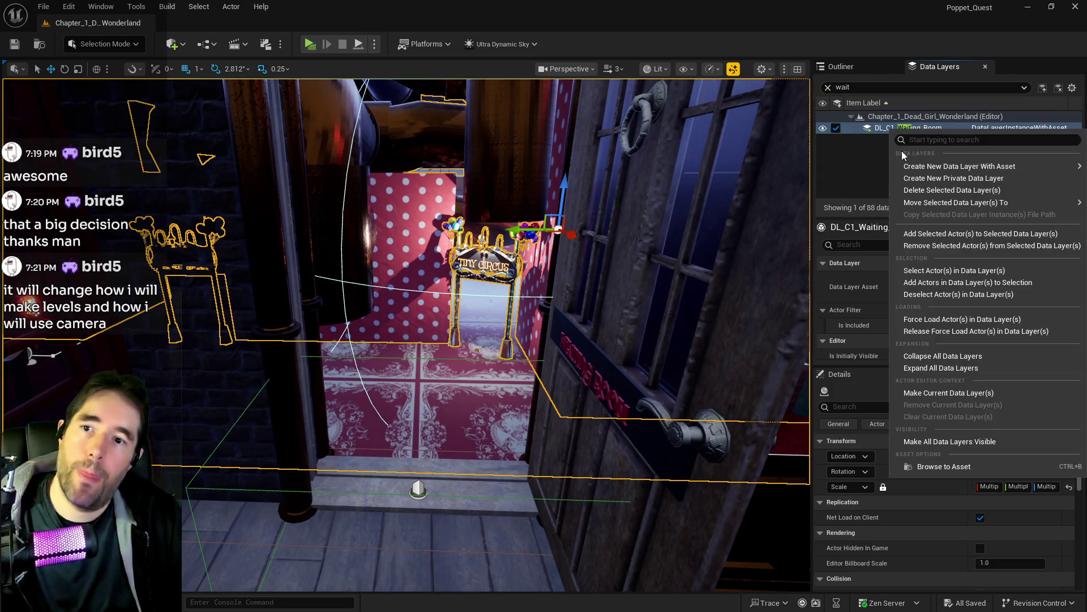
# Add the selected circus actors to the DL_C1_Waiting_Room data layer.
pyautogui.click(956, 233)
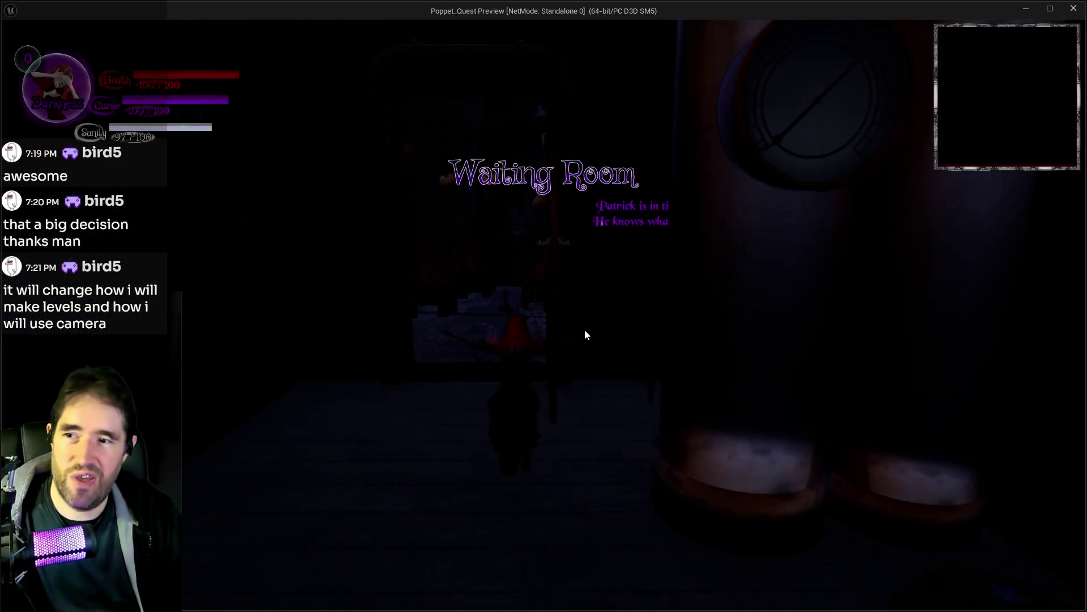
# Run the character out of the Waiting Room, through the Toy Maze and into a tent.
pyautogui.press('s')
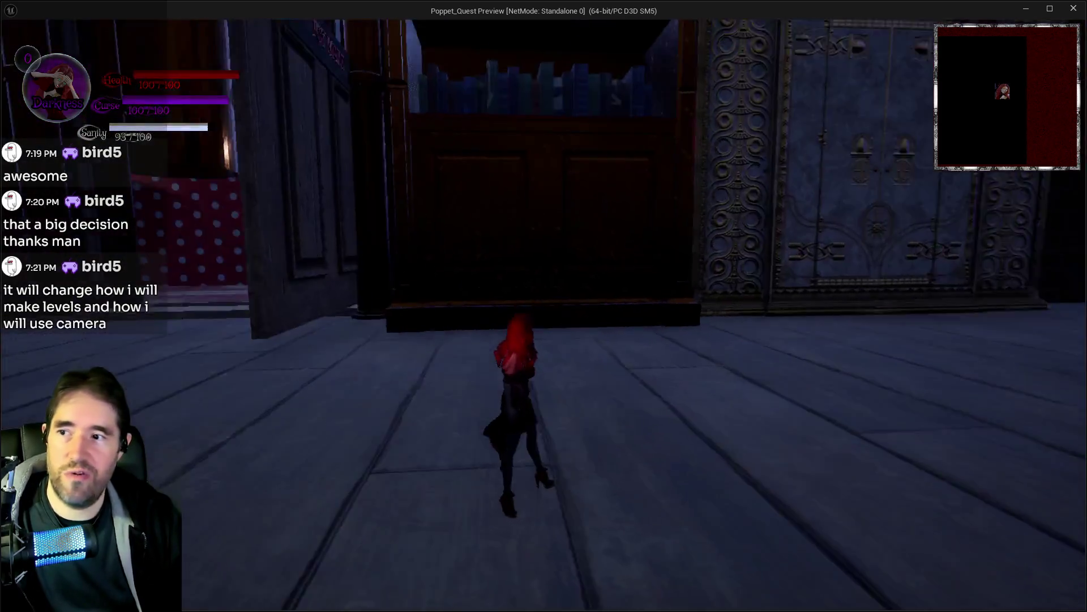
pyautogui.press('w')
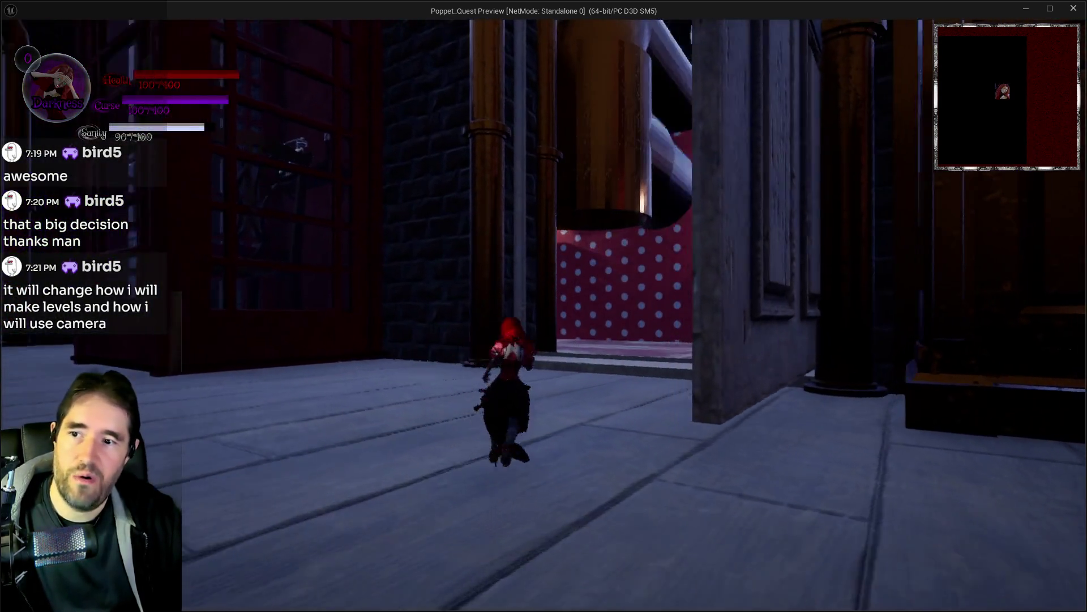
pyautogui.press('w')
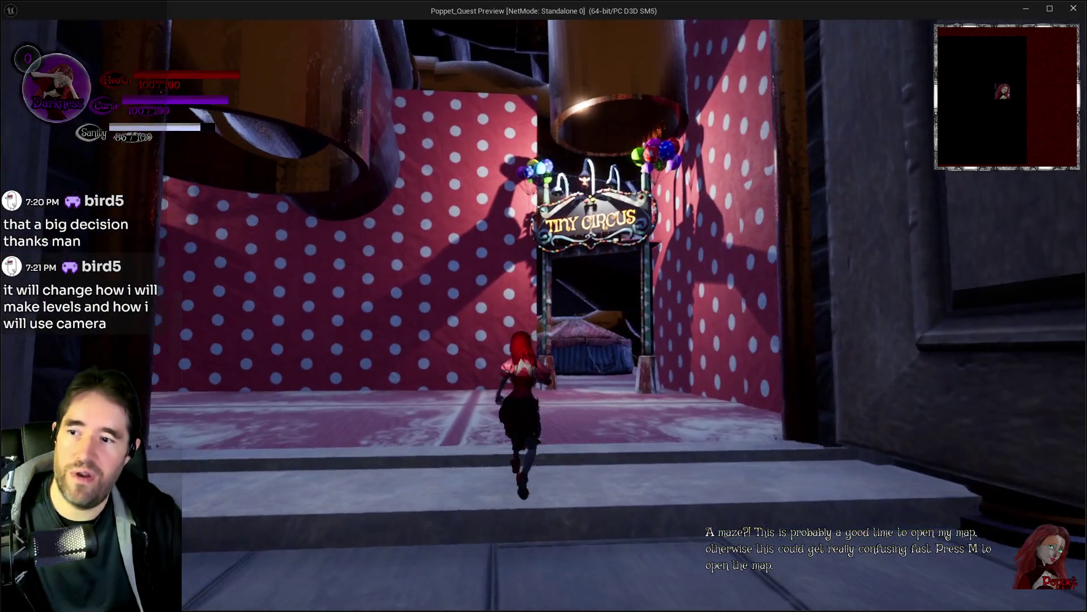
pyautogui.press('w')
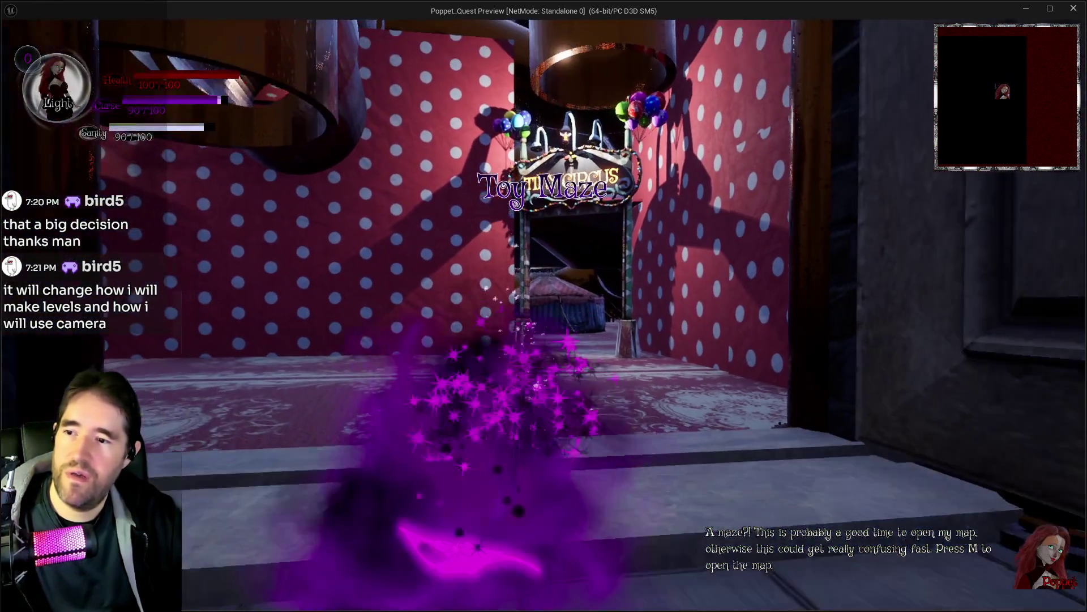
pyautogui.press('w')
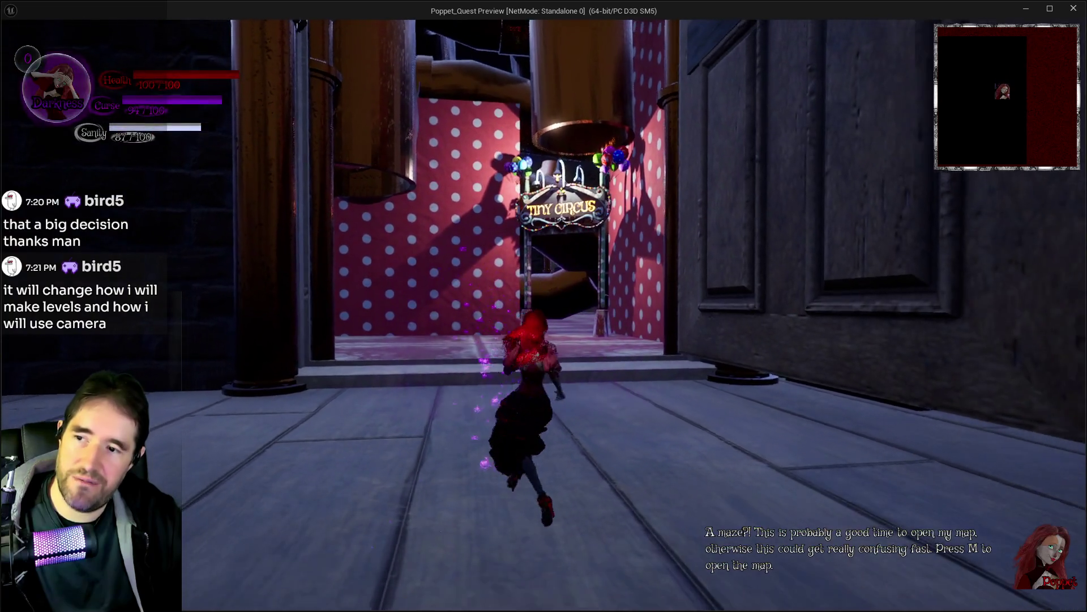
pyautogui.press('w')
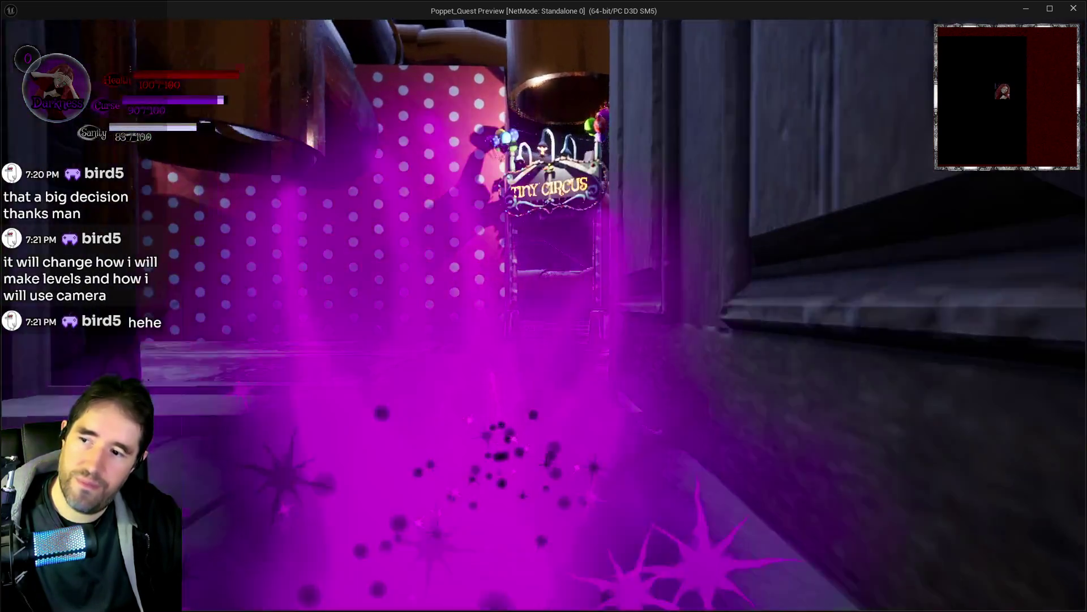
pyautogui.press('w')
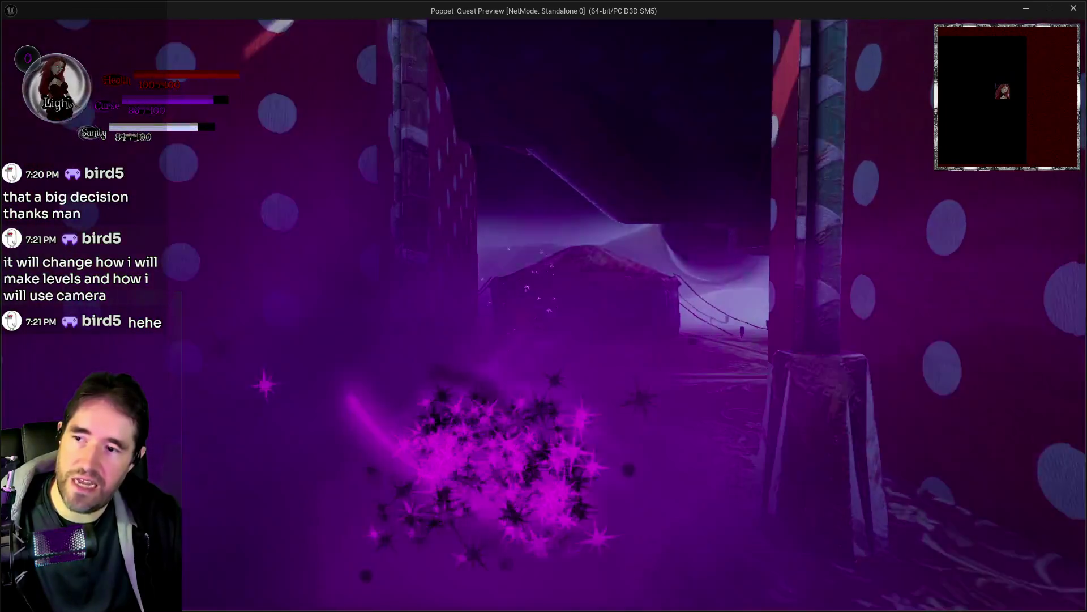
pyautogui.press('w')
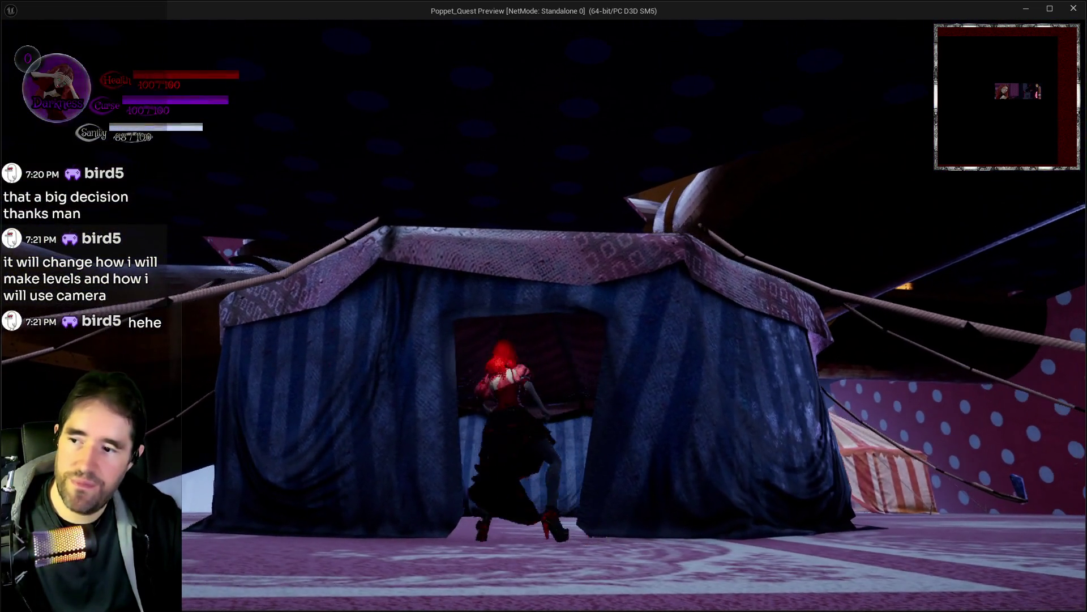
pyautogui.press('w')
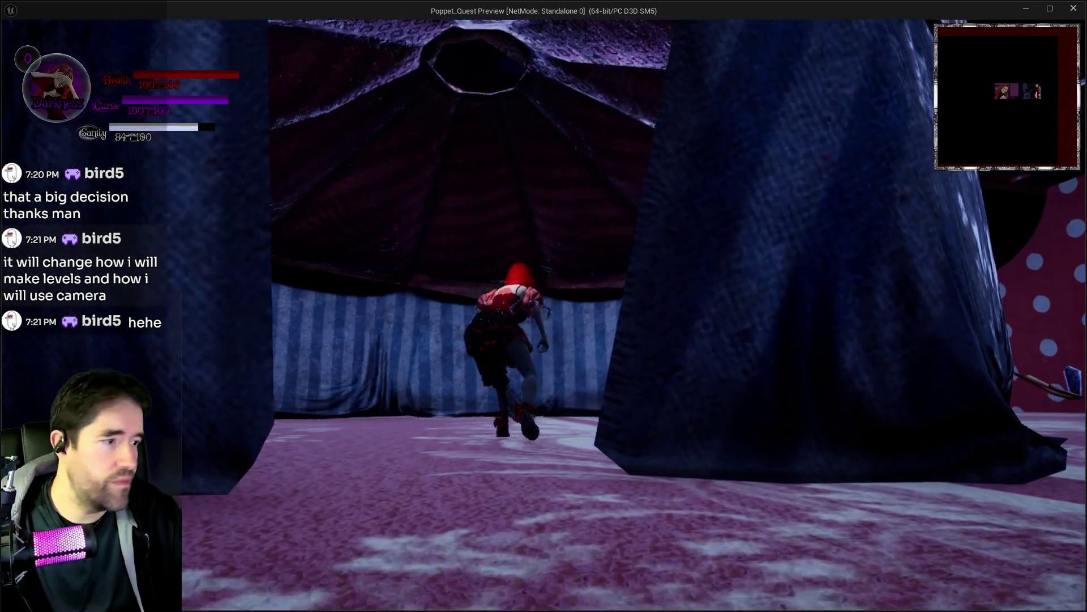
# Run around the carnival past the Main Entrance and striped tents, then leave the game window.
pyautogui.press('a')
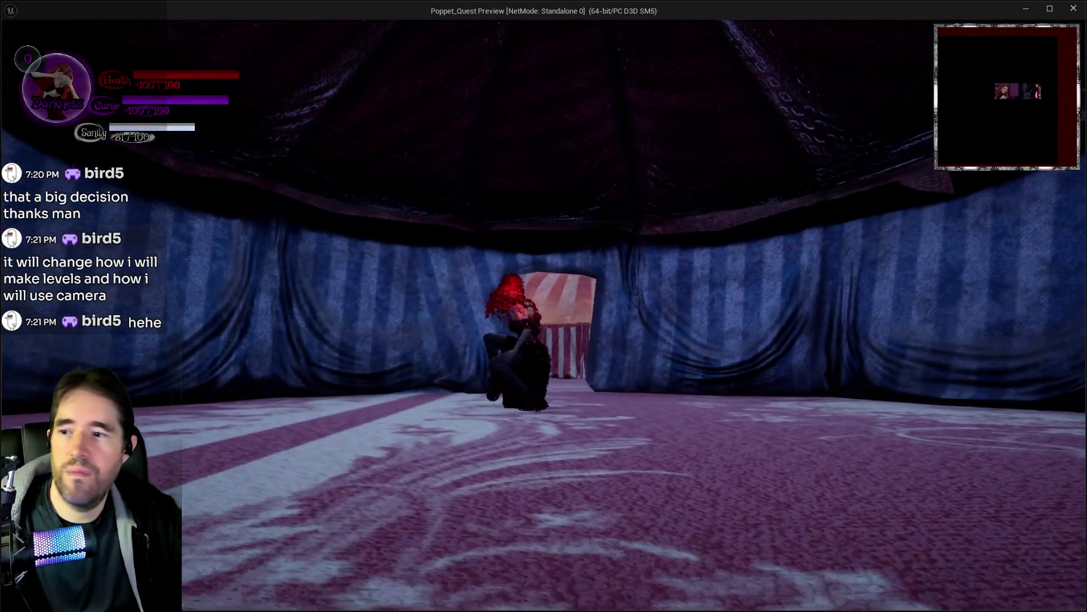
pyautogui.press('w')
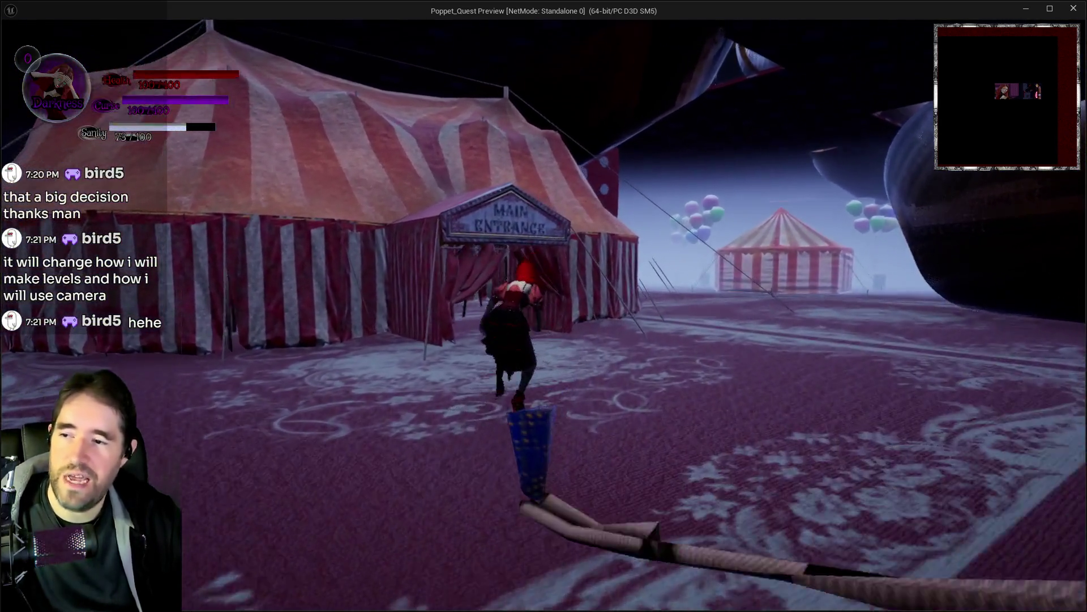
pyautogui.press('w')
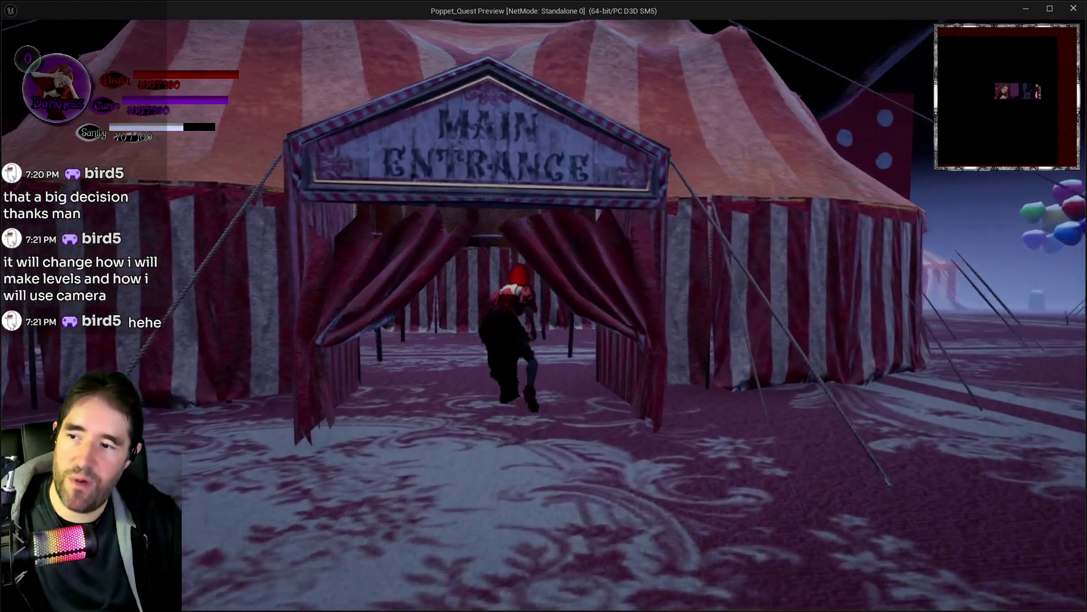
pyautogui.press('w')
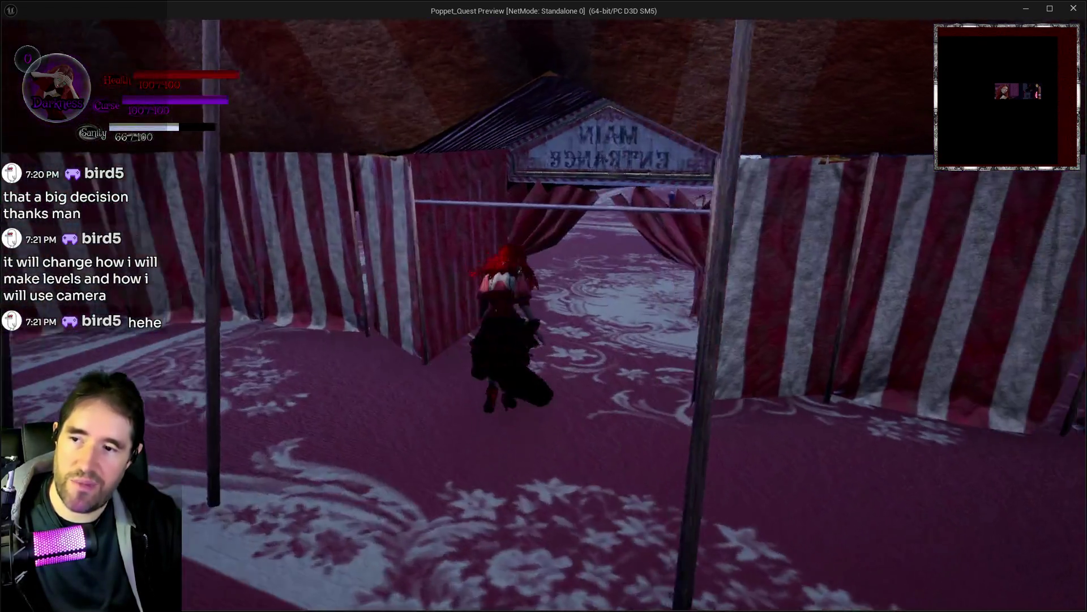
pyautogui.press('w')
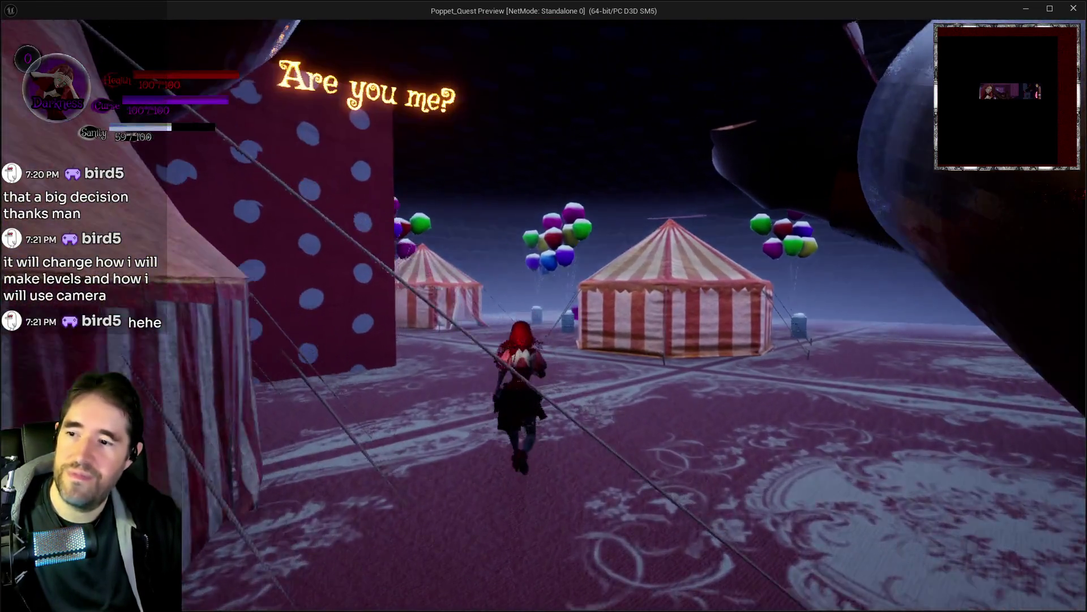
pyautogui.press('w')
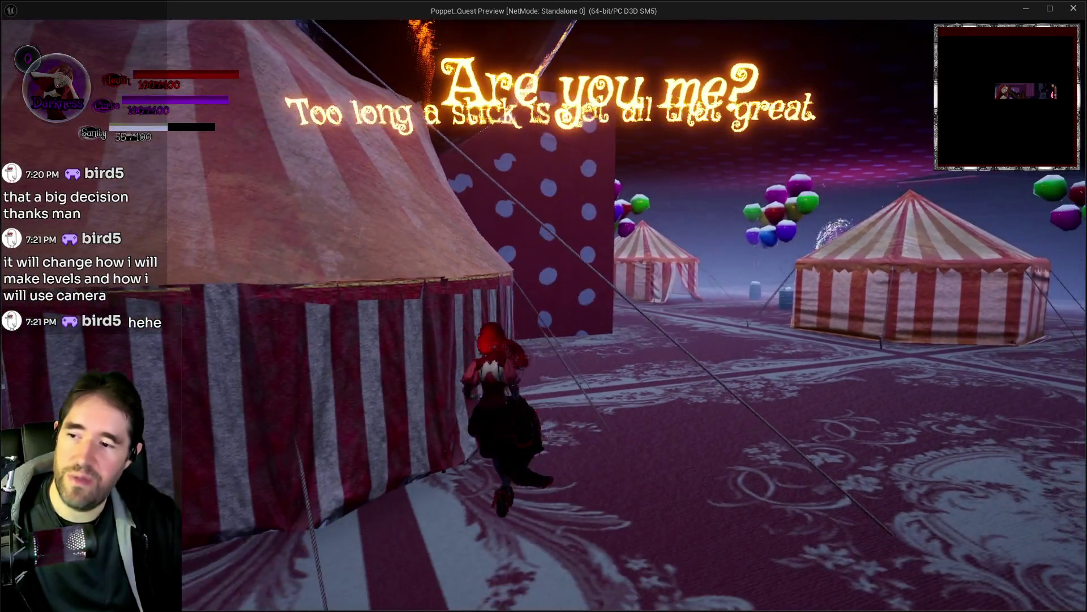
pyautogui.press('w')
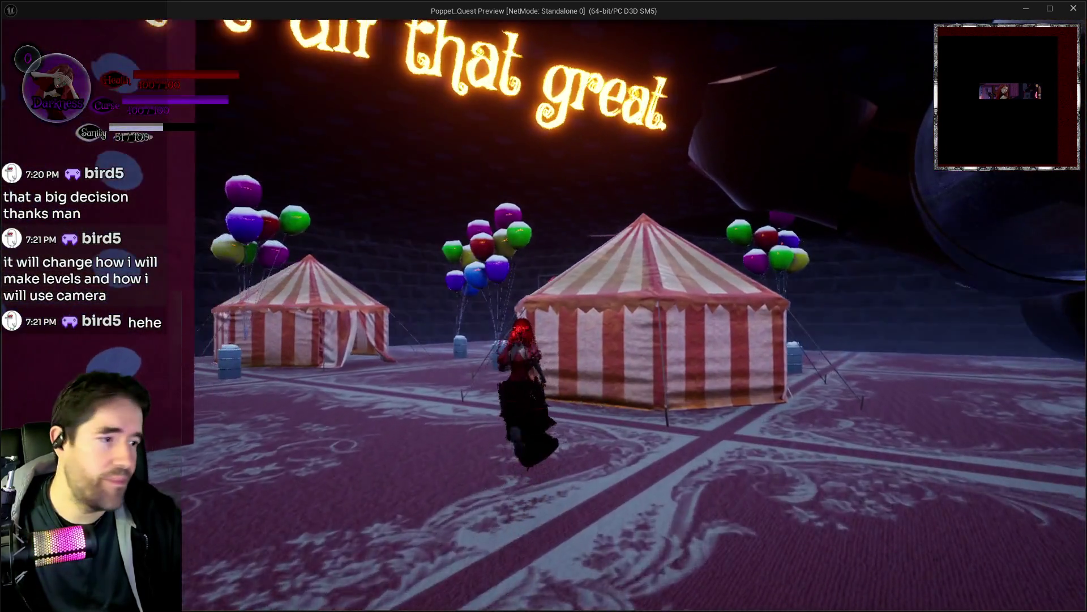
pyautogui.press('w')
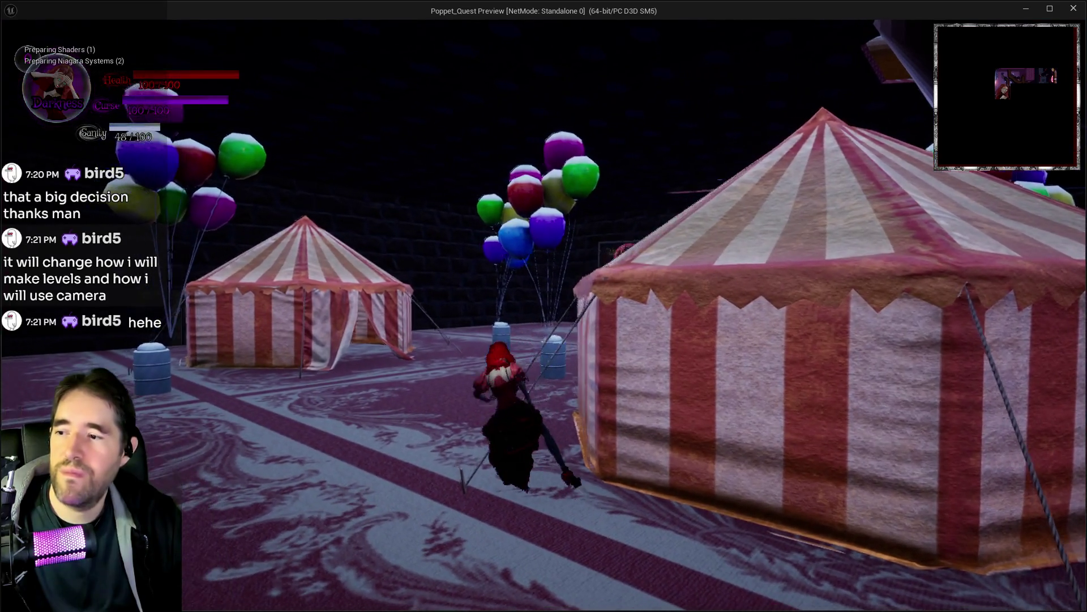
pyautogui.press('w')
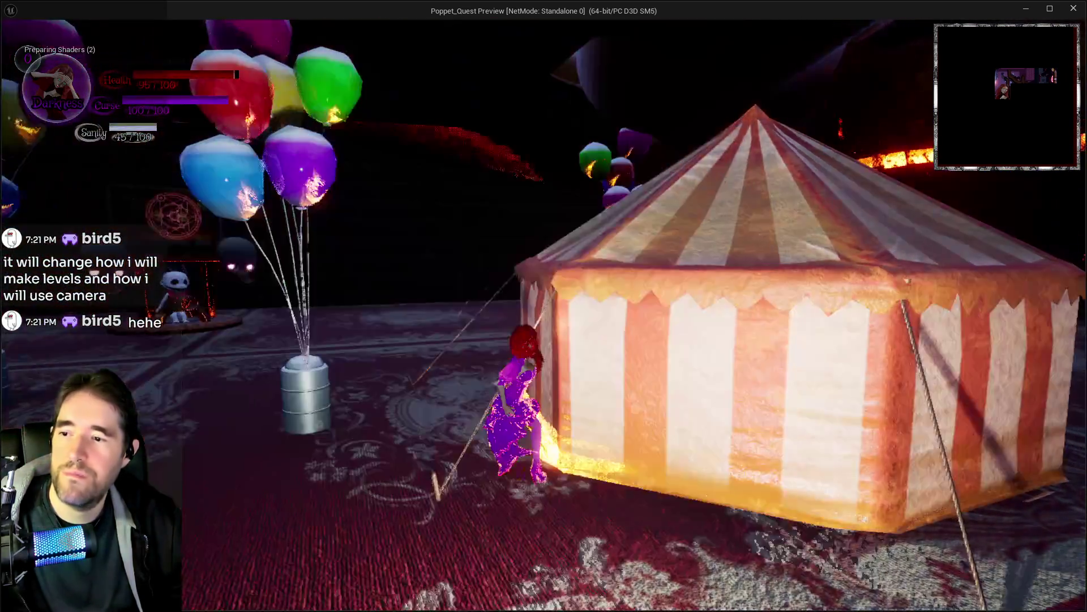
pyautogui.press('w')
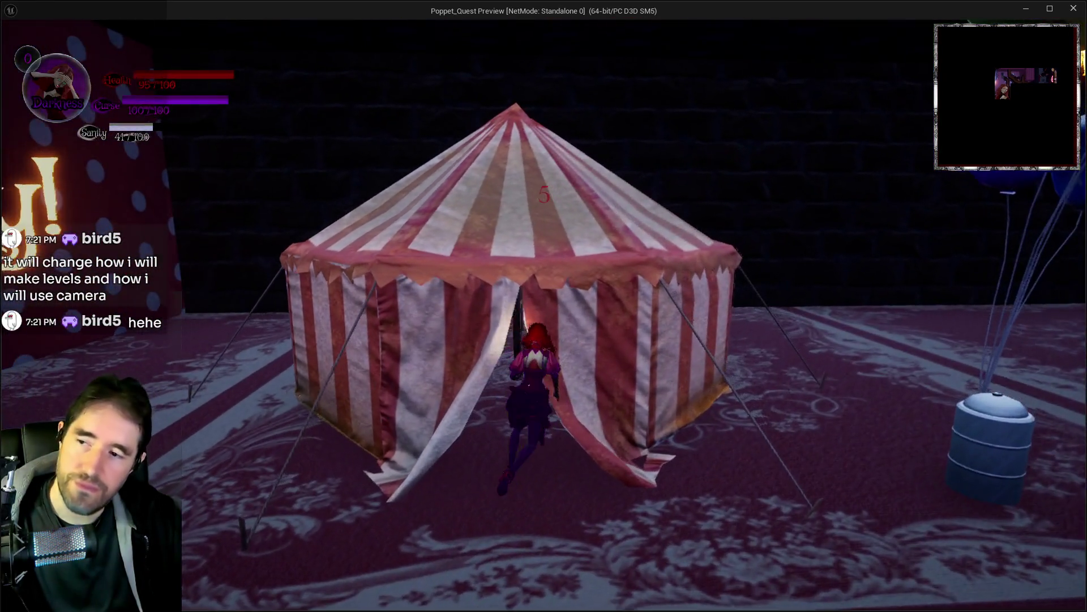
pyautogui.press('w')
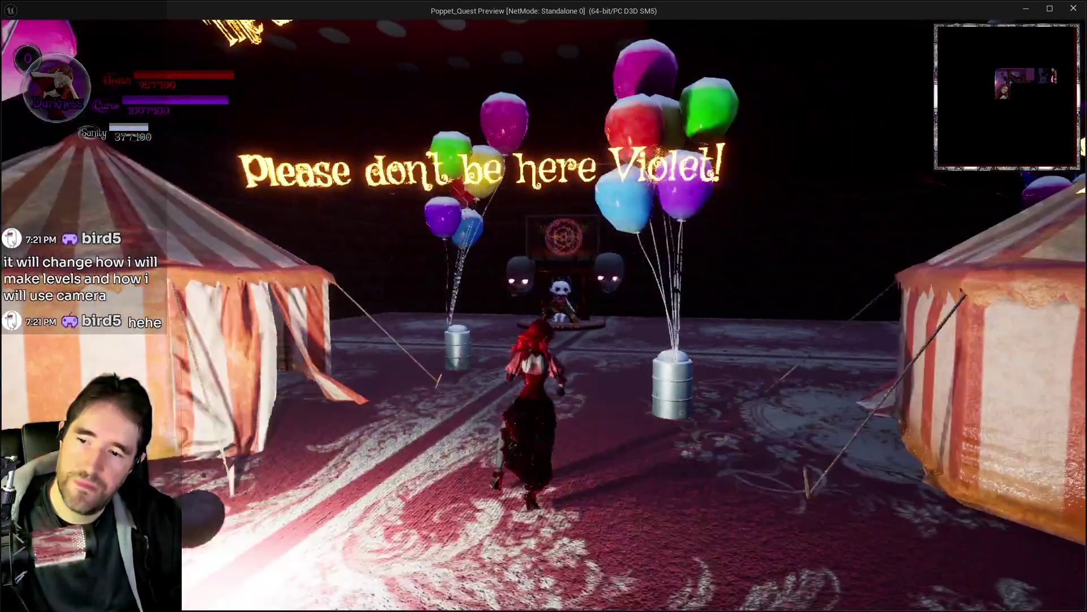
pyautogui.press('w')
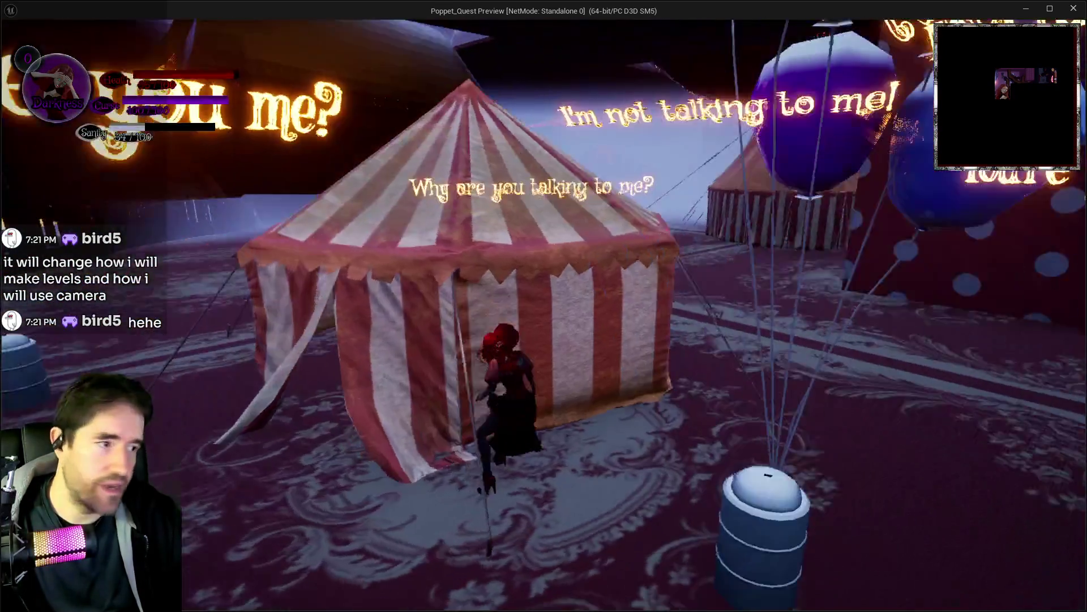
pyautogui.press('w')
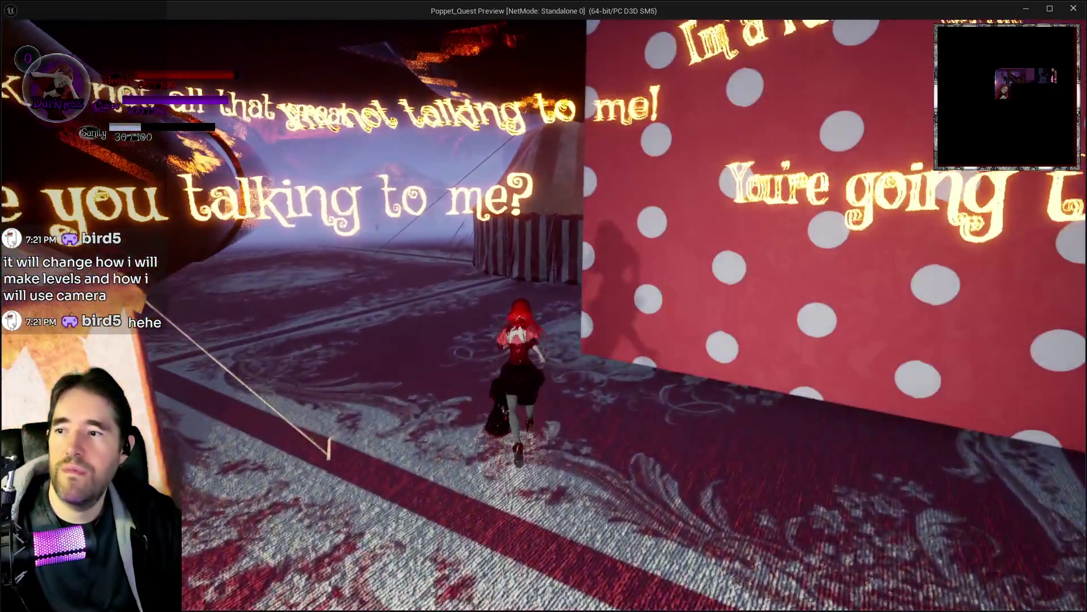
pyautogui.press('w')
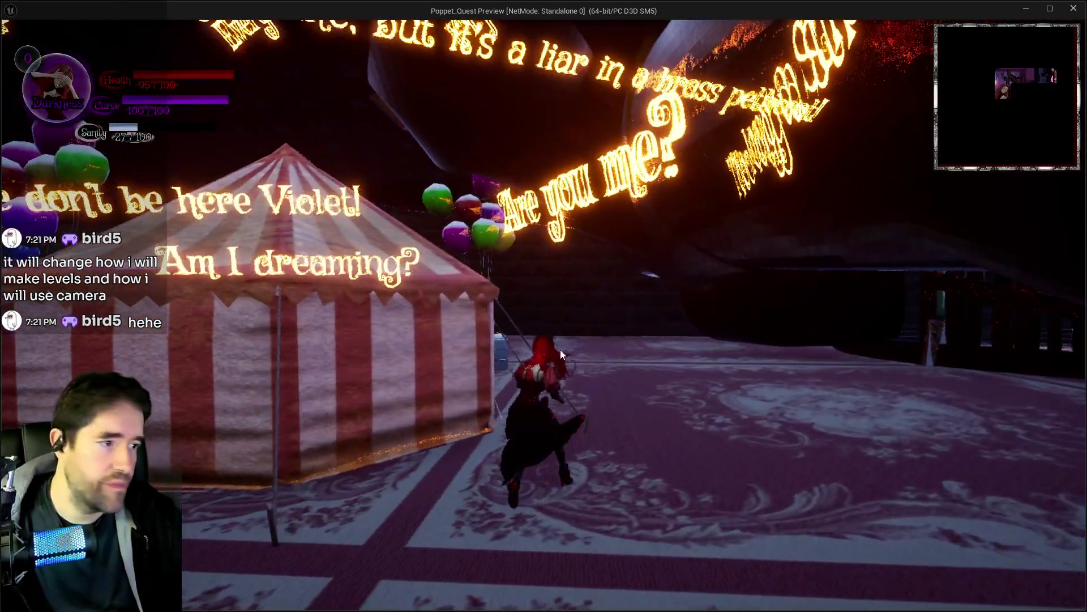
pyautogui.hotkey('alt', 'Tab')
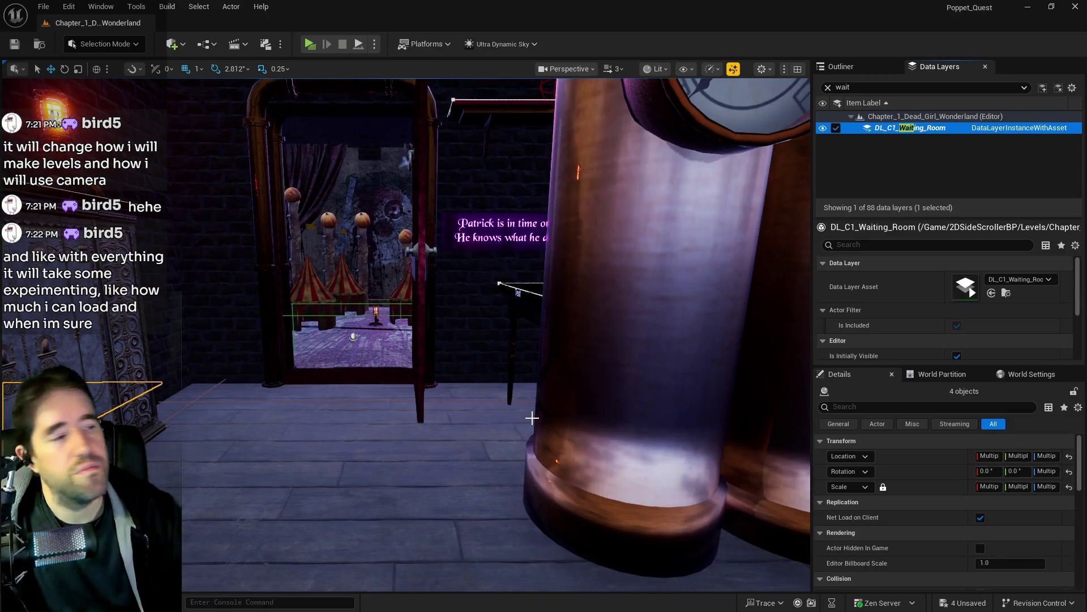
# Stop the play session and fly the viewport through the level to the Toy Maze doorway.
pyautogui.press('Escape')
pyautogui.moveTo(511, 414); pyautogui.dragTo(566, 414)
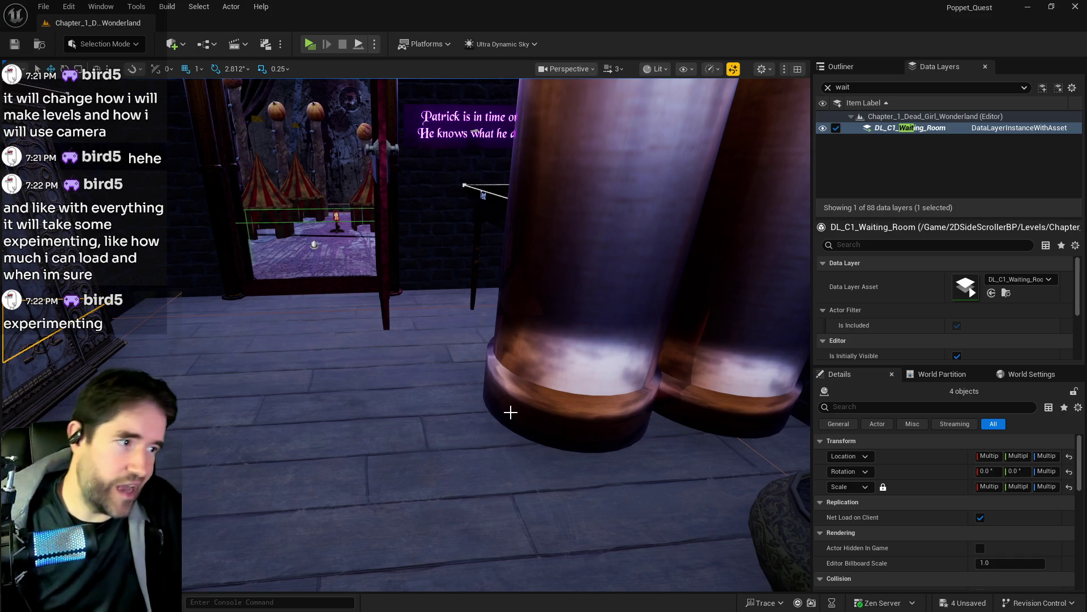
pyautogui.moveTo(566, 414); pyautogui.dragTo(487, 408)
pyautogui.press('f')
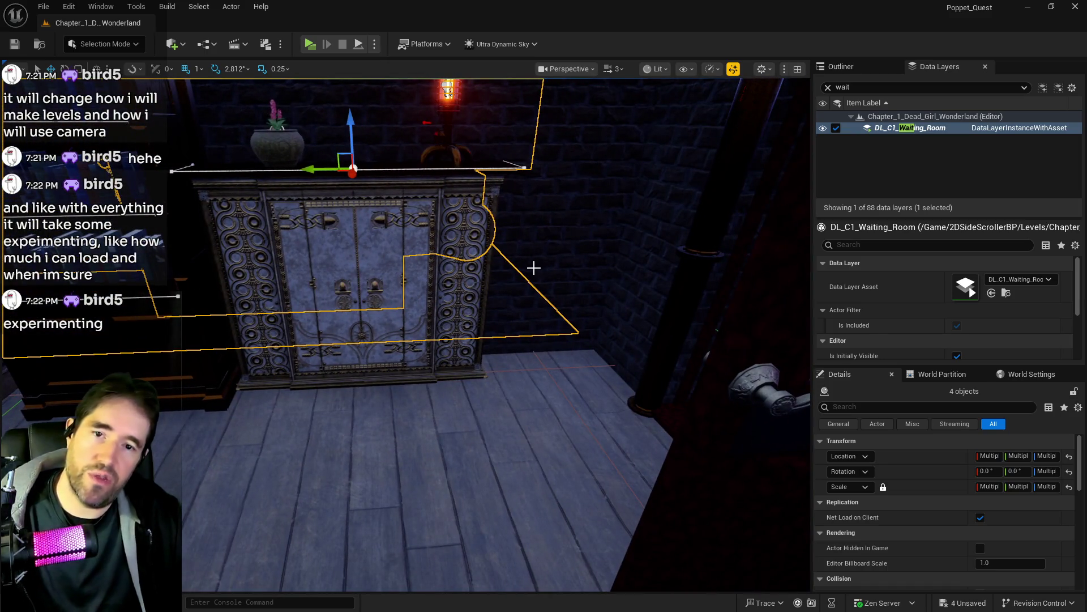
pyautogui.moveTo(568, 305); pyautogui.dragTo(318, 313)
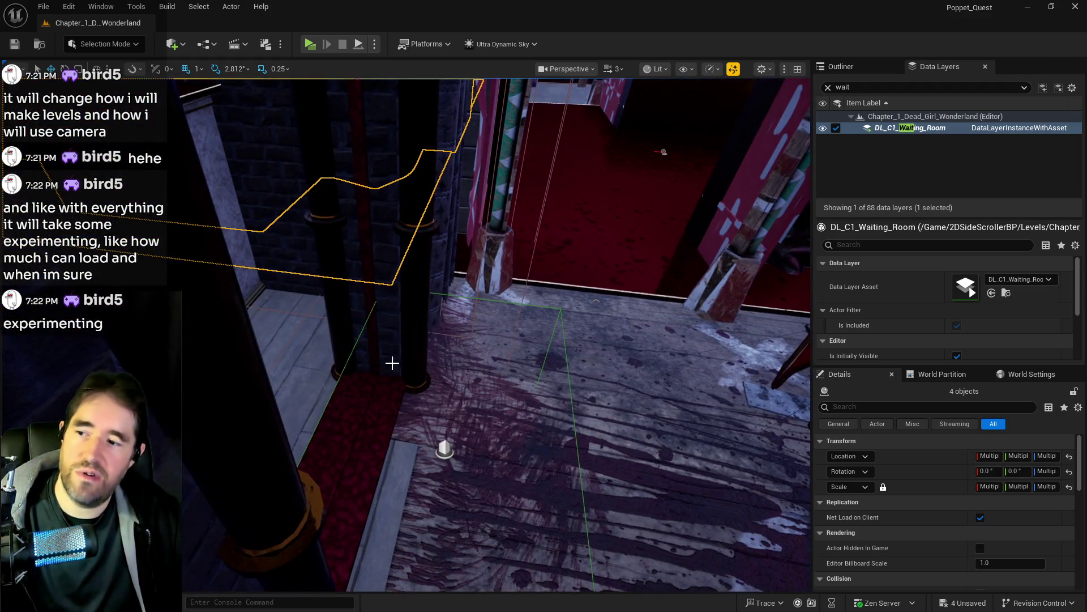
pyautogui.moveTo(334, 435)
pyautogui.mouseDown()
pyautogui.moveTo(205, 253)
pyautogui.moveTo(236, 164)
pyautogui.mouseUp()
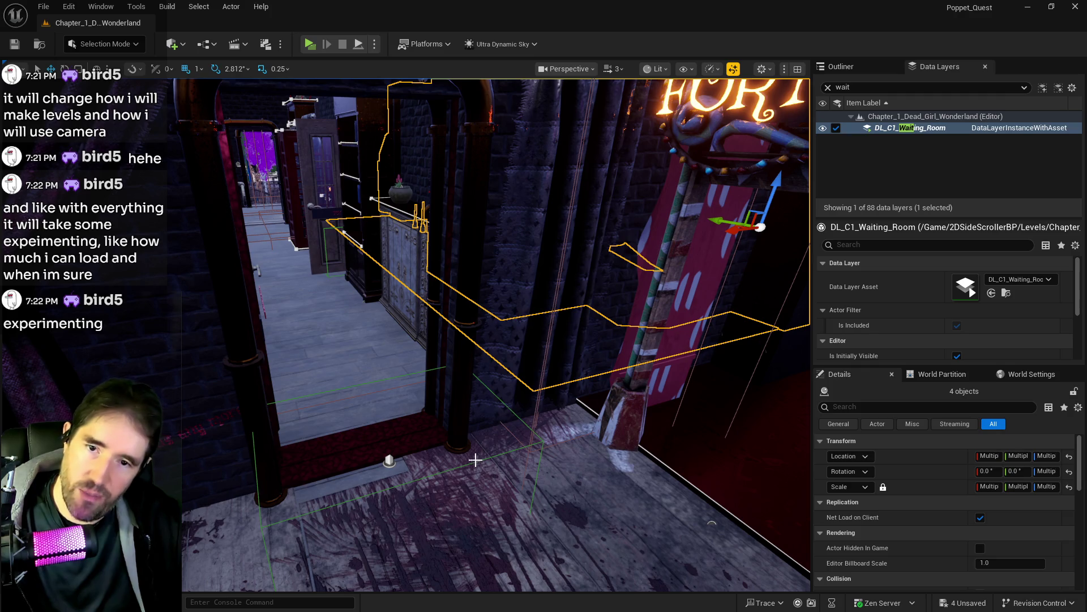
pyautogui.moveTo(543, 461)
pyautogui.mouseDown()
pyautogui.moveTo(592, 458)
pyautogui.moveTo(544, 460)
pyautogui.moveTo(435, 528)
pyautogui.mouseUp()
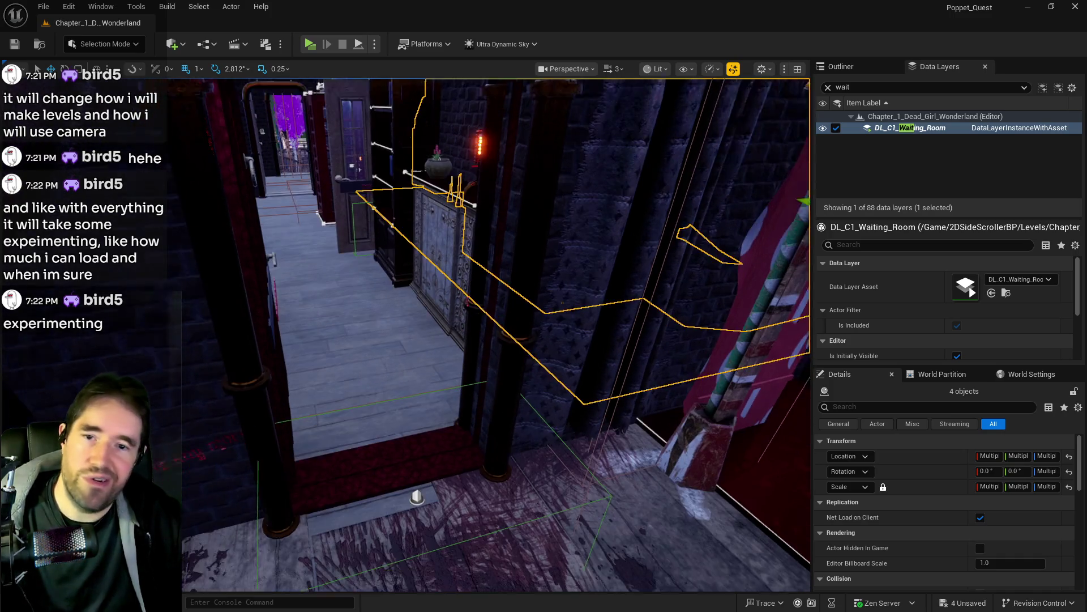
pyautogui.moveTo(424, 355); pyautogui.dragTo(424, 355)
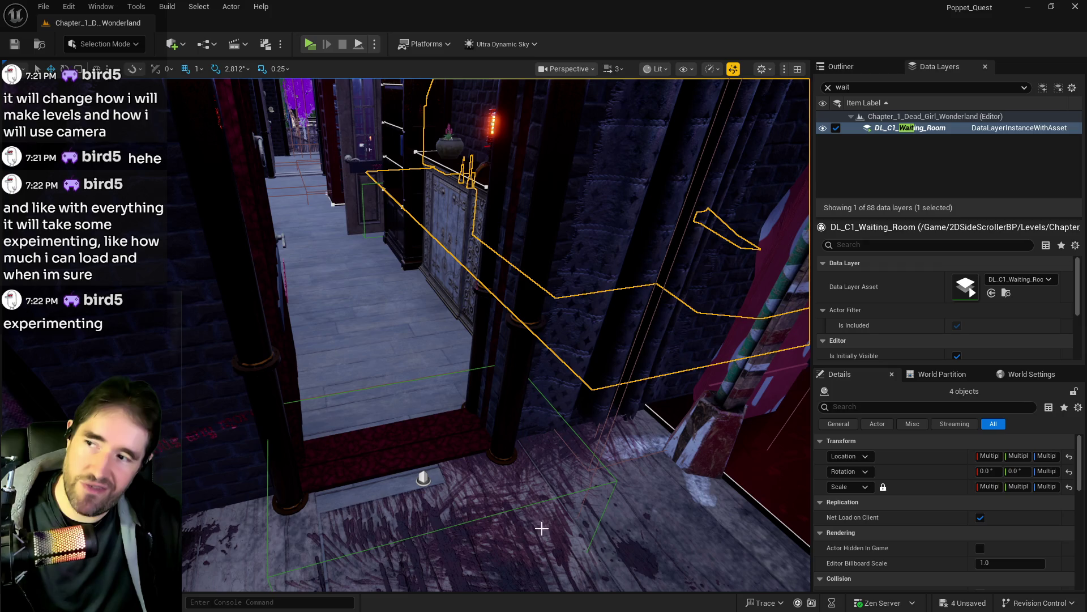
pyautogui.moveTo(423, 355)
pyautogui.mouseDown()
pyautogui.moveTo(513, 505)
pyautogui.moveTo(520, 483)
pyautogui.mouseUp()
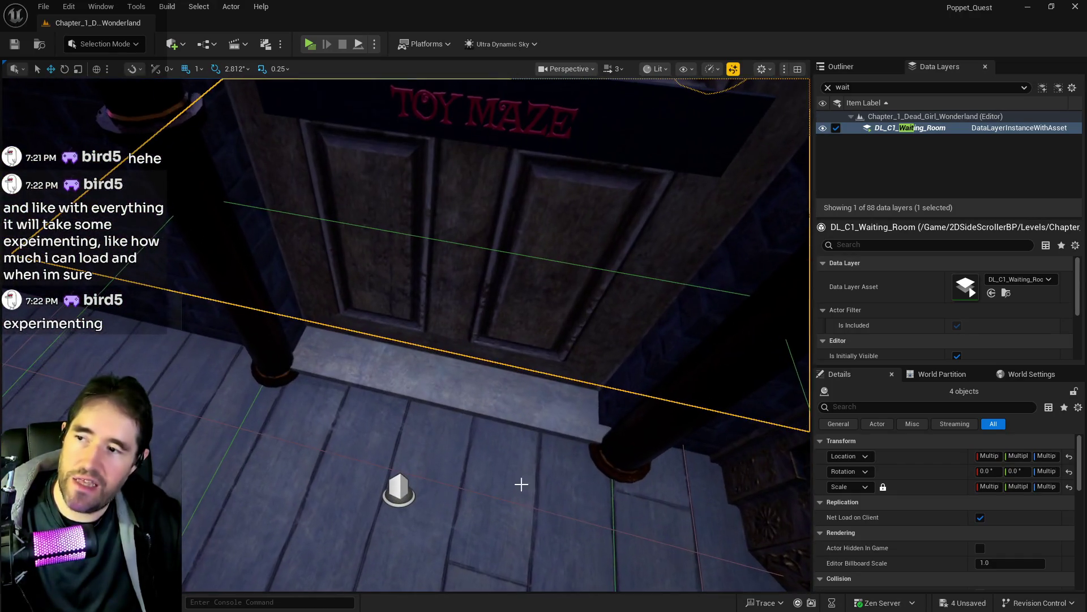
# Filter the data layers by 'magic' and load DL_C1_Magician_Room.
pyautogui.click(854, 88)
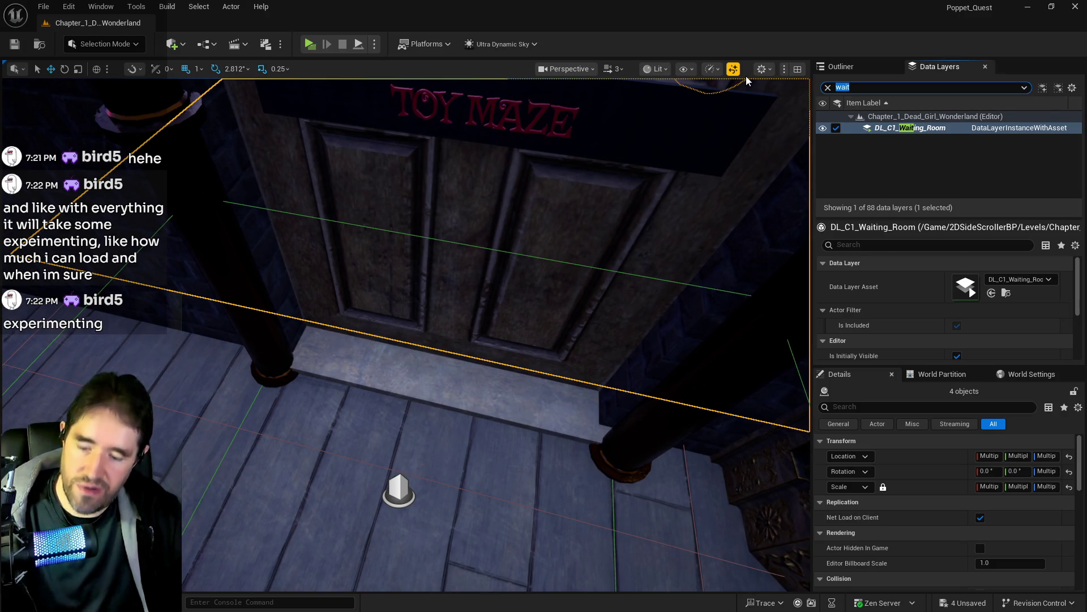
pyautogui.write('magic')
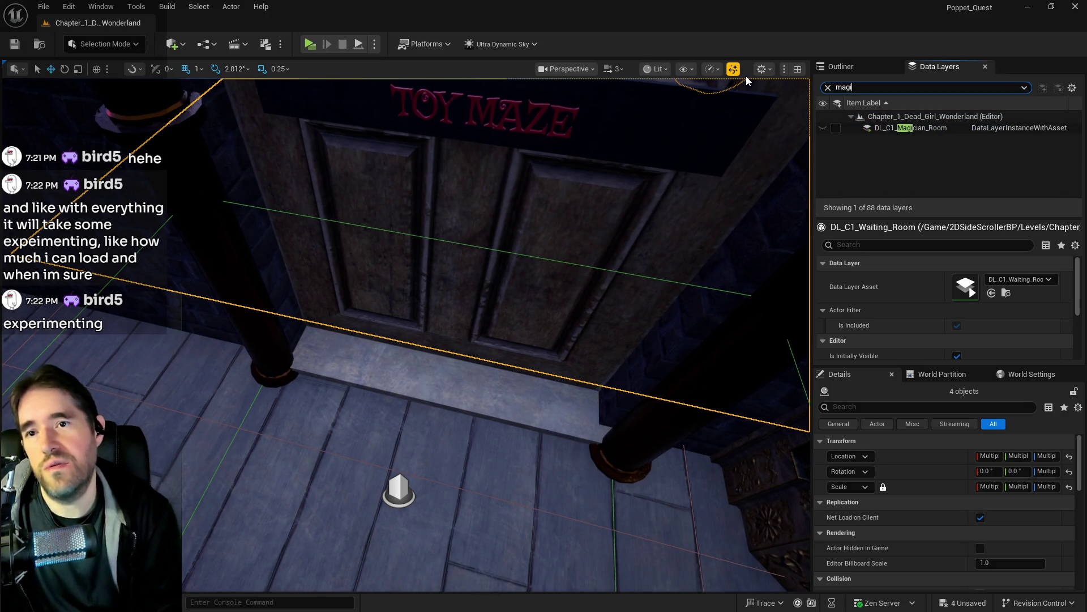
pyautogui.click(836, 128)
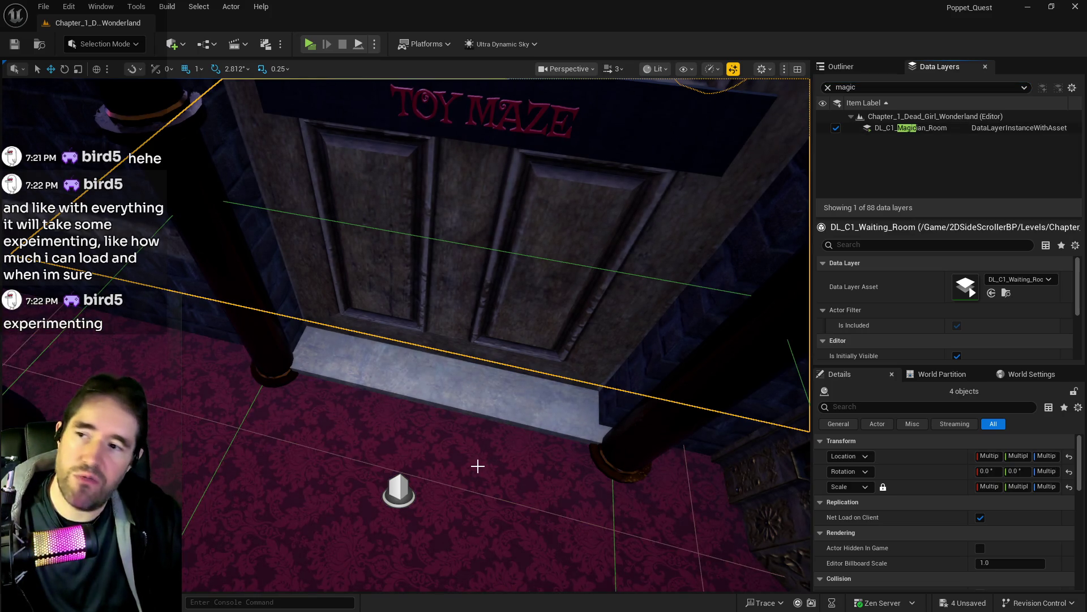
# Select BP_Door_48 and enable Is Open so the door starts open.
pyautogui.press('f')
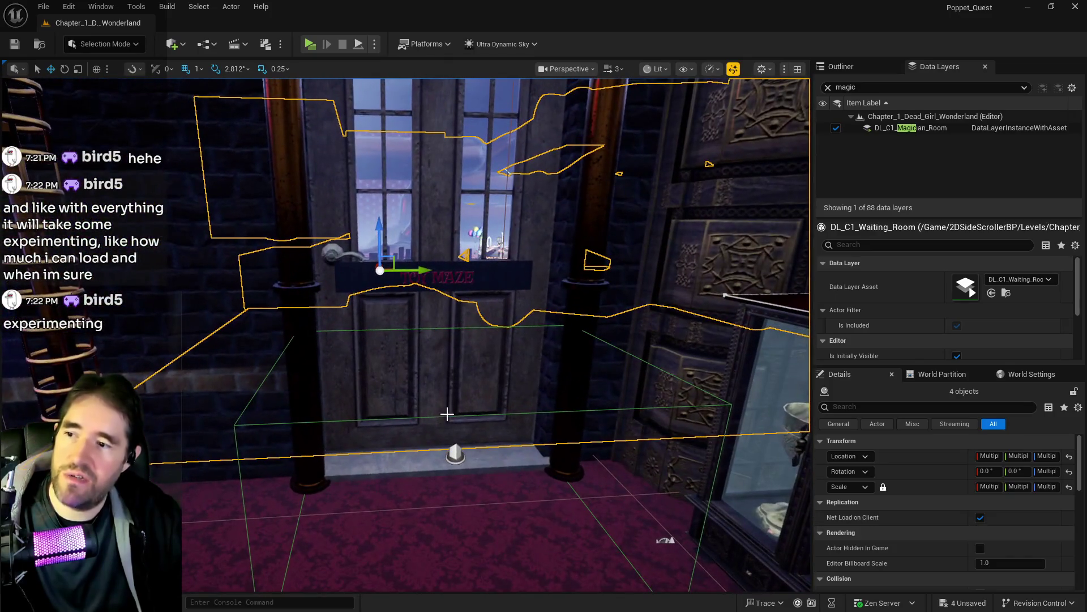
pyautogui.click(522, 416)
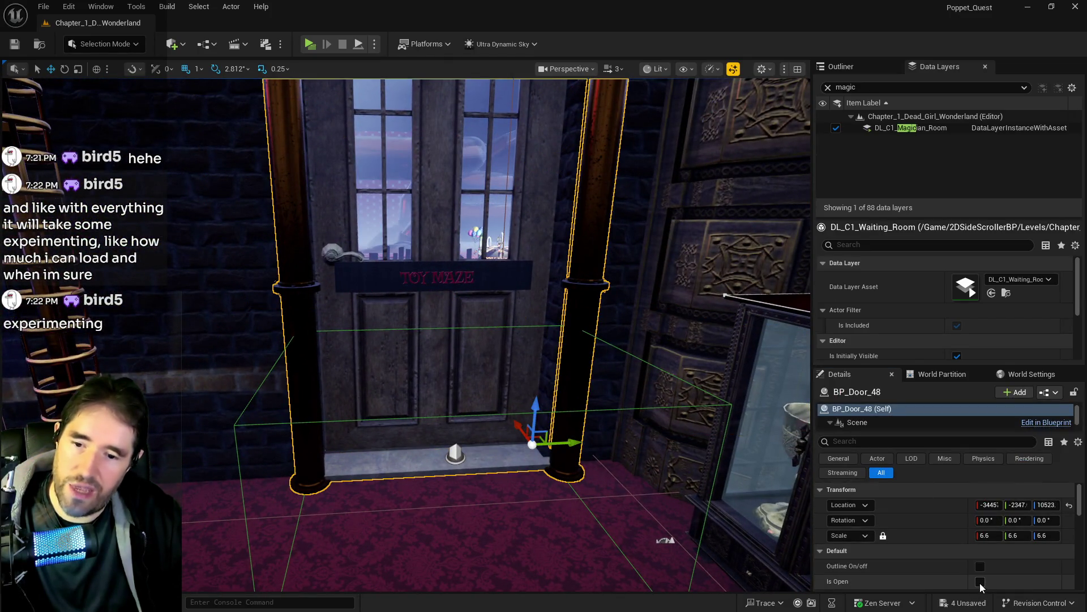
pyautogui.click(980, 581)
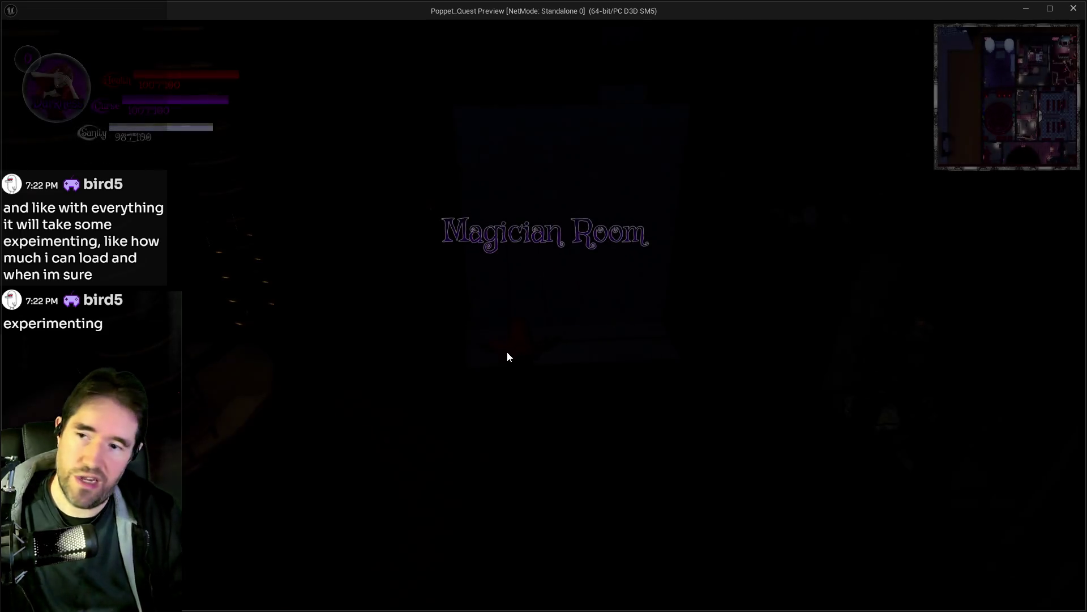
# Run the character past the Chapel, through the lab and courtyard into the Toy Maze, then return to the editor.
pyautogui.press('w')
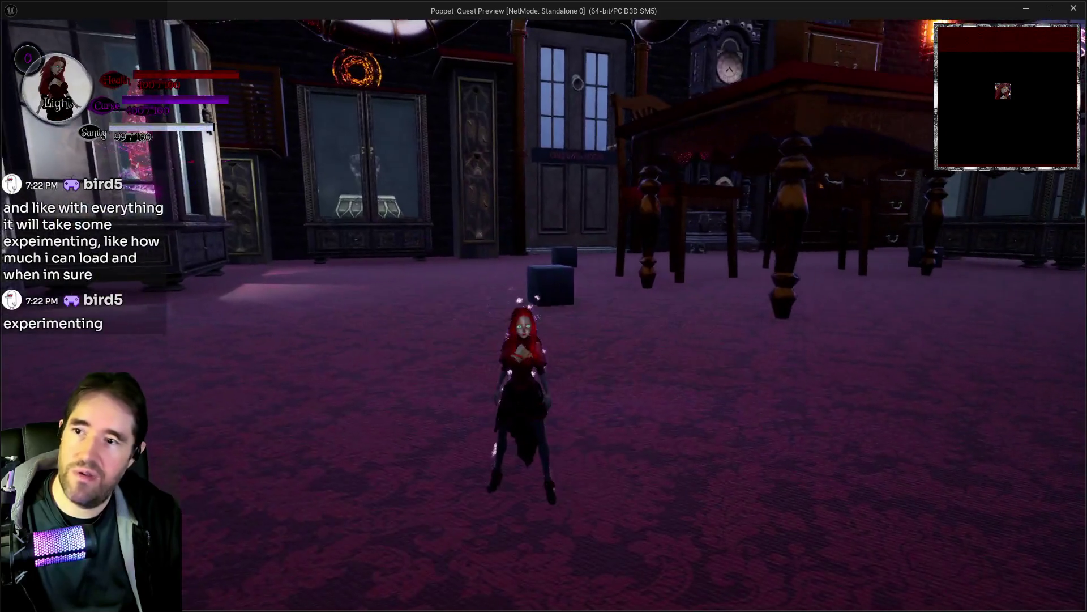
pyautogui.press('w')
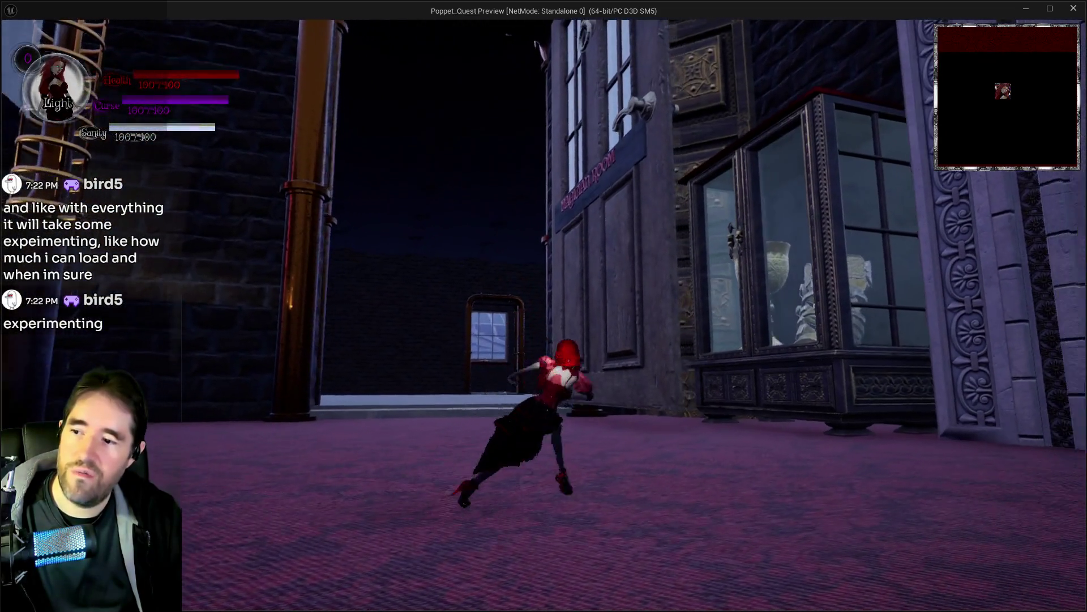
pyautogui.press('w')
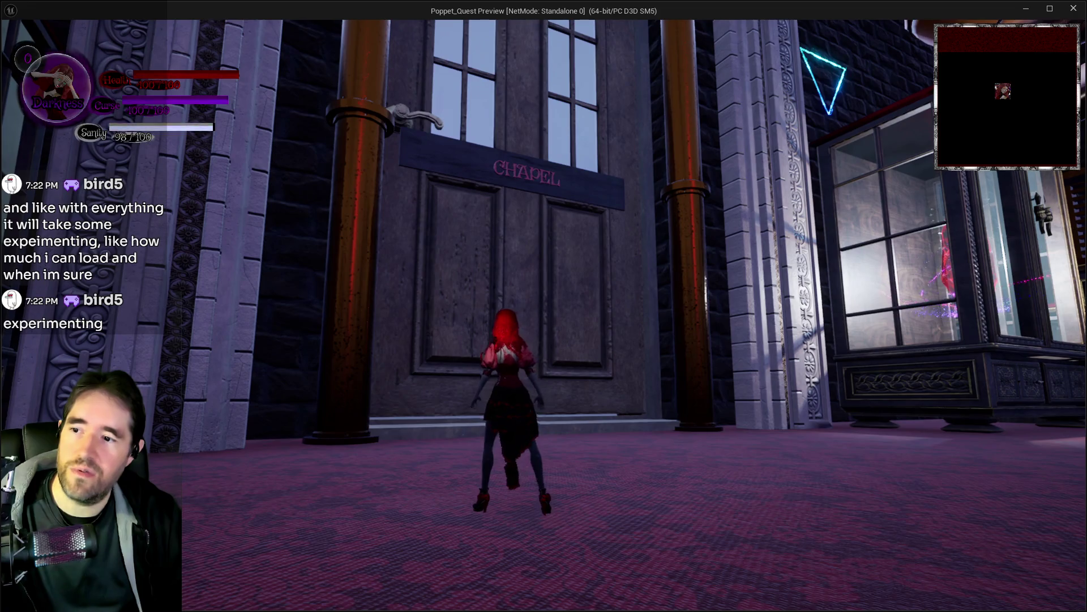
pyautogui.press('w')
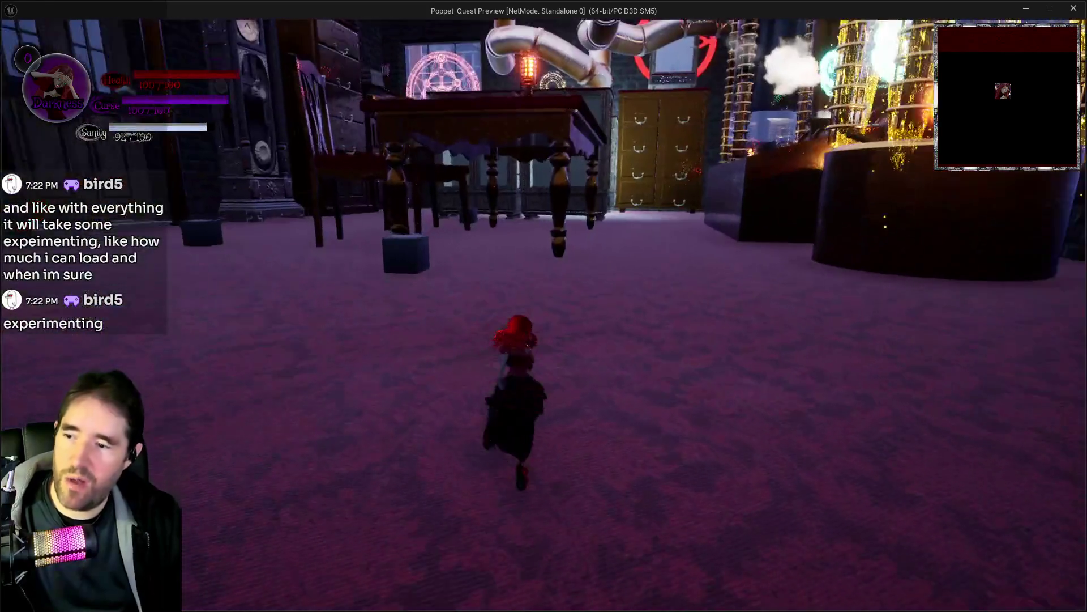
pyautogui.press('w')
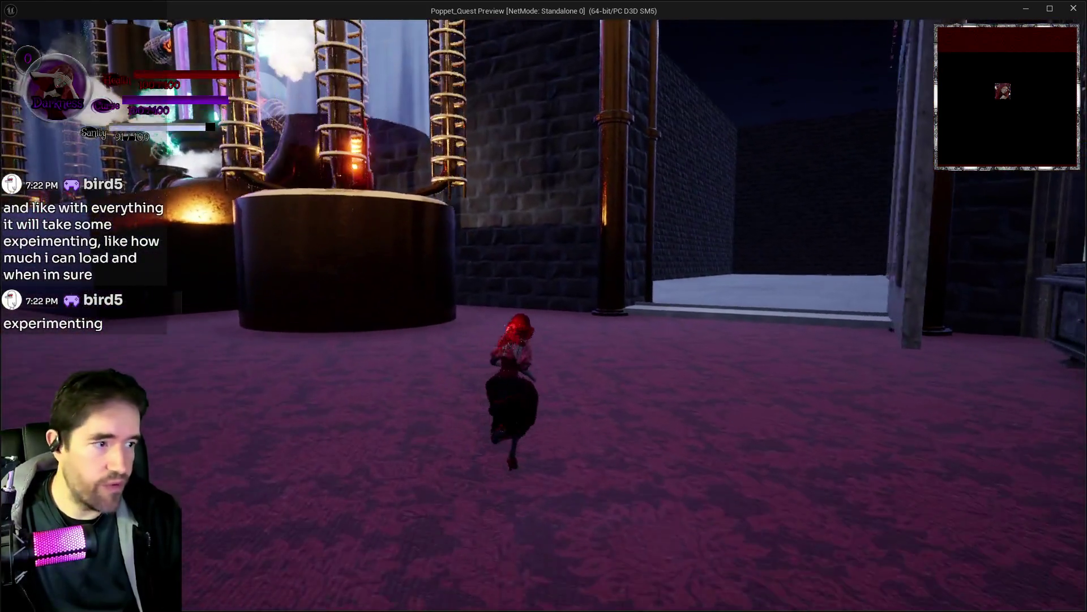
pyautogui.press('w')
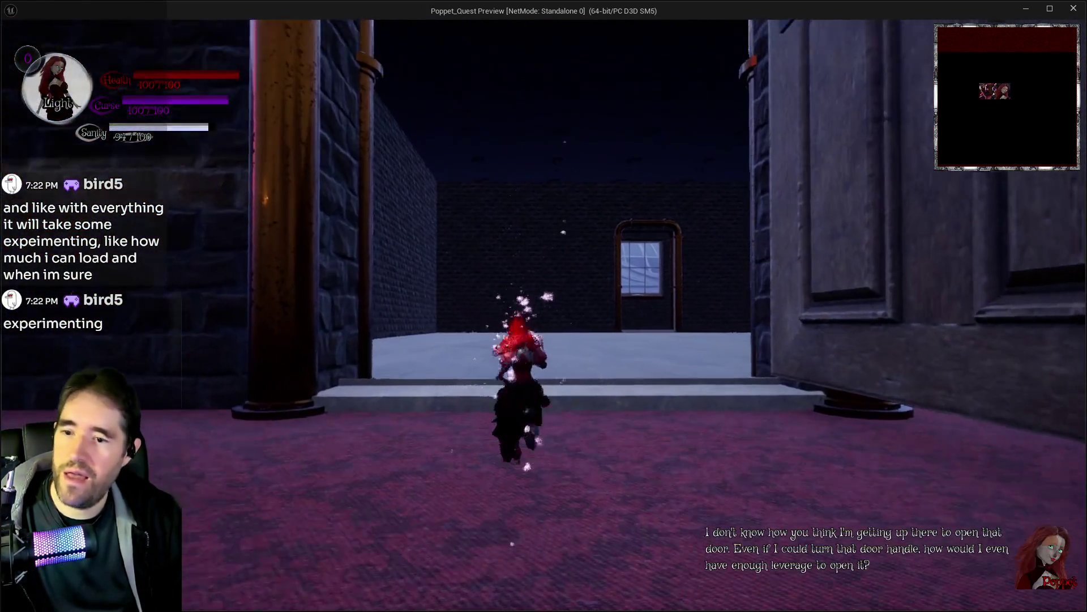
pyautogui.press('w')
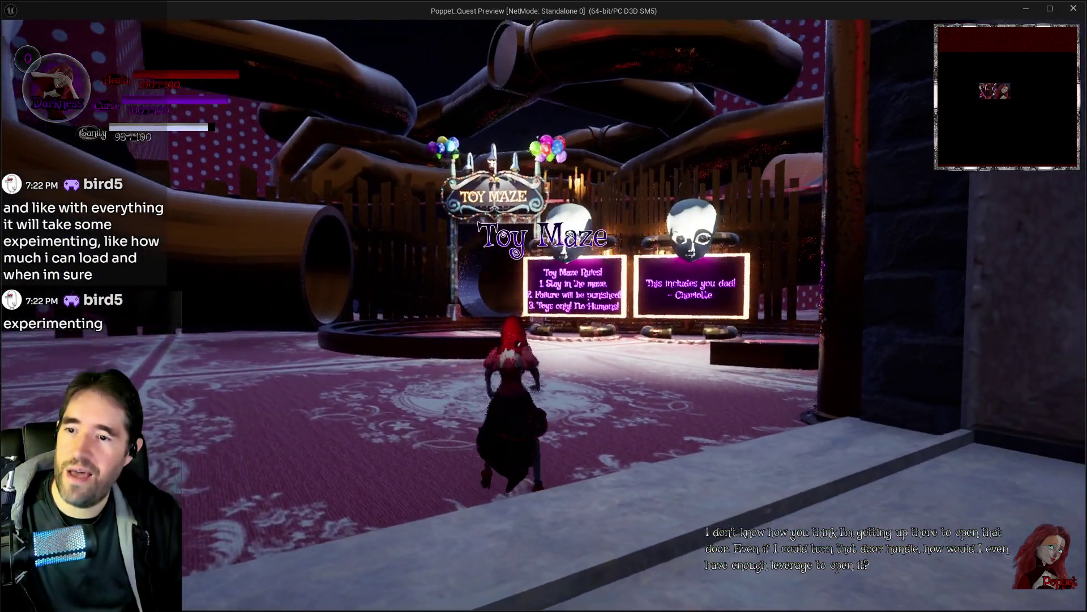
pyautogui.hotkey('alt', 'Tab')
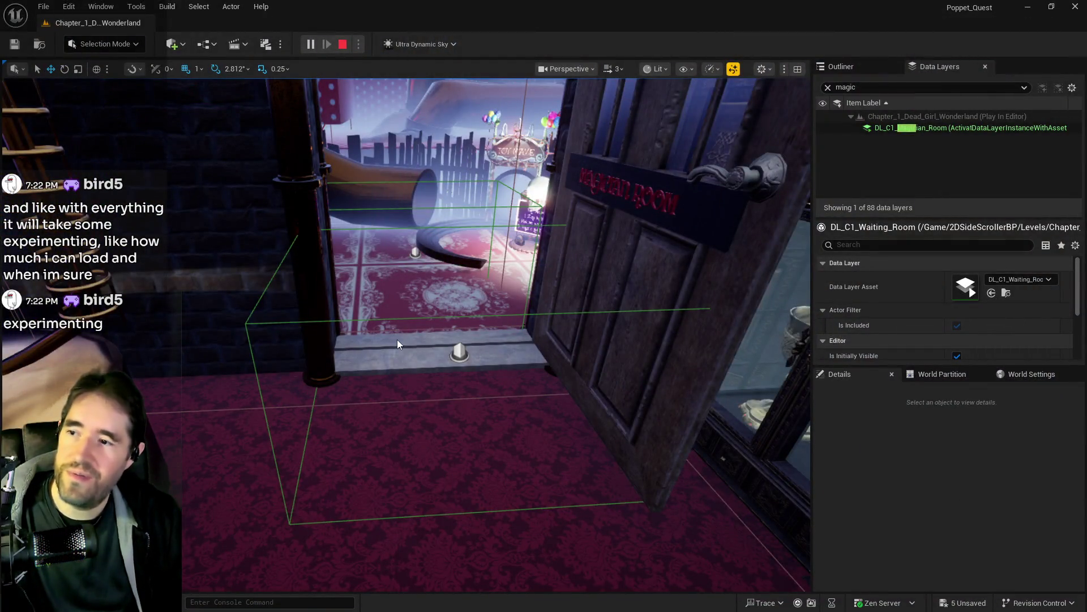
# Stop the play session and select the curved Toy Maze platforms, framing them in view.
pyautogui.press('Escape')
pyautogui.click(437, 292)
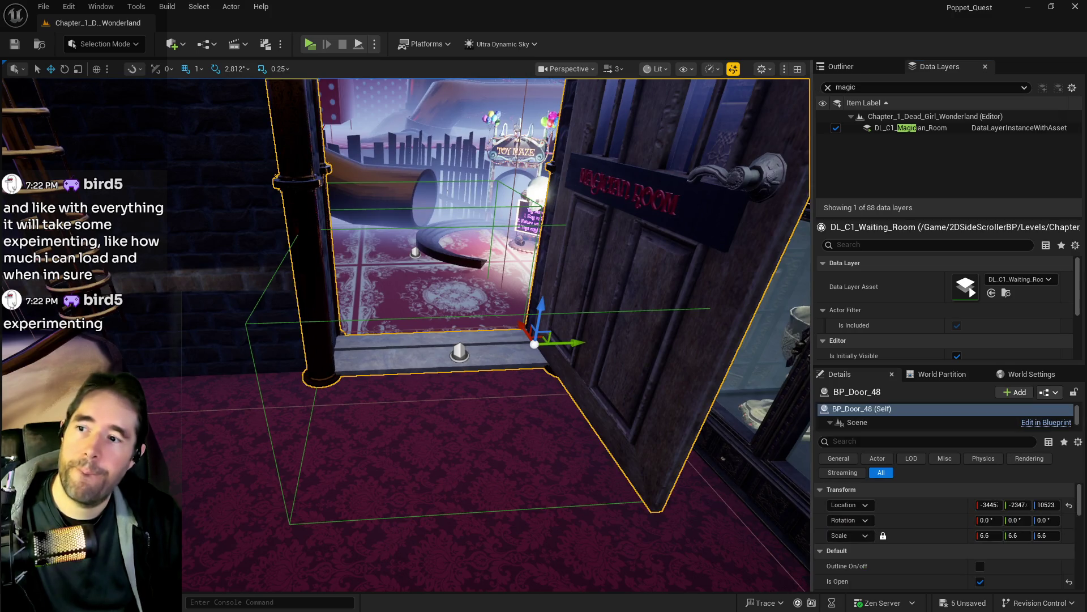
pyautogui.scroll(6, 375, 325)
pyautogui.click(336, 382)
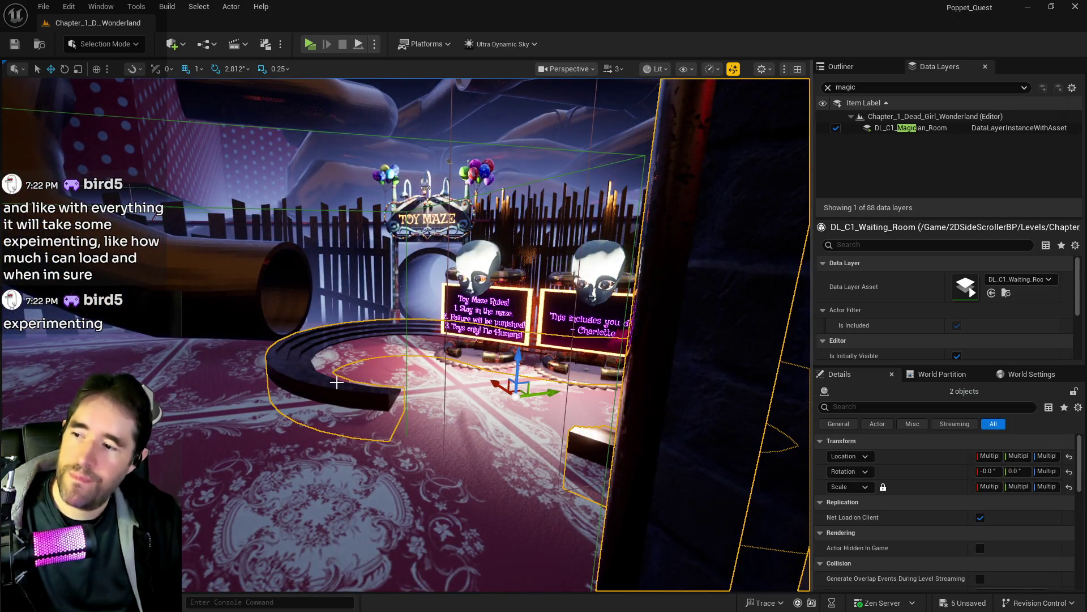
pyautogui.press('f')
pyautogui.moveTo(549, 372); pyautogui.dragTo(352, 289)
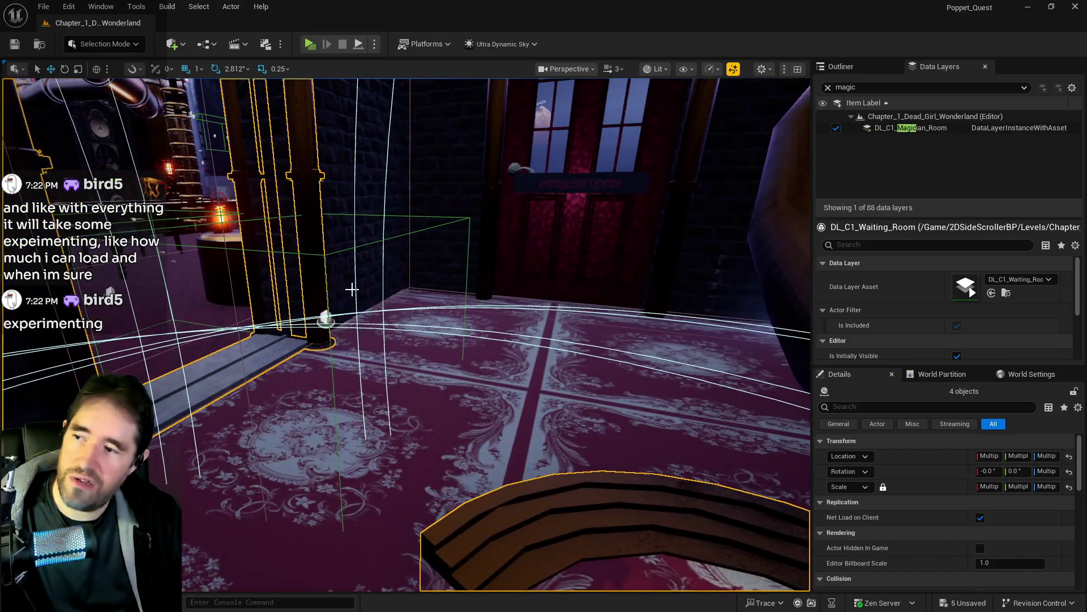
pyautogui.keyDown('ctrl'); pyautogui.click(307, 276); pyautogui.keyUp('ctrl')
pyautogui.press('f')
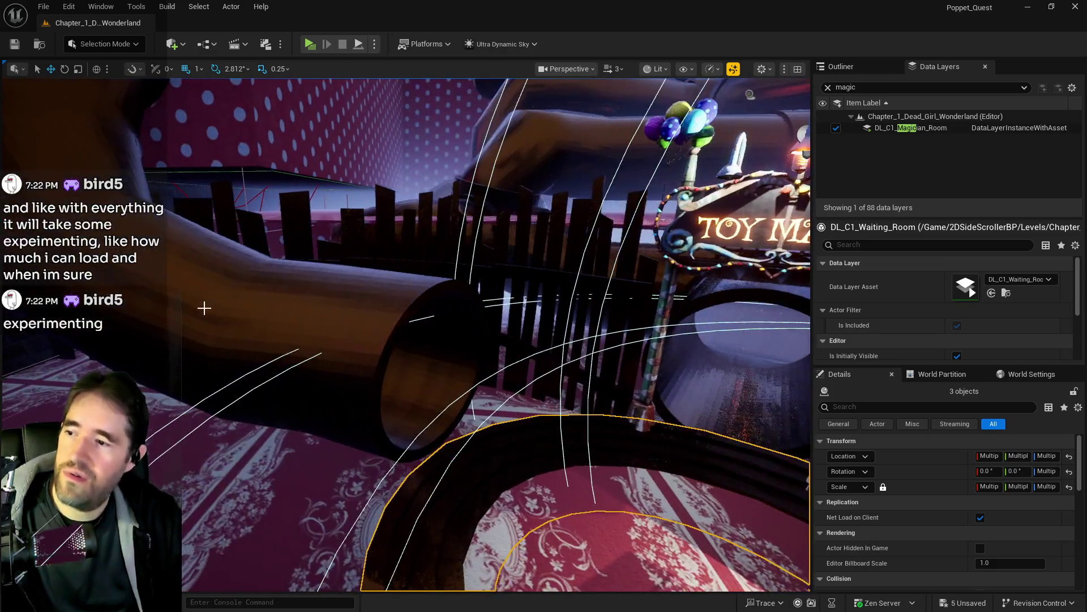
pyautogui.click(853, 68)
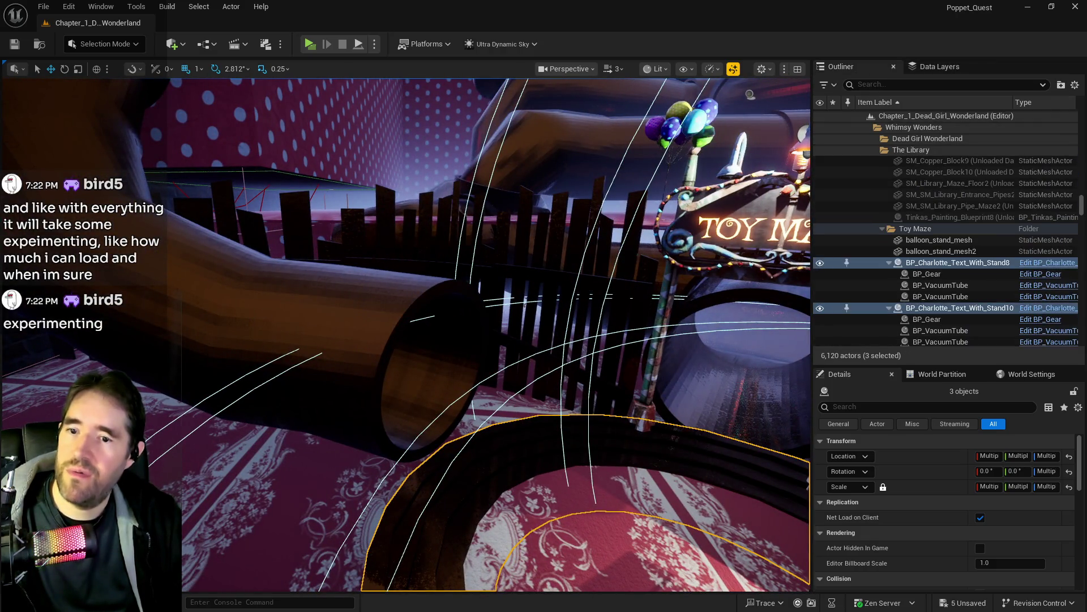
pyautogui.press('f')
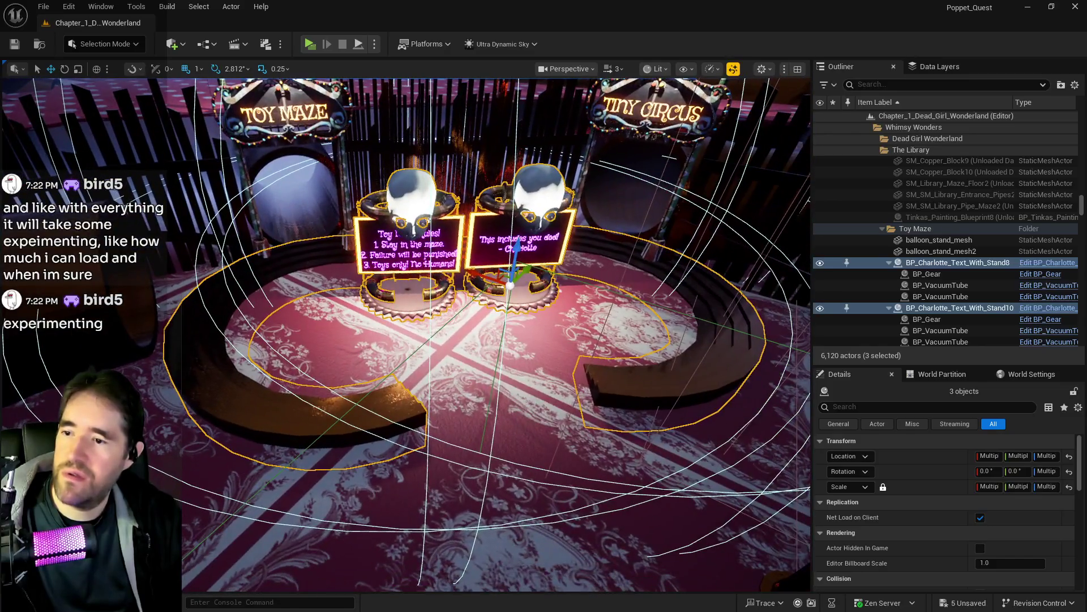
pyautogui.rightClick(432, 206)
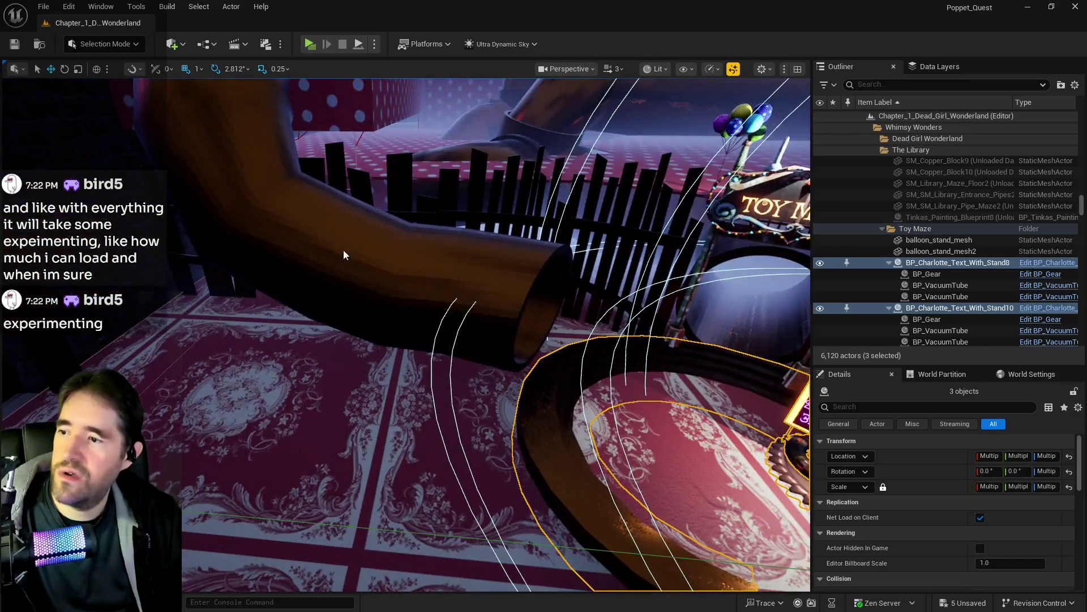
# Add the pipe, fences, circus sign, SM_SM_Toy_Maze2 maze, floor and fog volume to the selection.
pyautogui.keyDown('ctrl'); pyautogui.click(460, 210); pyautogui.keyUp('ctrl')
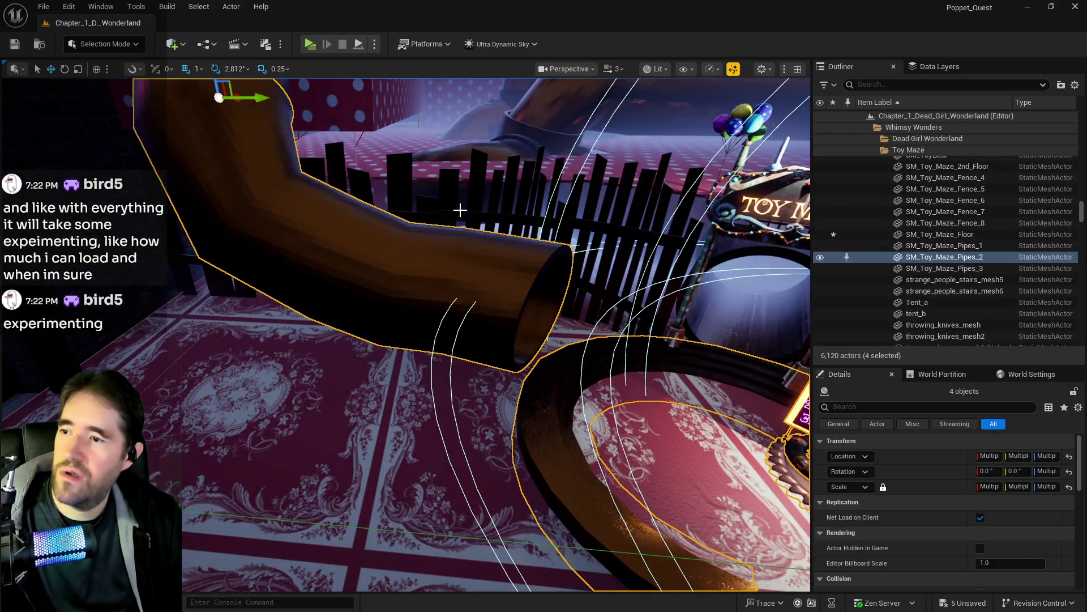
pyautogui.keyDown('ctrl'); pyautogui.click(449, 207); pyautogui.keyUp('ctrl')
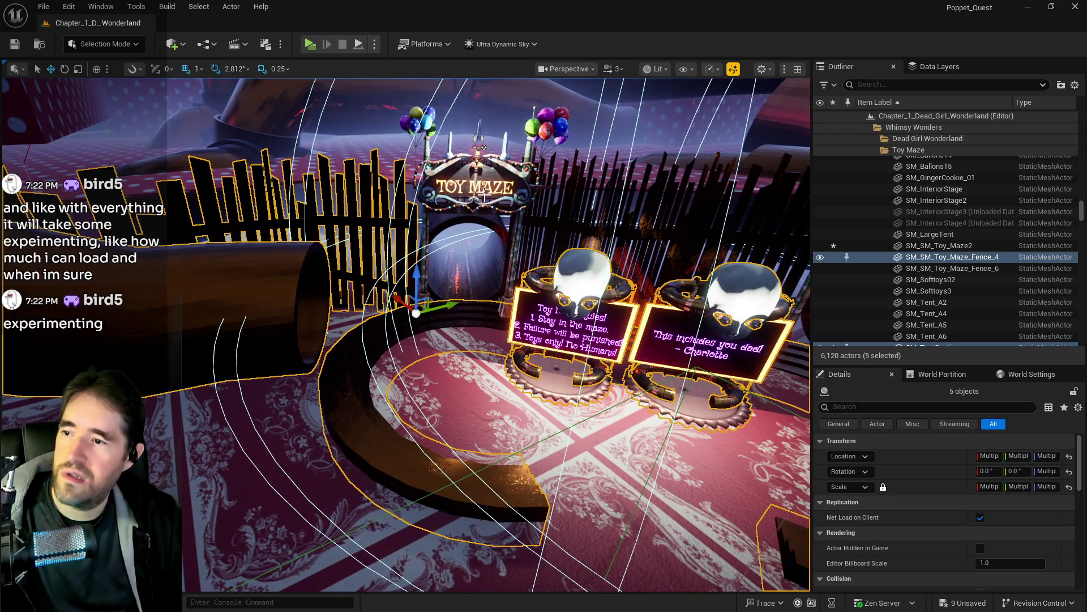
pyautogui.keyDown('ctrl'); pyautogui.click(481, 147); pyautogui.keyUp('ctrl')
pyautogui.keyDown('ctrl'); pyautogui.click(564, 207); pyautogui.keyUp('ctrl')
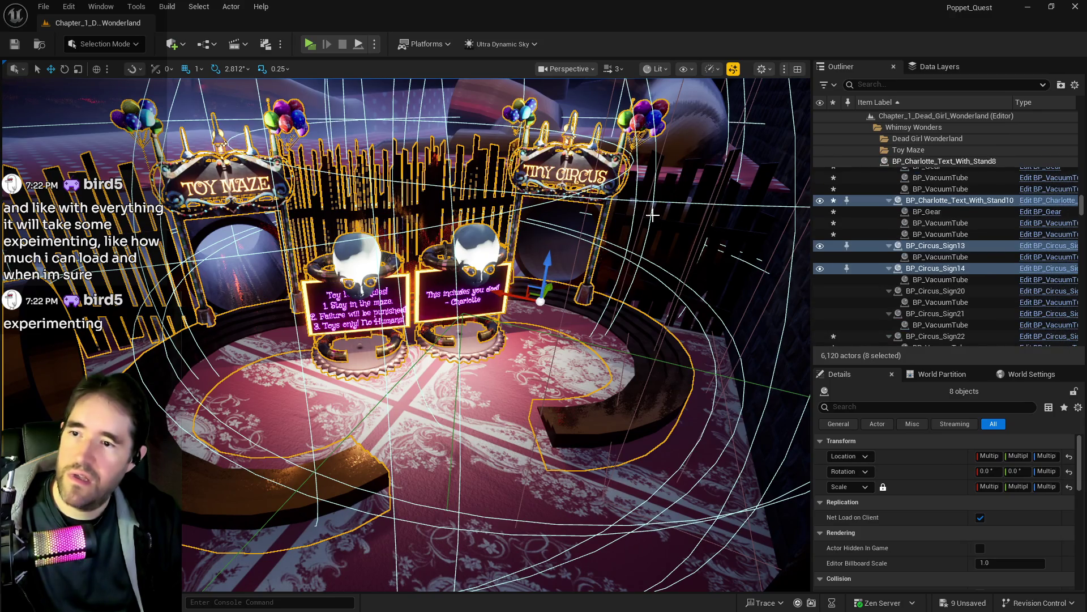
pyautogui.keyDown('ctrl'); pyautogui.click(650, 243); pyautogui.keyUp('ctrl')
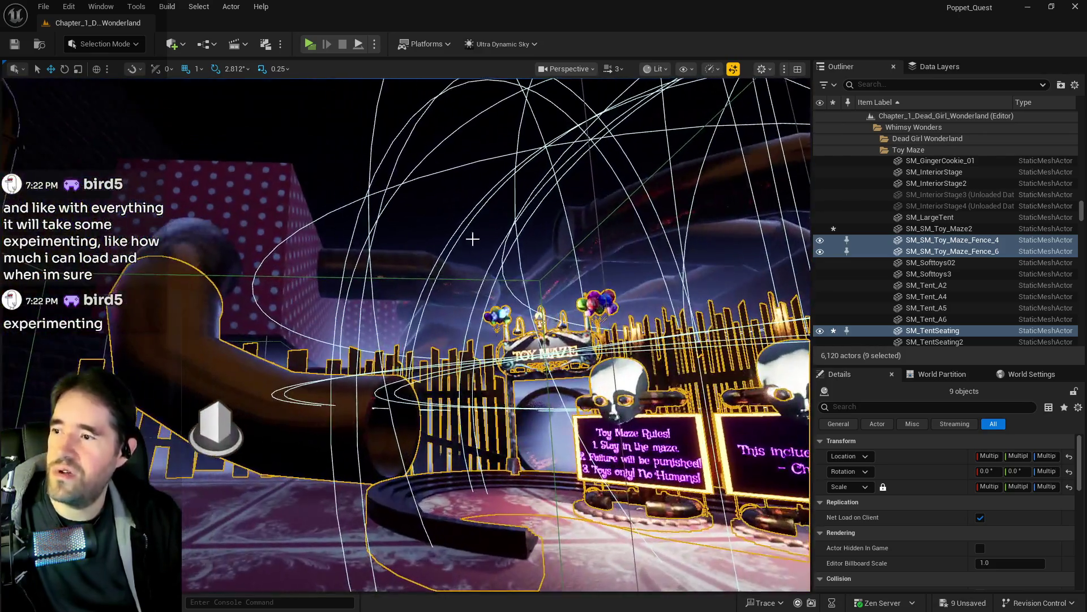
pyautogui.keyDown('ctrl'); pyautogui.click(281, 239); pyautogui.keyUp('ctrl')
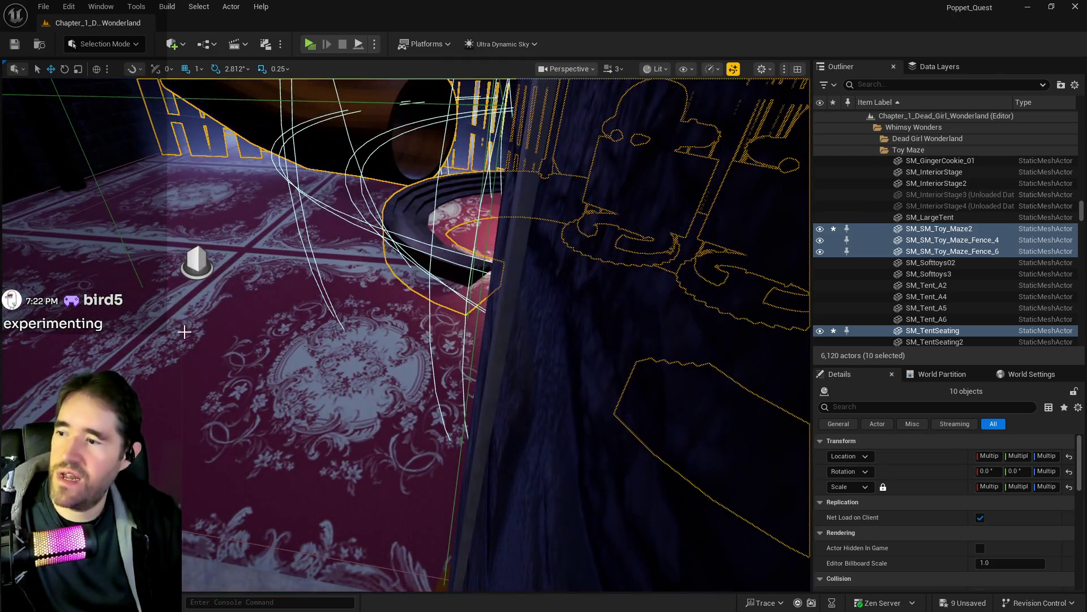
pyautogui.keyDown('ctrl'); pyautogui.click(185, 332); pyautogui.keyUp('ctrl')
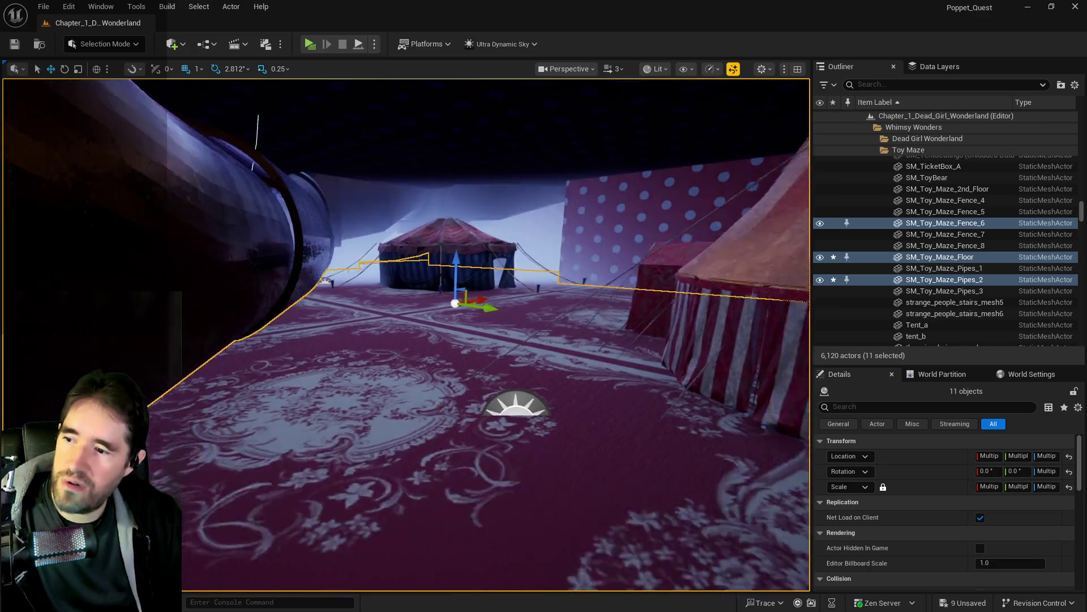
pyautogui.keyDown('ctrl'); pyautogui.click(480, 373); pyautogui.keyUp('ctrl')
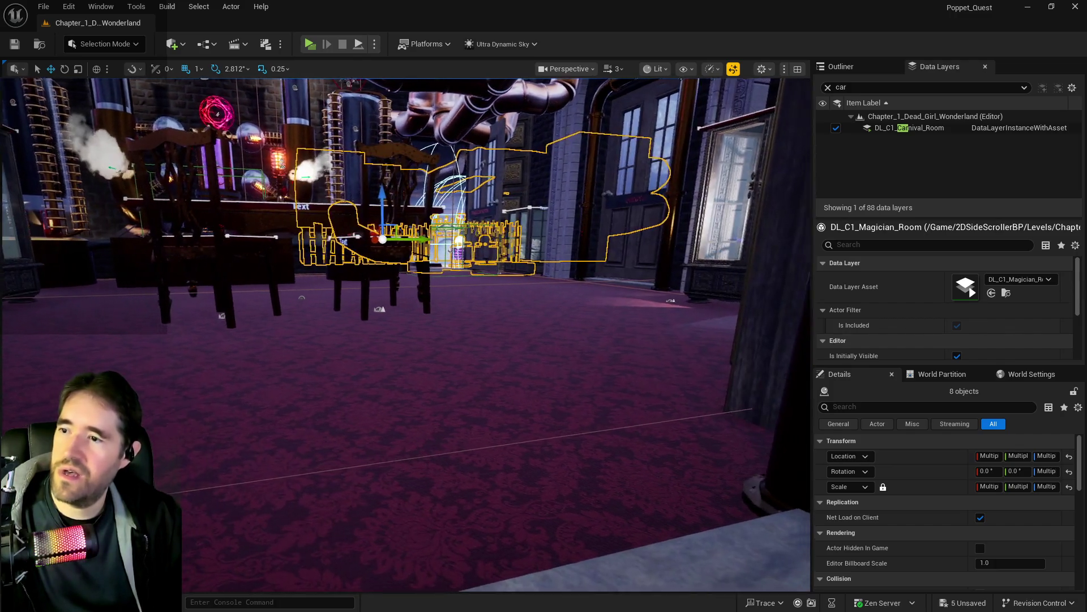
# Add the half-sun marker and the marker near the tents to the selection.
pyautogui.scroll(-5, 405, 334)
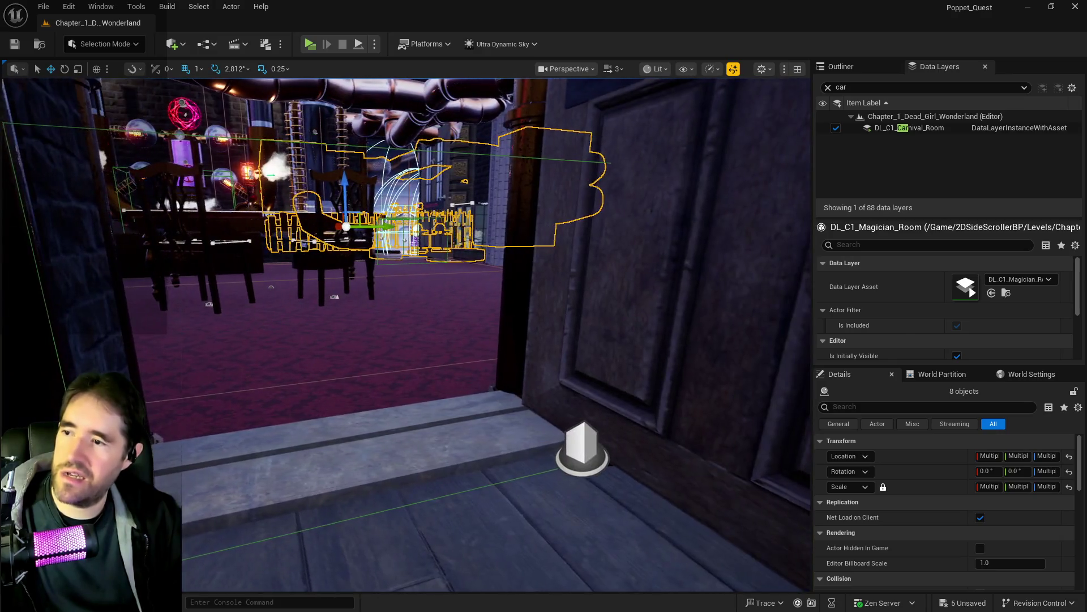
pyautogui.scroll(-3, 406, 334)
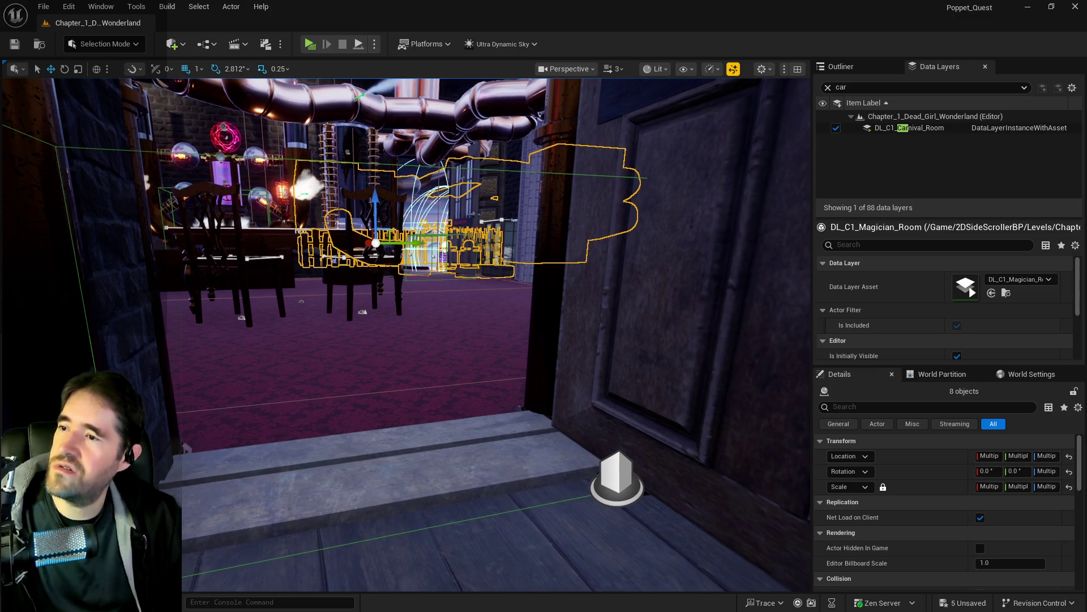
pyautogui.scroll(3, 405, 334)
pyautogui.scroll(5, 406, 334)
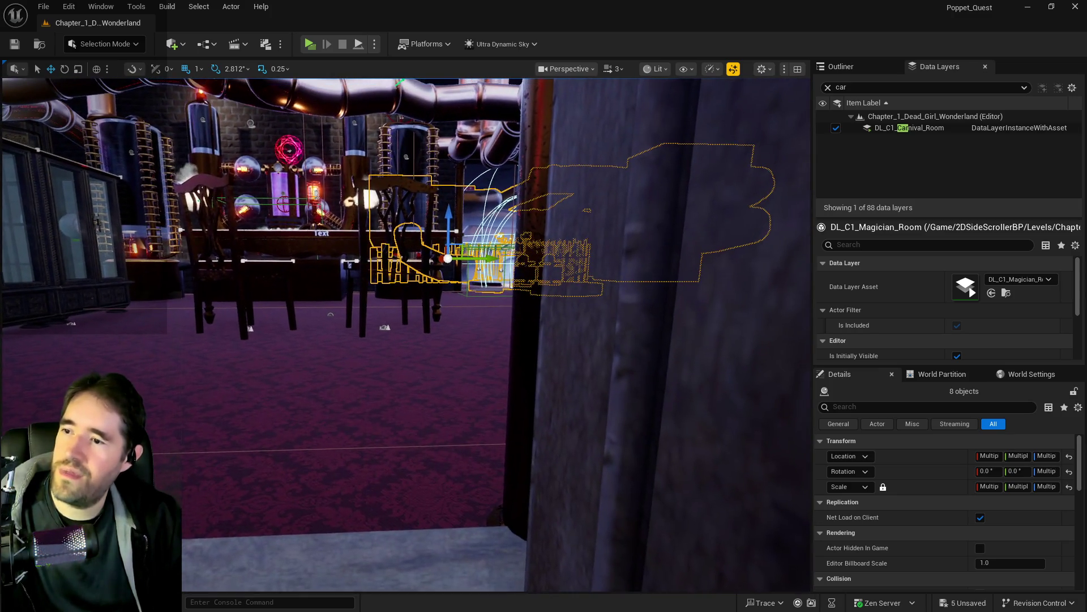
pyautogui.scroll(5, 461, 350)
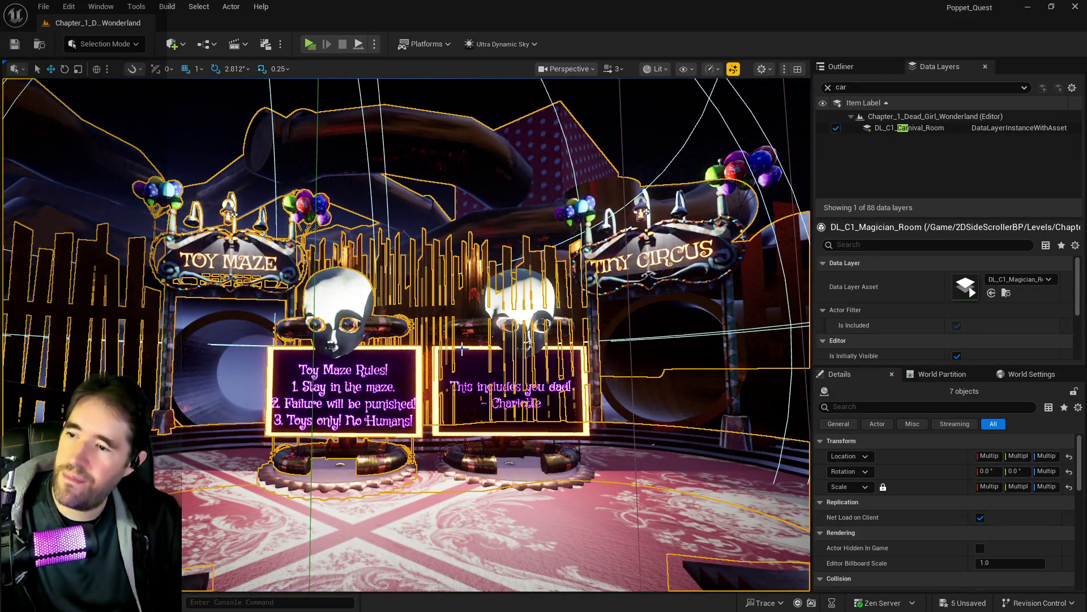
pyautogui.scroll(5, 461, 349)
pyautogui.scroll(5, 461, 367)
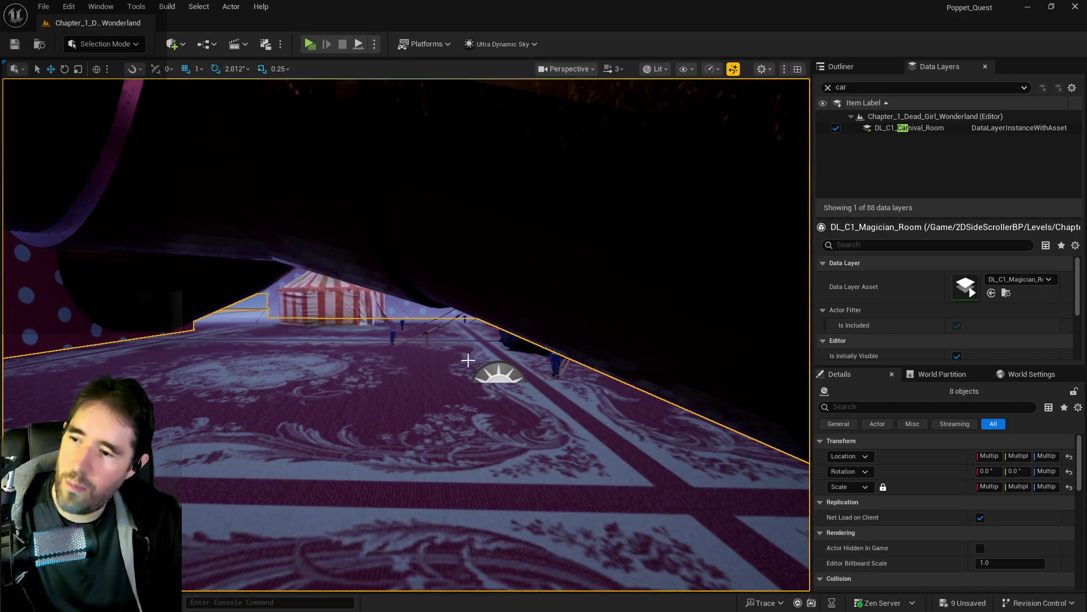
pyautogui.keyDown('ctrl'); pyautogui.click(493, 368); pyautogui.keyUp('ctrl')
pyautogui.scroll(5, 493, 369)
pyautogui.scroll(-5, 367, 365)
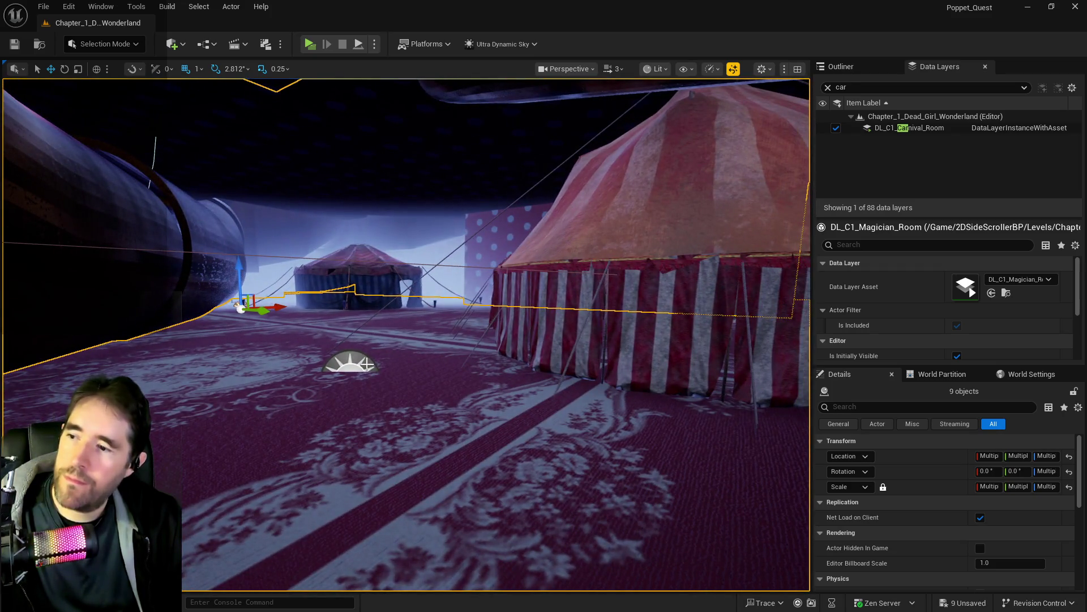
pyautogui.keyDown('ctrl'); pyautogui.click(367, 364); pyautogui.keyUp('ctrl')
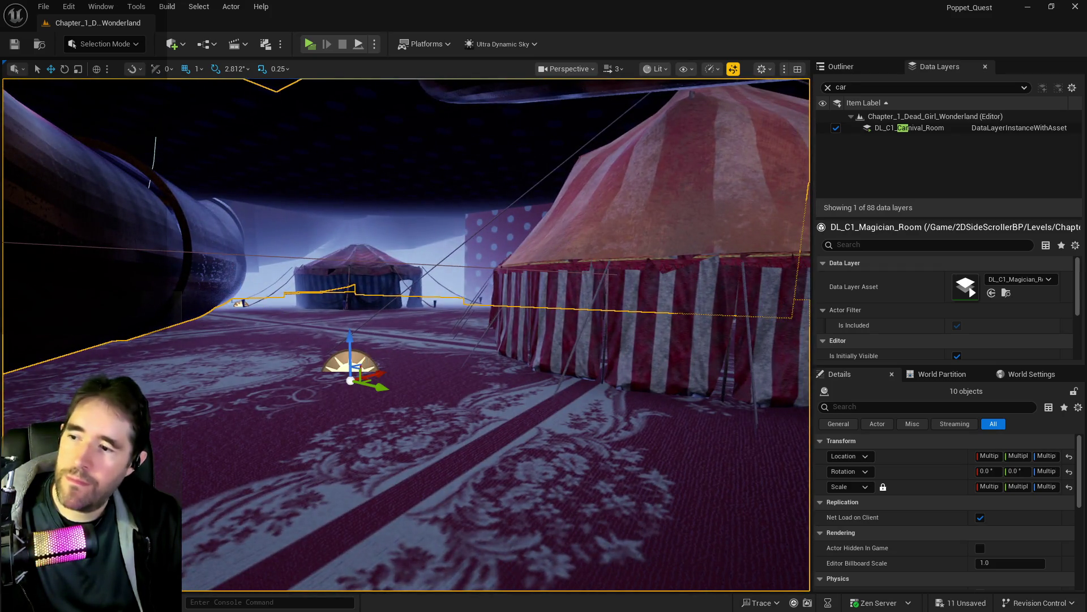
pyautogui.scroll(5, 367, 365)
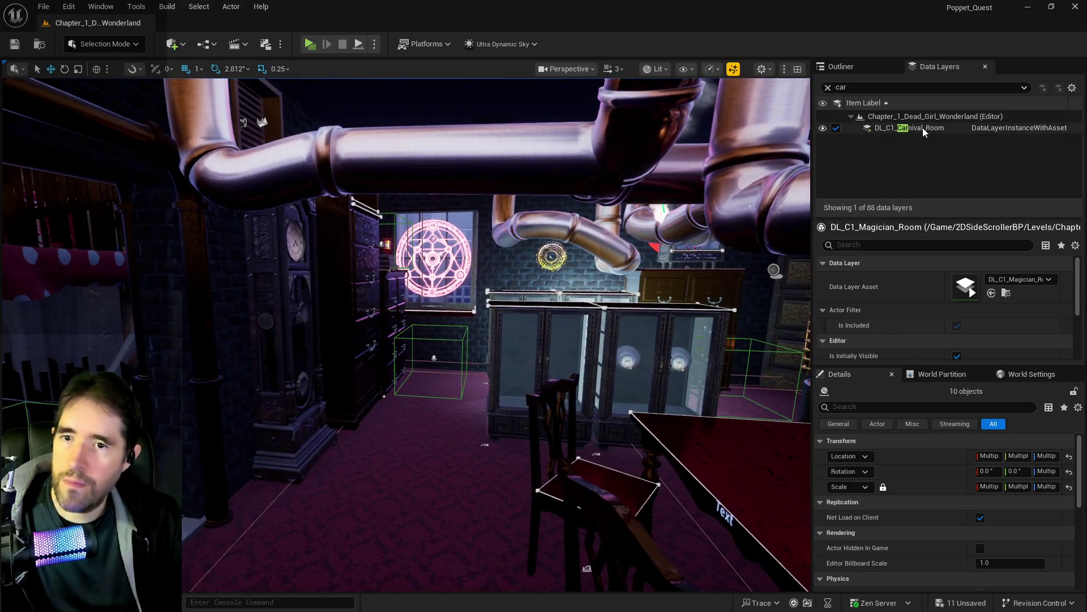
# Assign the selected actors to the DL_C1_Carnival_Room data layer and frame them.
pyautogui.rightClick(923, 128)
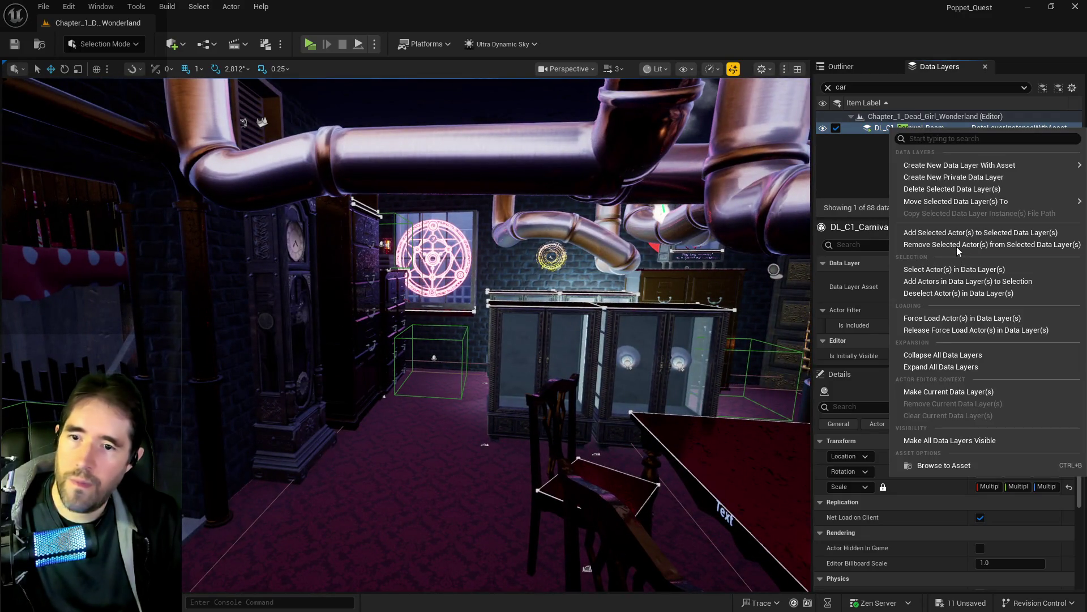
pyautogui.click(963, 233)
pyautogui.press('f')
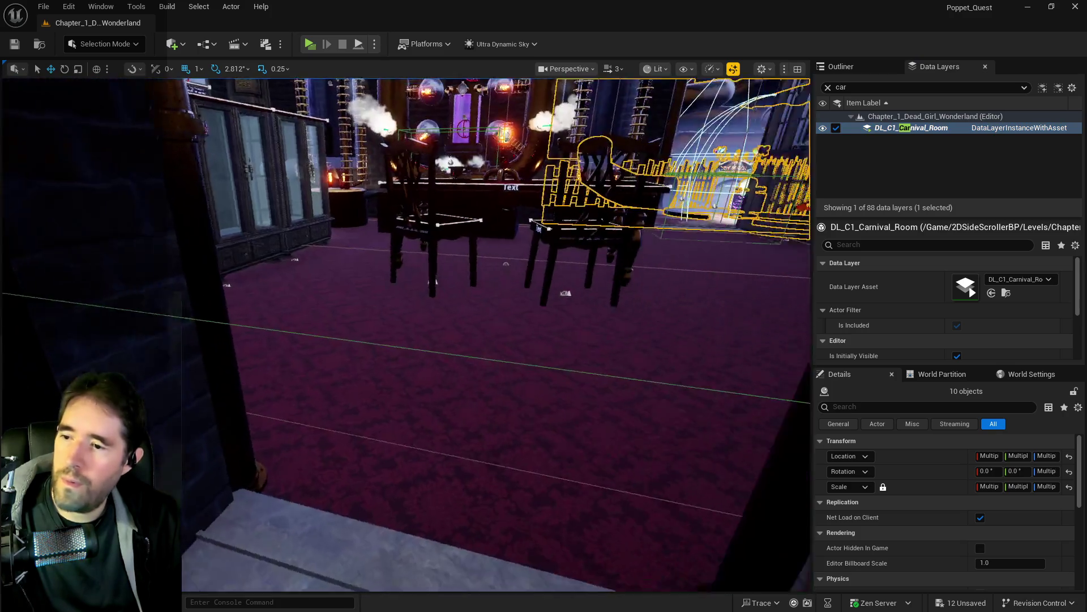